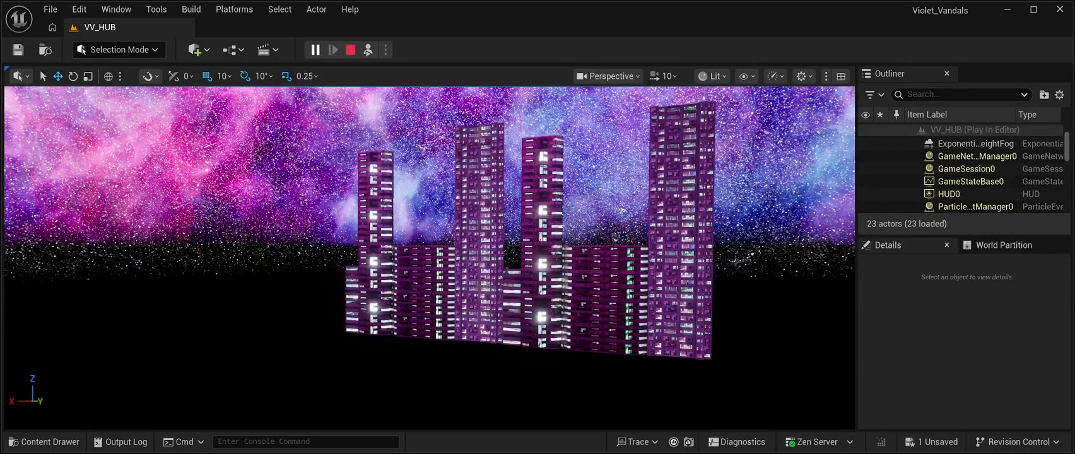
Stop the play test and swing the editor camera toward the white wall corner.
{"action": "key", "text": "Escape"}
{"action": "mouse_move", "coordinate": [379, 379]}
{"action": "left_mouse_down"}
{"action": "mouse_move", "coordinate": [373, 402]}
{"action": "mouse_move", "coordinate": [335, 401]}
{"action": "left_mouse_up"}
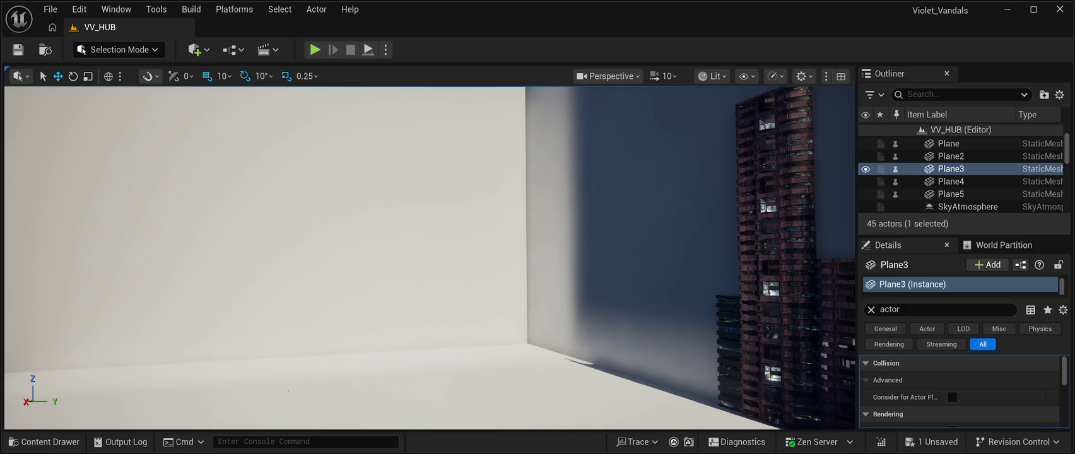
Fly the camera along the wall, up close and pulled back, to inspect the tower blocks.
{"action": "key", "text": "d"}
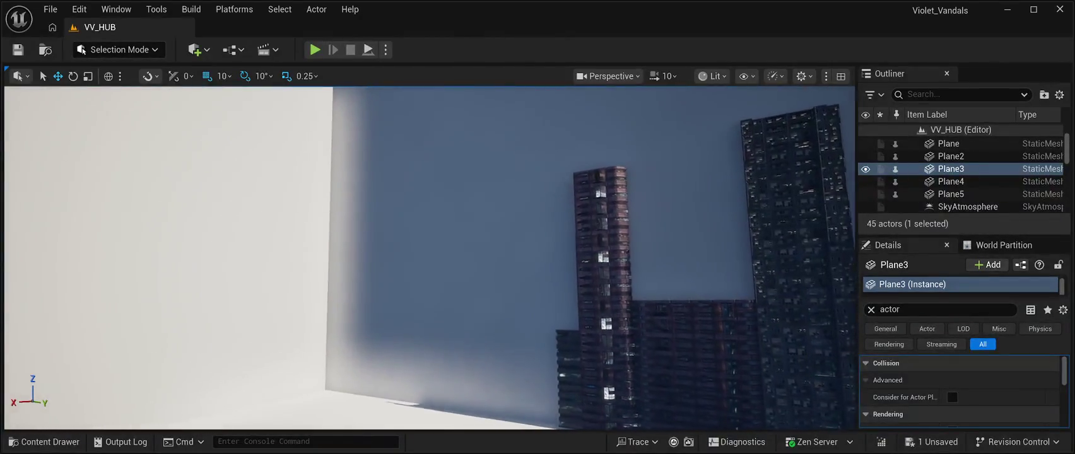
{"action": "key", "text": "w"}
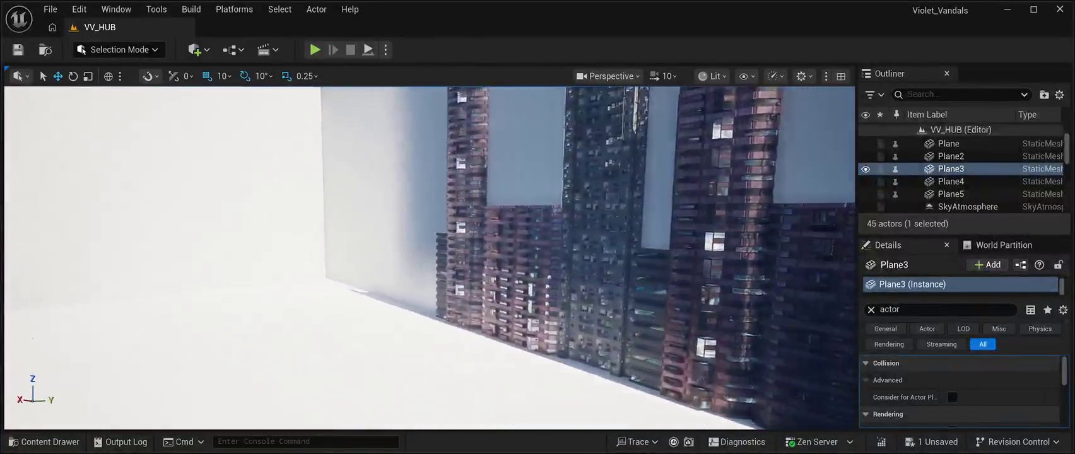
{"action": "key", "text": "w"}
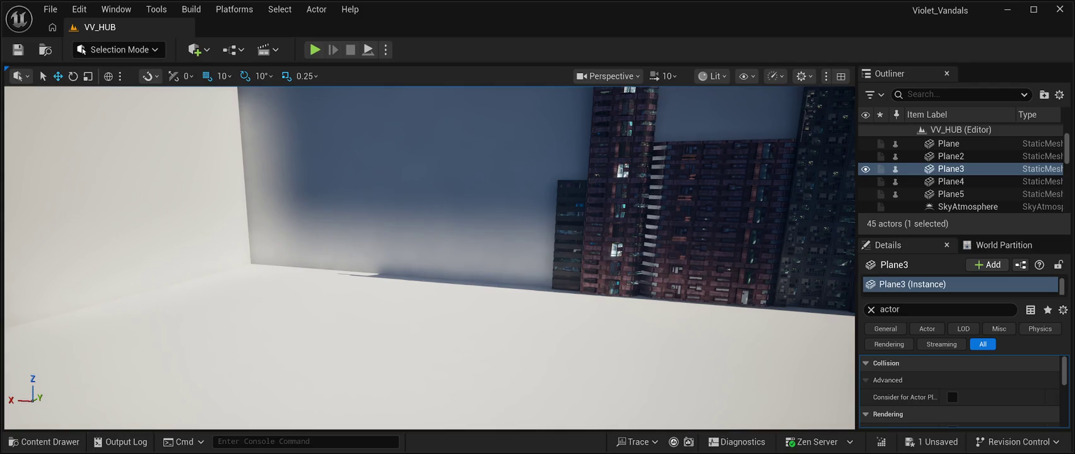
{"action": "key", "text": "w"}
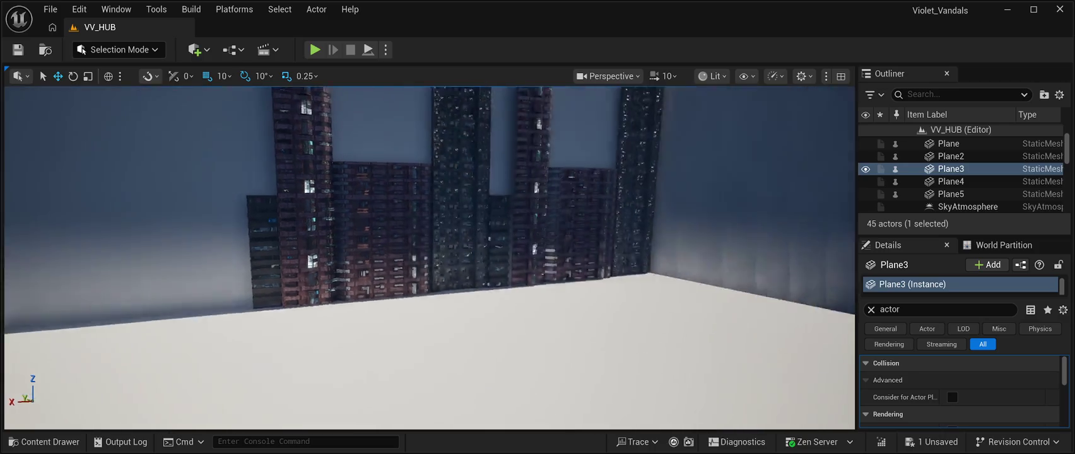
{"action": "key", "text": "a"}
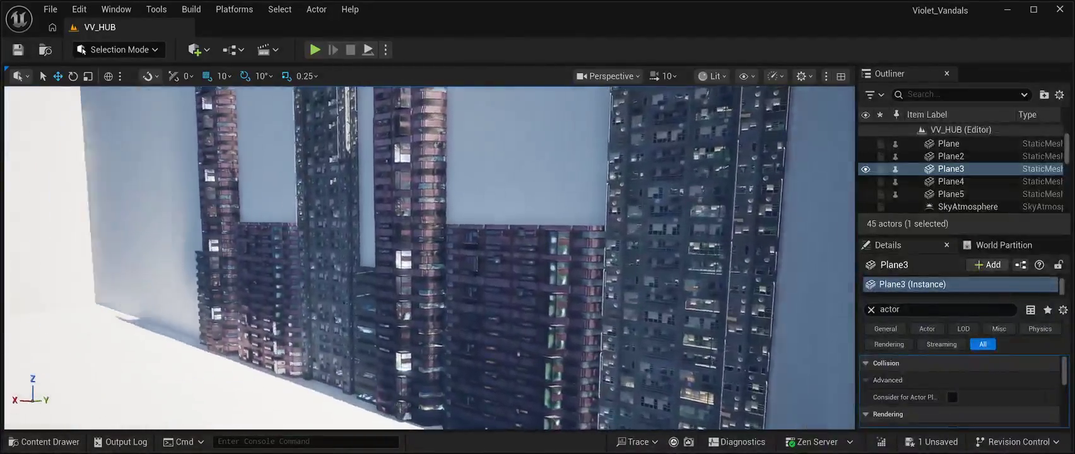
{"action": "key", "text": "d"}
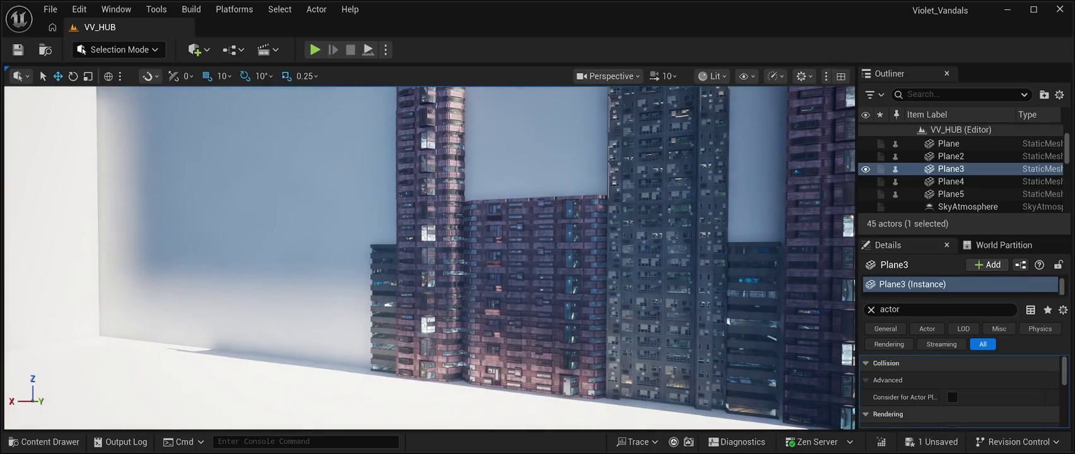
{"action": "key", "text": "s"}
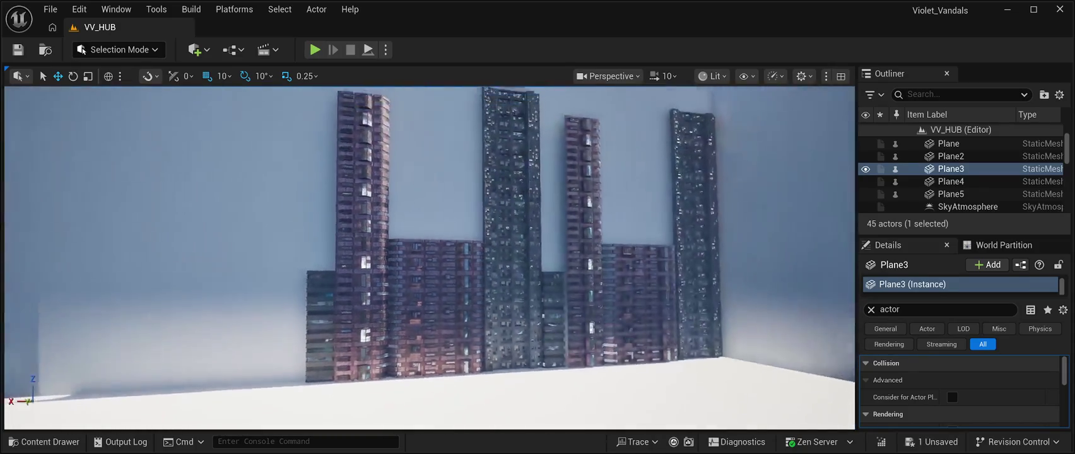
{"action": "key", "text": "d"}
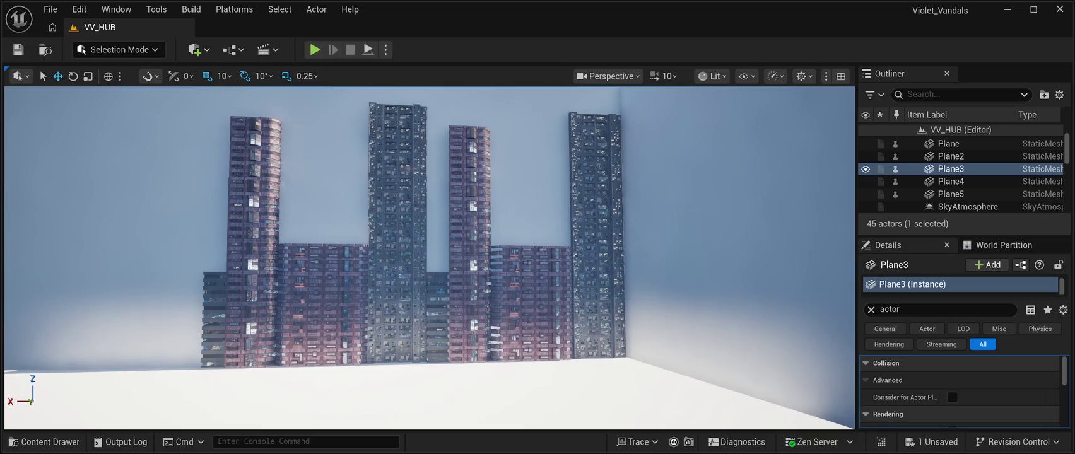
{"action": "key", "text": "a"}
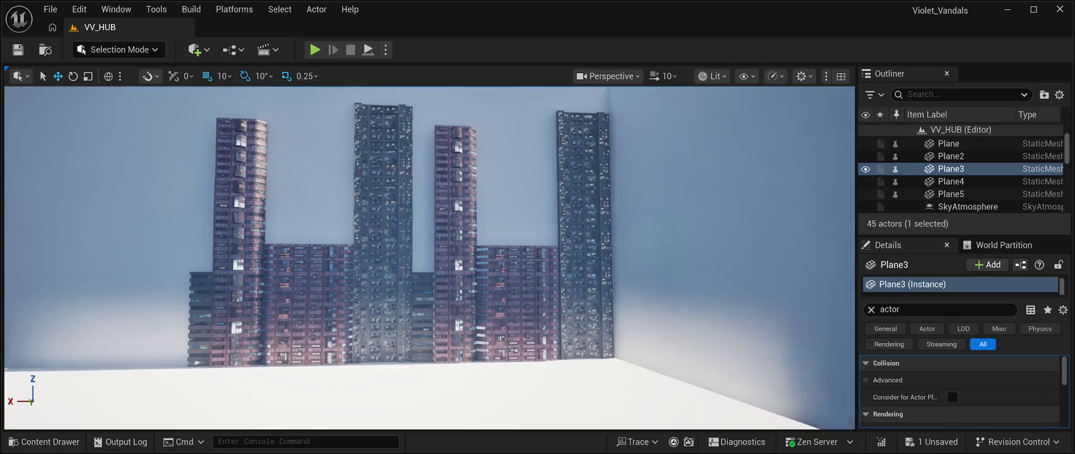
{"action": "key", "text": "w"}
{"action": "key", "text": "w"}
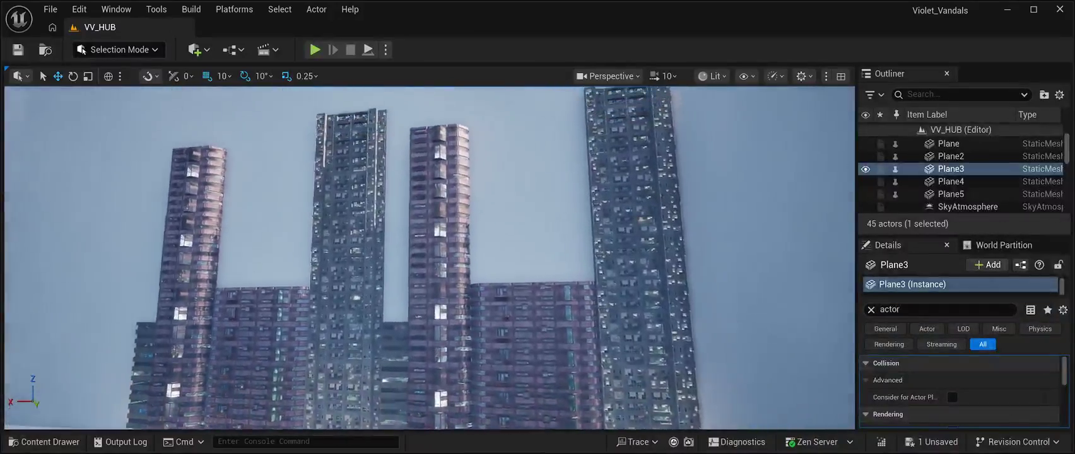
{"action": "key", "text": "w"}
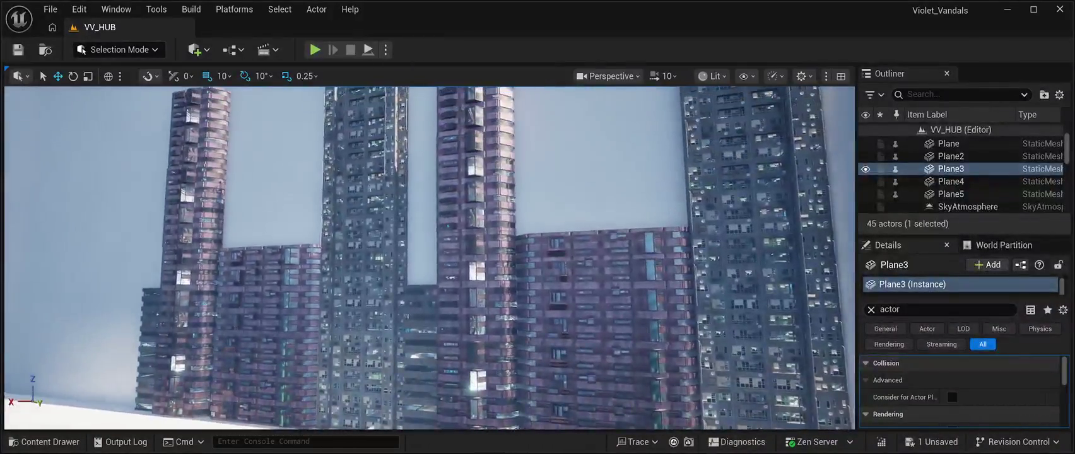
{"action": "key", "text": "s"}
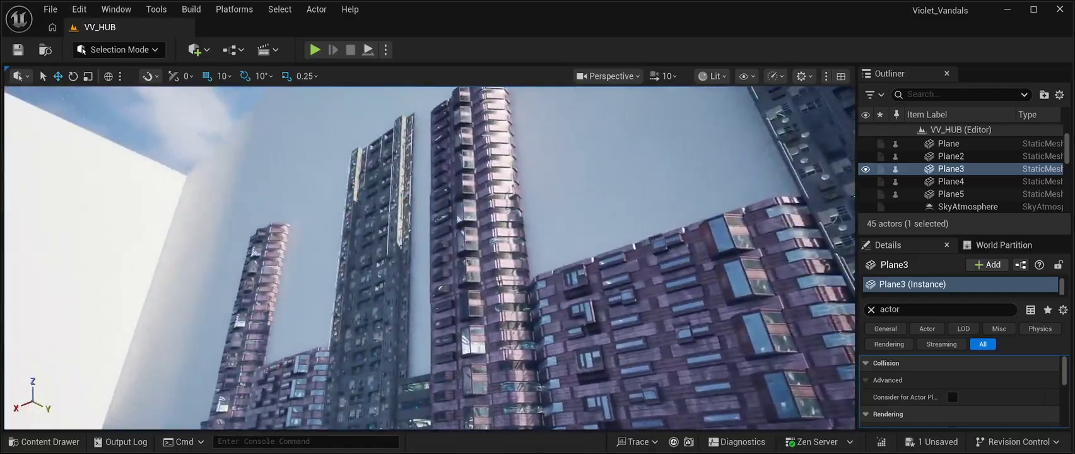
{"action": "key", "text": "d"}
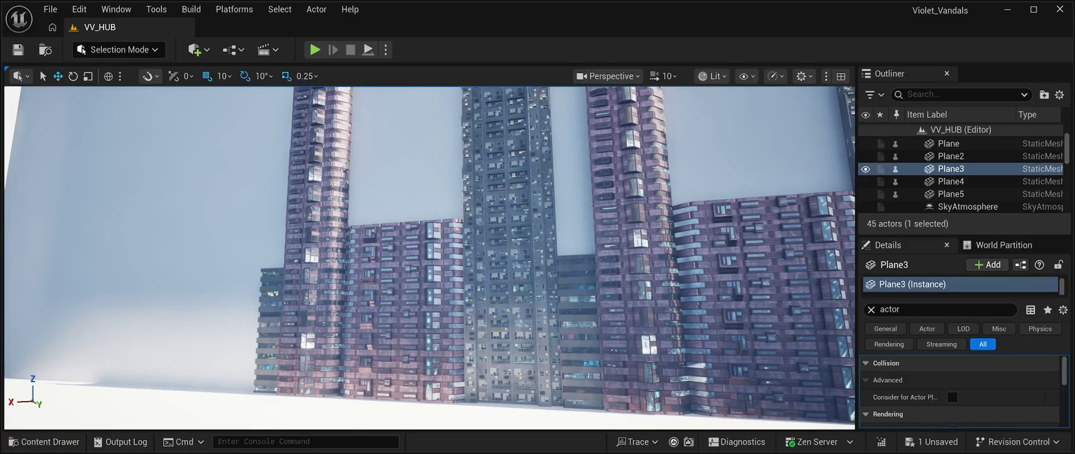
{"action": "key", "text": "a"}
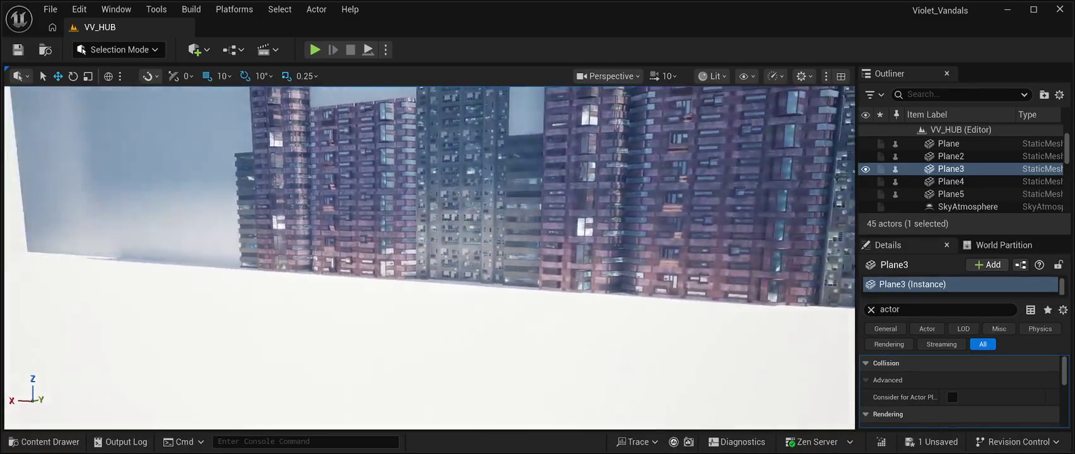
{"action": "key", "text": "d"}
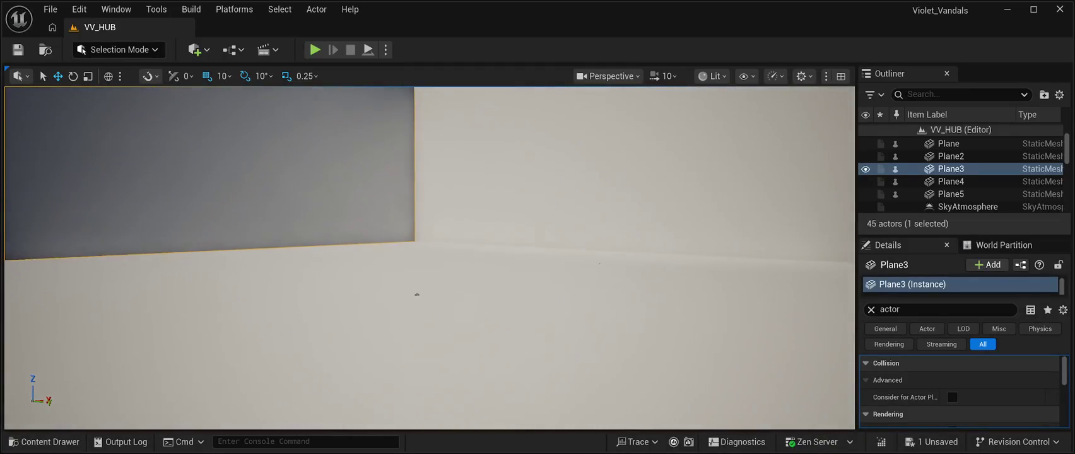
{"action": "key", "text": "d"}
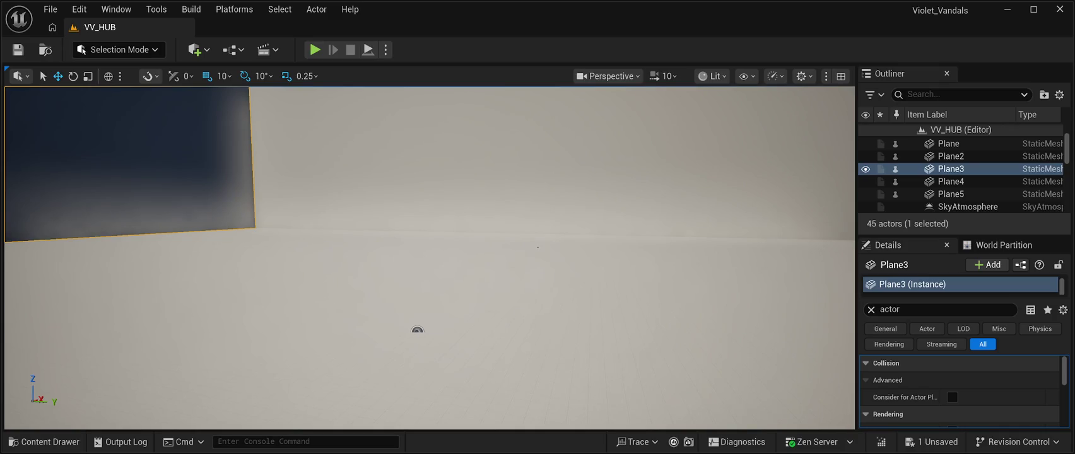
Rotate the camera past the blue wall panel until the tower row is framed head-on.
{"action": "mouse_move", "coordinate": [417, 330]}
{"action": "left_mouse_down"}
{"action": "mouse_move", "coordinate": [463, 391]}
{"action": "mouse_move", "coordinate": [492, 372]}
{"action": "mouse_move", "coordinate": [470, 362]}
{"action": "mouse_move", "coordinate": [497, 338]}
{"action": "mouse_move", "coordinate": [291, 335]}
{"action": "mouse_move", "coordinate": [369, 345]}
{"action": "left_mouse_up"}
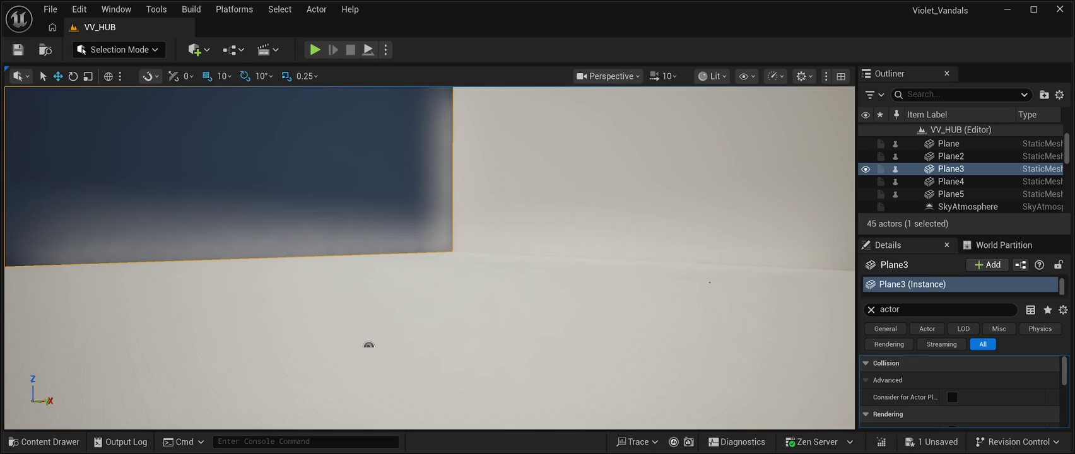
{"action": "left_click_drag", "start_coordinate": [369, 345], "coordinate": [448, 349]}
{"action": "mouse_move", "coordinate": [539, 341]}
{"action": "left_mouse_down"}
{"action": "mouse_move", "coordinate": [588, 264]}
{"action": "mouse_move", "coordinate": [425, 264]}
{"action": "mouse_move", "coordinate": [568, 344]}
{"action": "mouse_move", "coordinate": [593, 374]}
{"action": "mouse_move", "coordinate": [561, 284]}
{"action": "mouse_move", "coordinate": [568, 341]}
{"action": "left_mouse_up"}
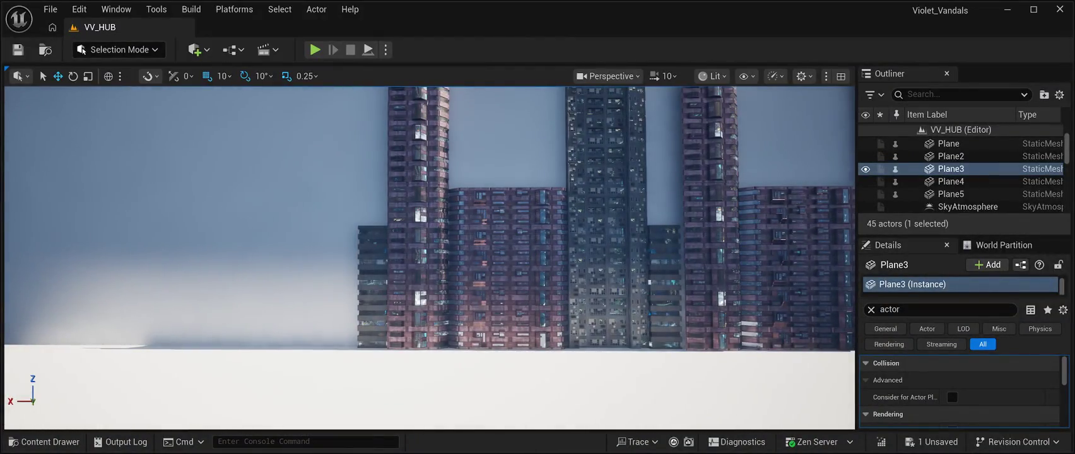
{"action": "key", "text": "alt+p"}
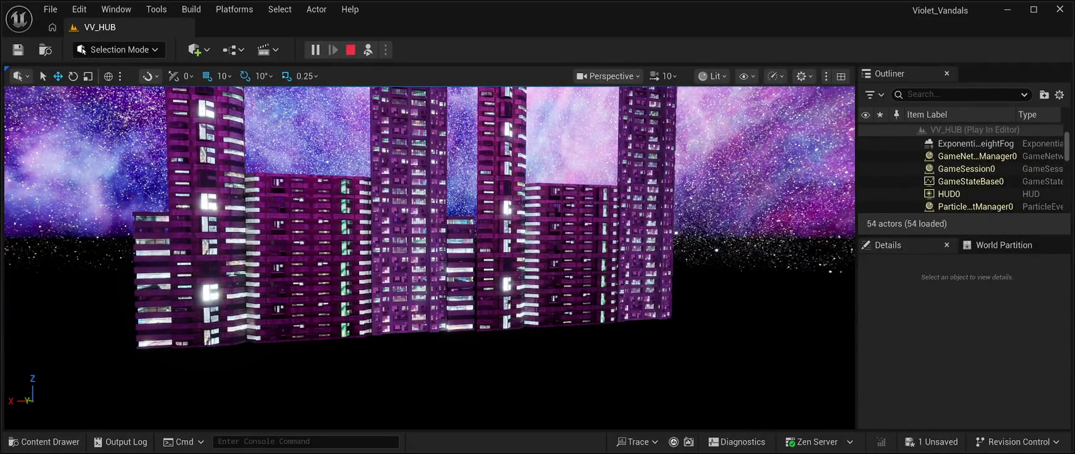
{"action": "key", "text": "Escape"}
{"action": "scroll", "coordinate": [429, 252], "scroll_direction": "up", "scroll_amount": 5}
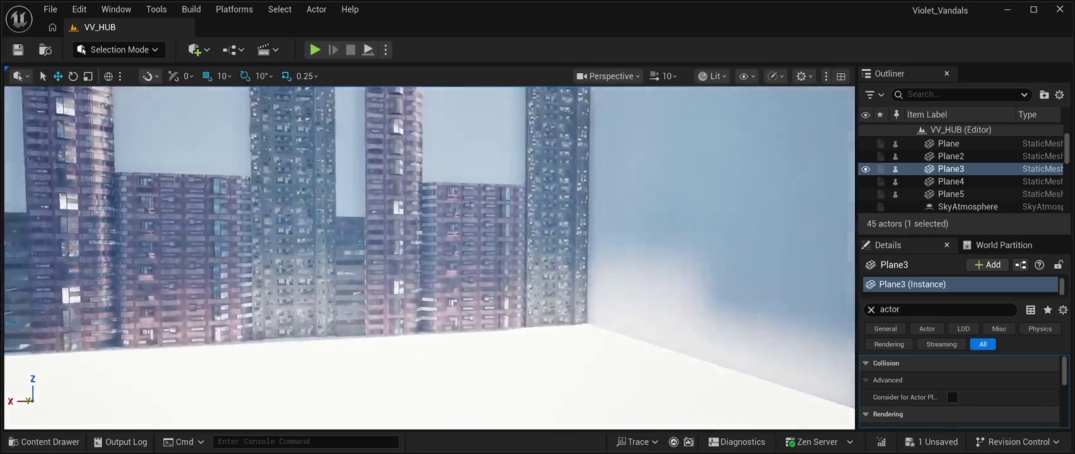
{"action": "key", "text": "Left"}
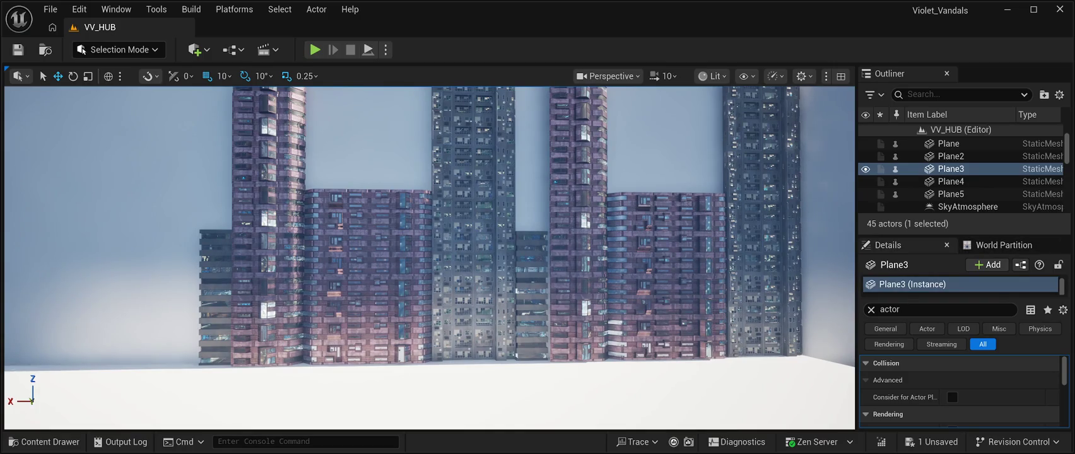
{"action": "key", "text": "Left"}
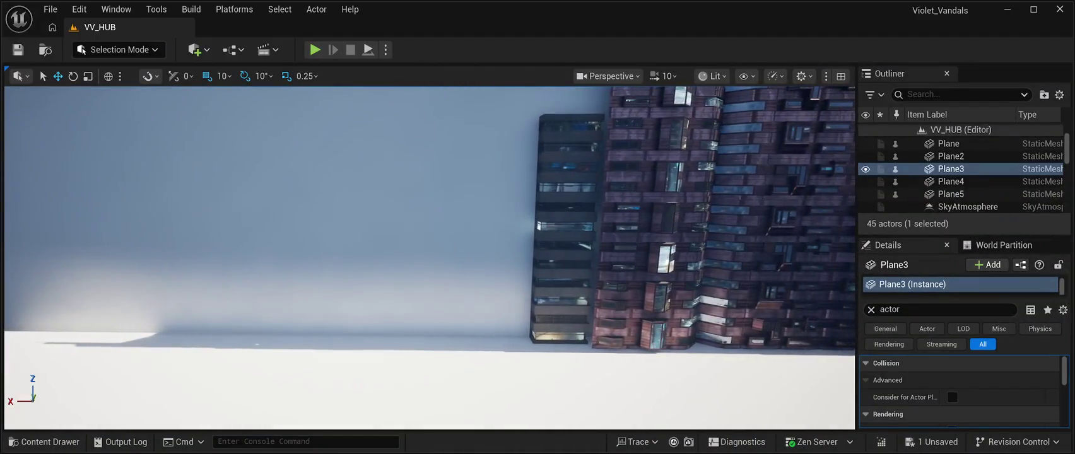
Find SM_SlumPrefab23 in the CyberPunkMegapack Prefabs folder and drag it into the level.
{"action": "left_click", "coordinate": [44, 442]}
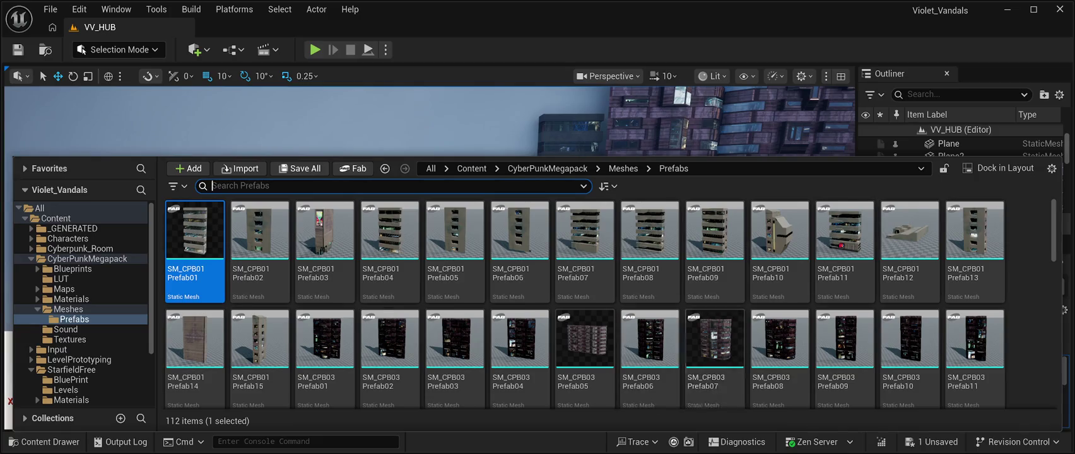
{"action": "scroll", "coordinate": [716, 379], "scroll_direction": "down", "scroll_amount": 2}
{"action": "scroll", "coordinate": [610, 304], "scroll_direction": "down", "scroll_amount": 4}
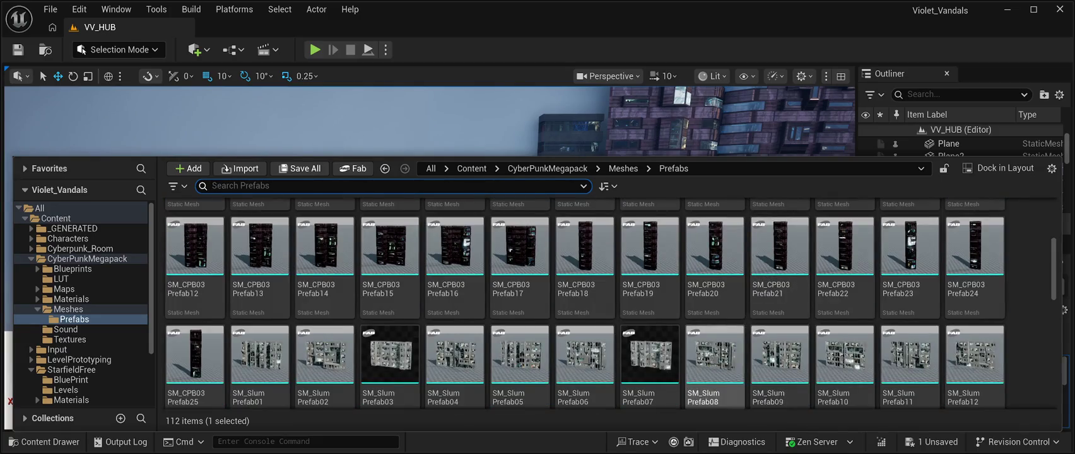
{"action": "scroll", "coordinate": [780, 290], "scroll_direction": "down", "scroll_amount": 3}
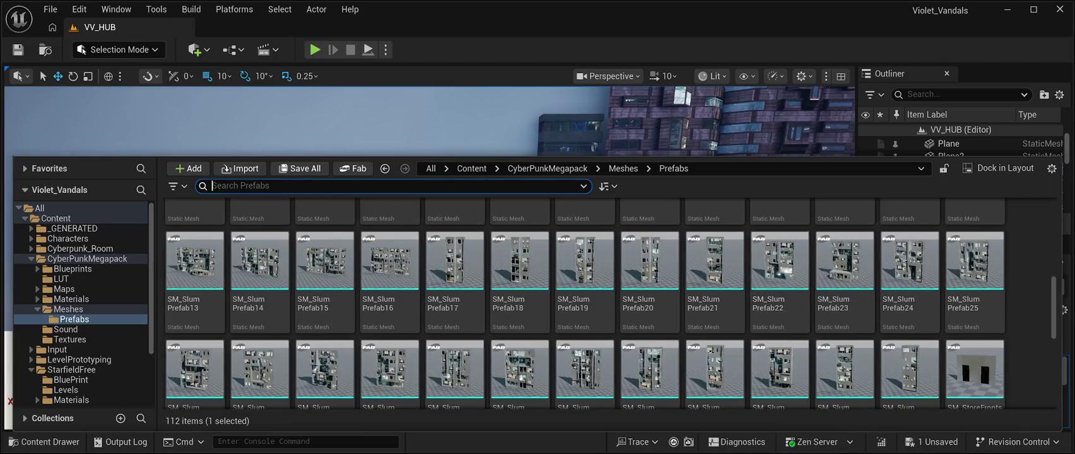
{"action": "scroll", "coordinate": [780, 291], "scroll_direction": "down", "scroll_amount": 4}
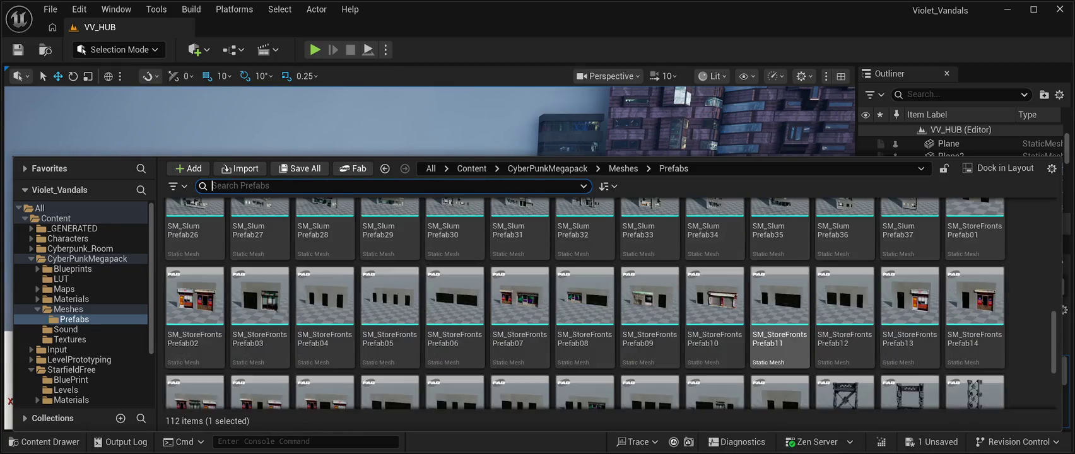
{"action": "scroll", "coordinate": [780, 297], "scroll_direction": "up", "scroll_amount": 2}
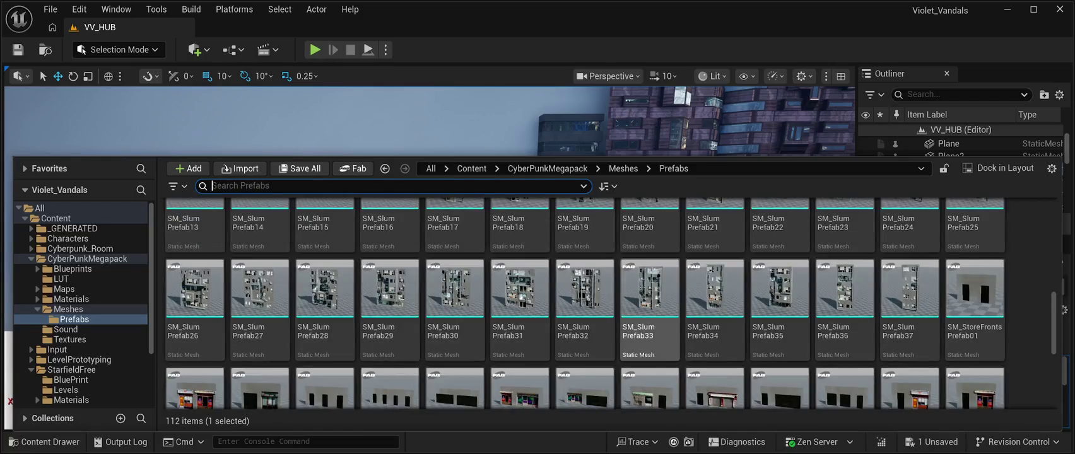
{"action": "scroll", "coordinate": [877, 296], "scroll_direction": "up", "scroll_amount": 3}
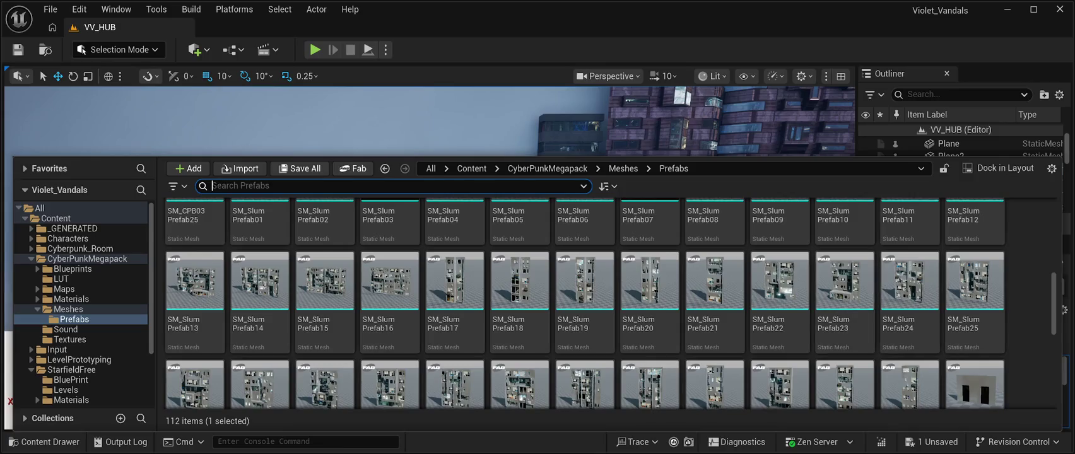
{"action": "left_click", "coordinate": [844, 290]}
{"action": "mouse_move", "coordinate": [844, 291]}
{"action": "left_mouse_down"}
{"action": "mouse_move", "coordinate": [631, 145]}
{"action": "mouse_move", "coordinate": [442, 126]}
{"action": "mouse_move", "coordinate": [392, 158]}
{"action": "left_mouse_up"}
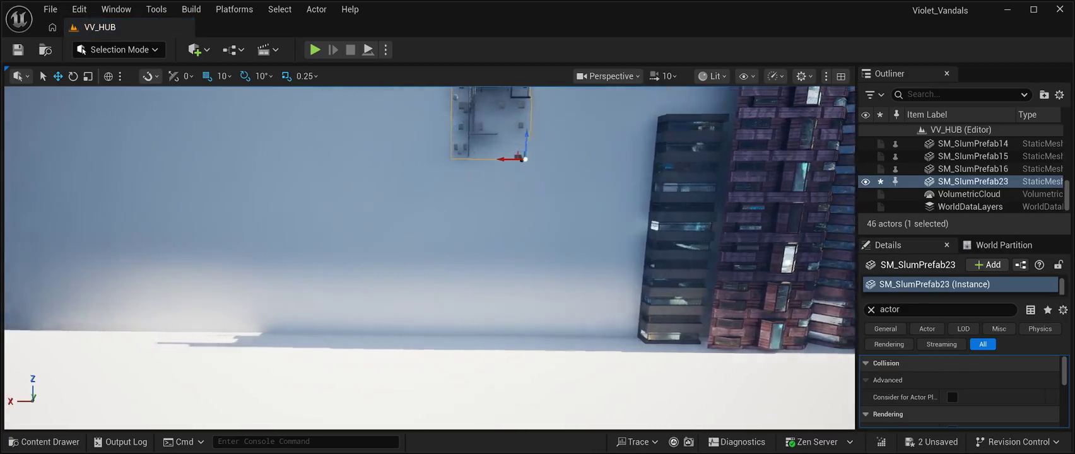
Lower SM_SlumPrefab23 beside the wall and slide it along, viewing it up close.
{"action": "key", "text": "a"}
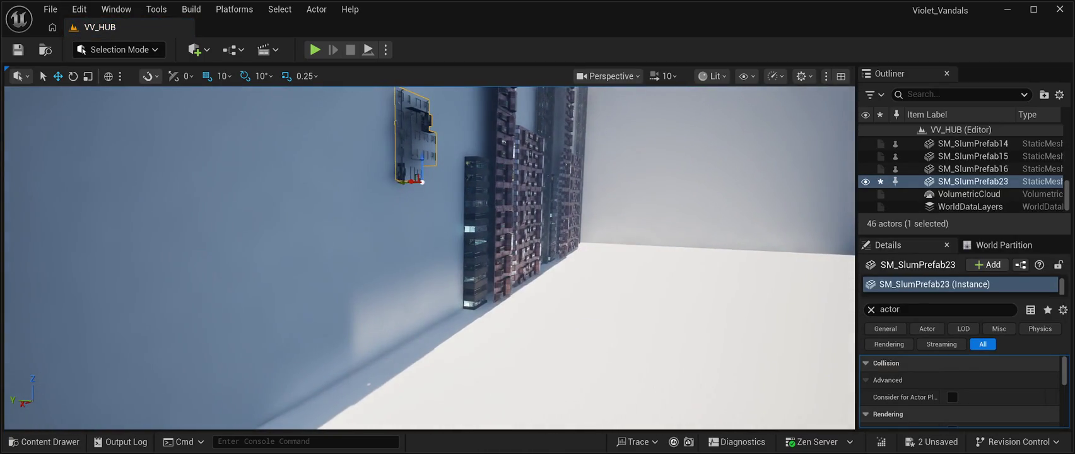
{"action": "key", "text": "a"}
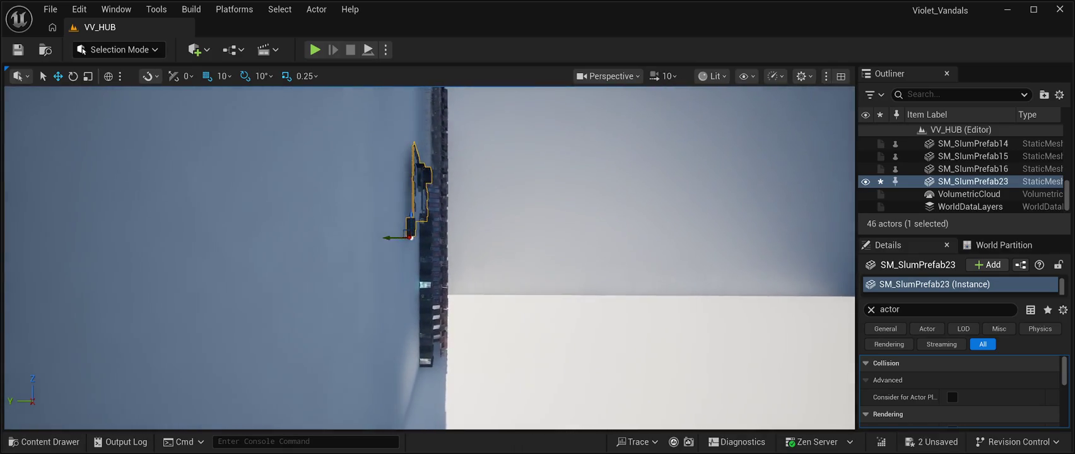
{"action": "mouse_move", "coordinate": [411, 218]}
{"action": "left_mouse_down"}
{"action": "mouse_move", "coordinate": [417, 358]}
{"action": "mouse_move", "coordinate": [450, 372]}
{"action": "left_mouse_up"}
{"action": "key", "text": "d"}
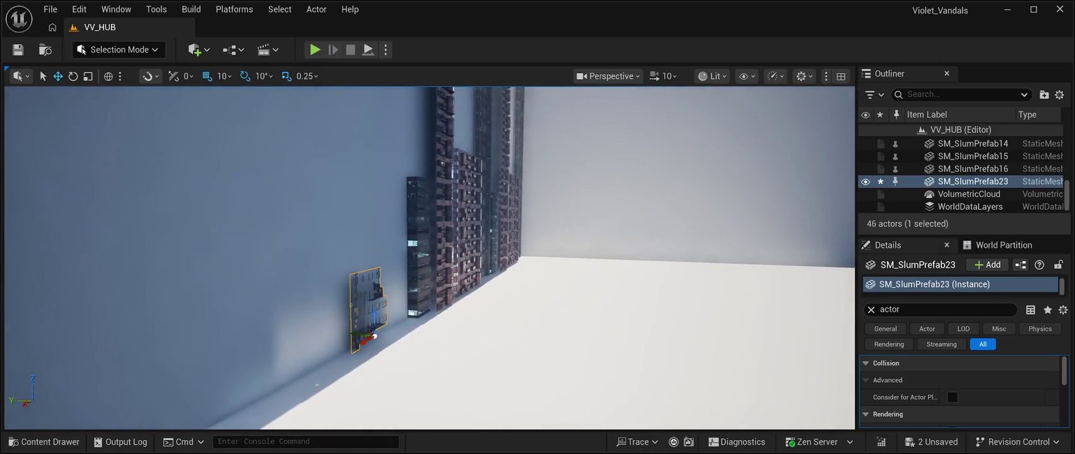
{"action": "key", "text": "a"}
{"action": "key", "text": "w"}
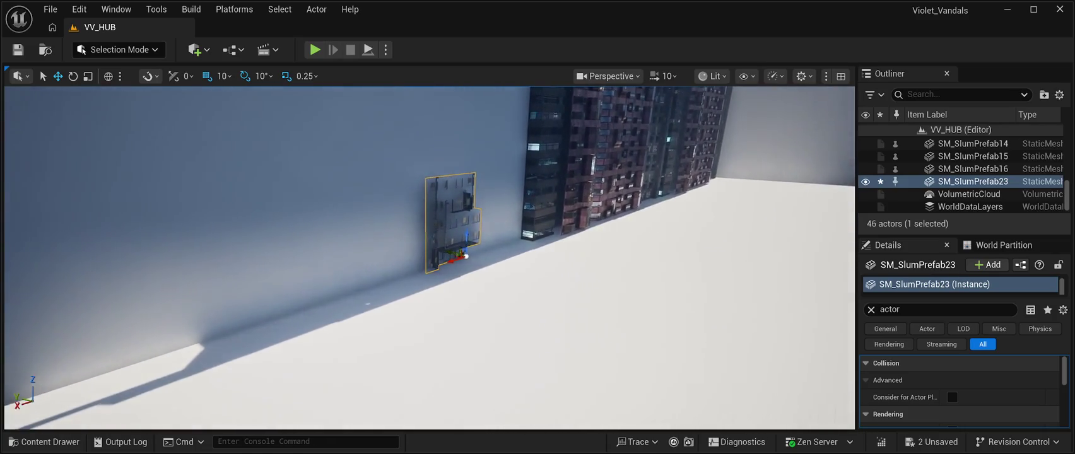
{"action": "key", "text": "a"}
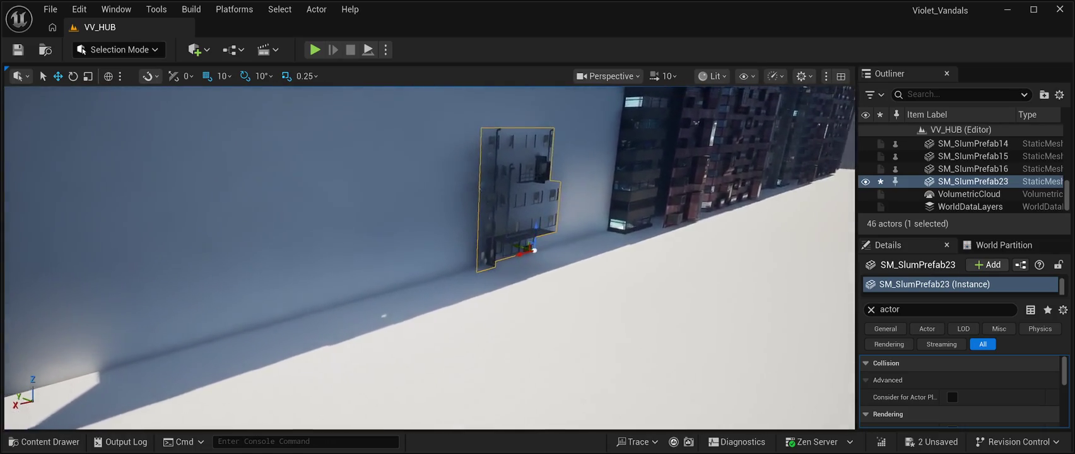
{"action": "key", "text": "d"}
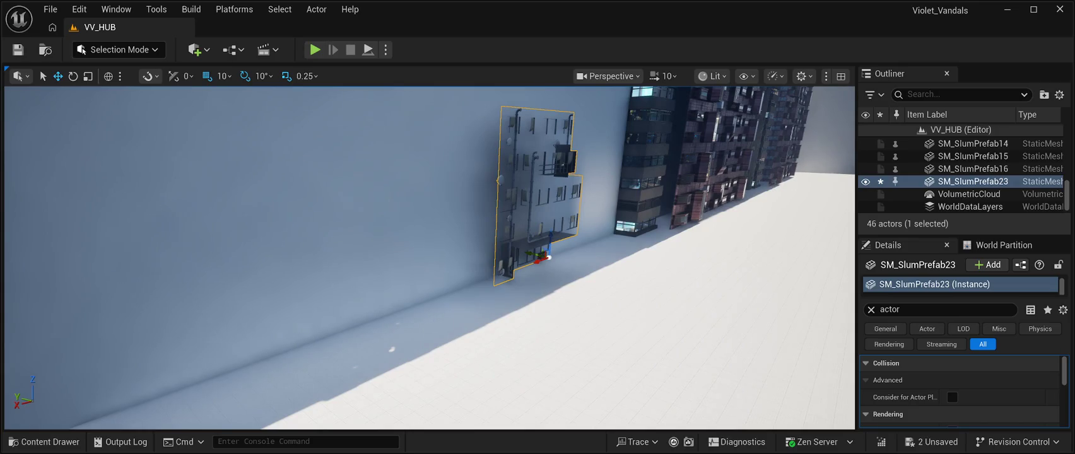
{"action": "key", "text": "s"}
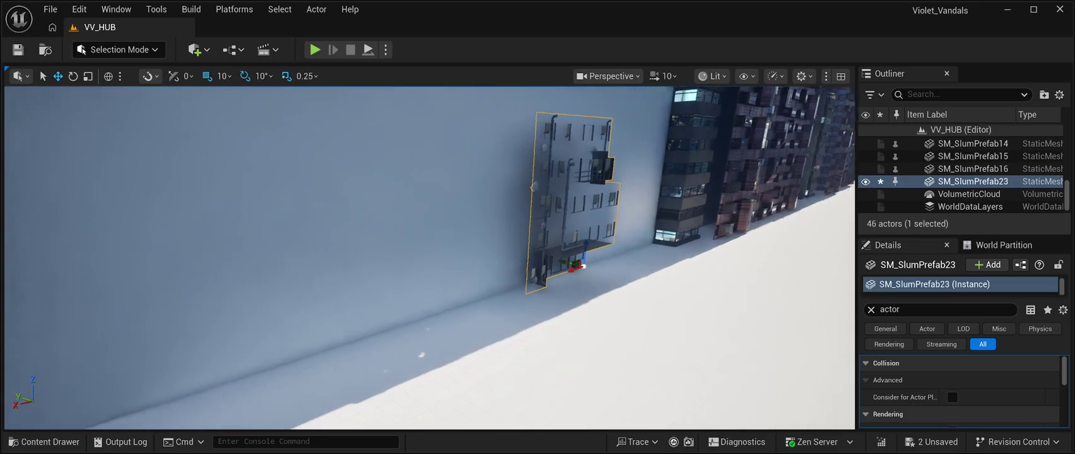
{"action": "key", "text": "d"}
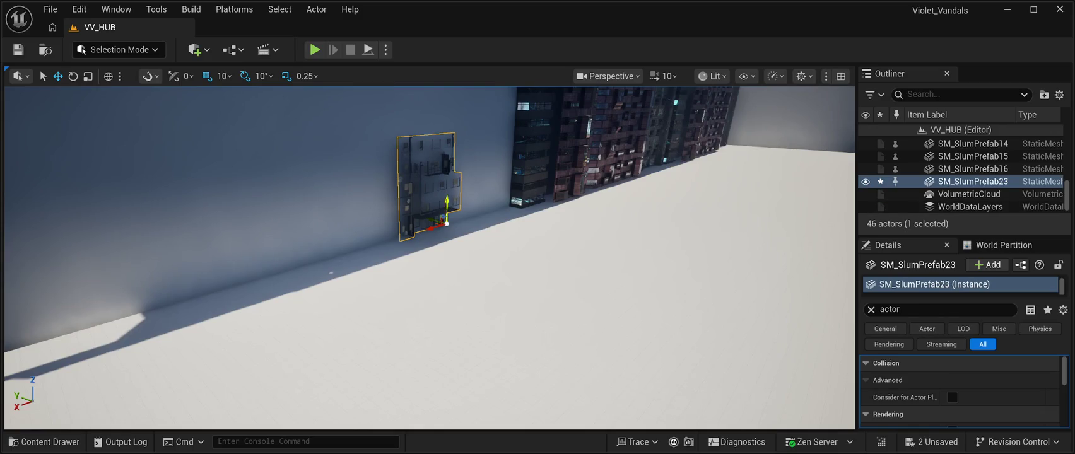
{"action": "left_click_drag", "start_coordinate": [446, 224], "coordinate": [467, 229]}
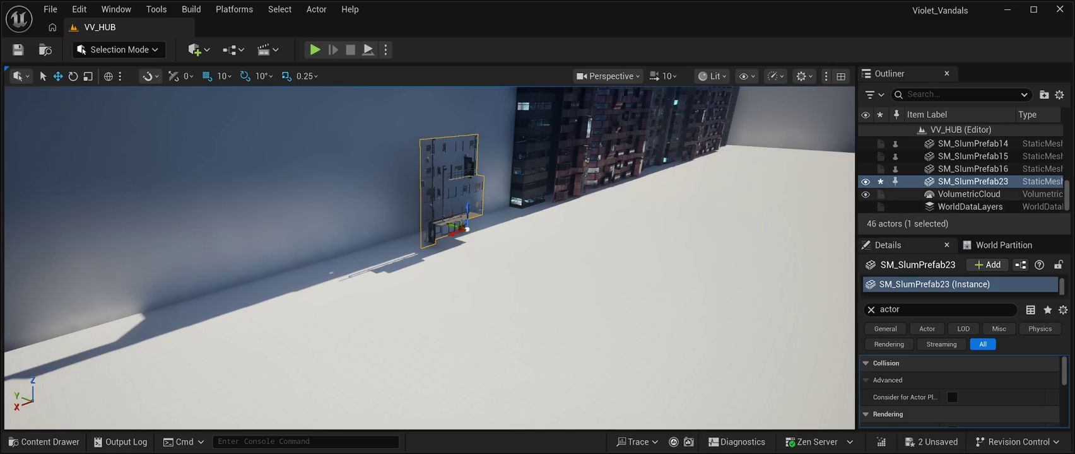
Set SM_SlumPrefab23's Location Z to 0 to ground it.
{"action": "left_click", "coordinate": [971, 181]}
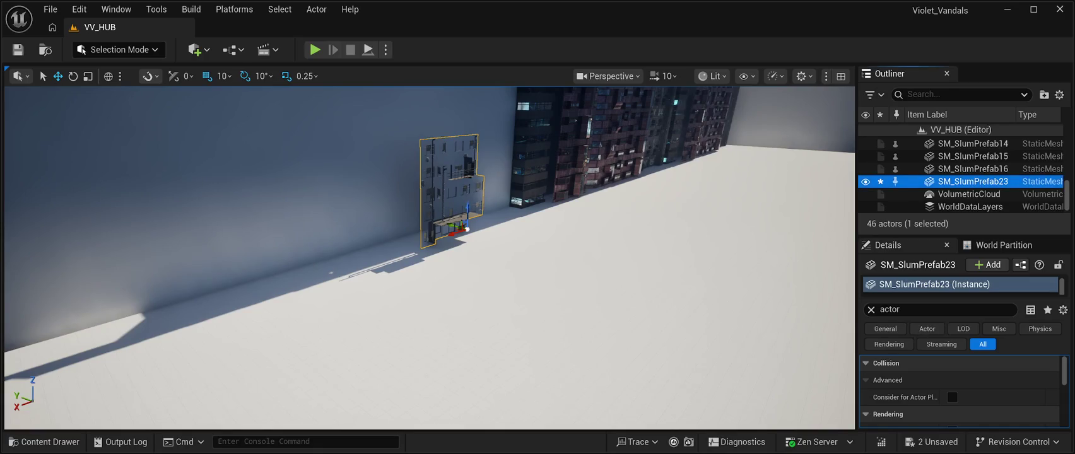
{"action": "left_click", "coordinate": [915, 309]}
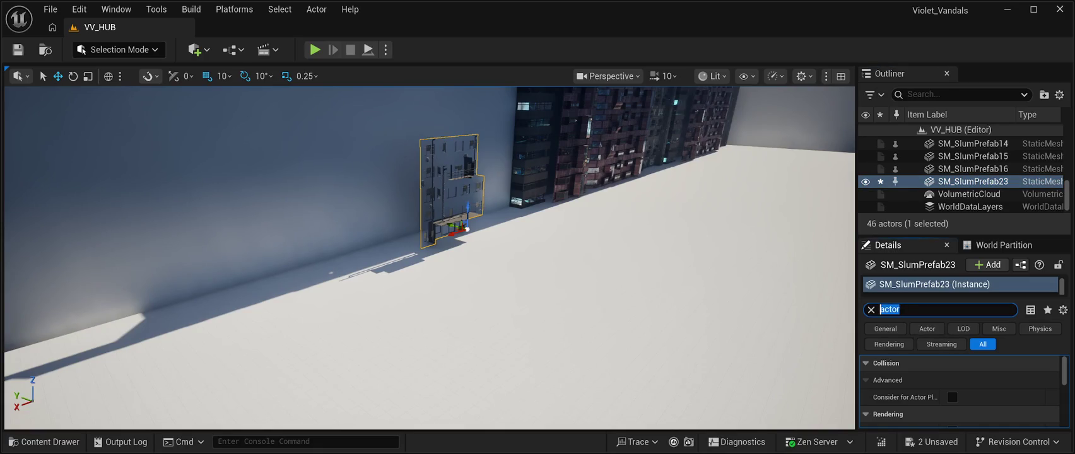
{"action": "key", "text": "BackSpace"}
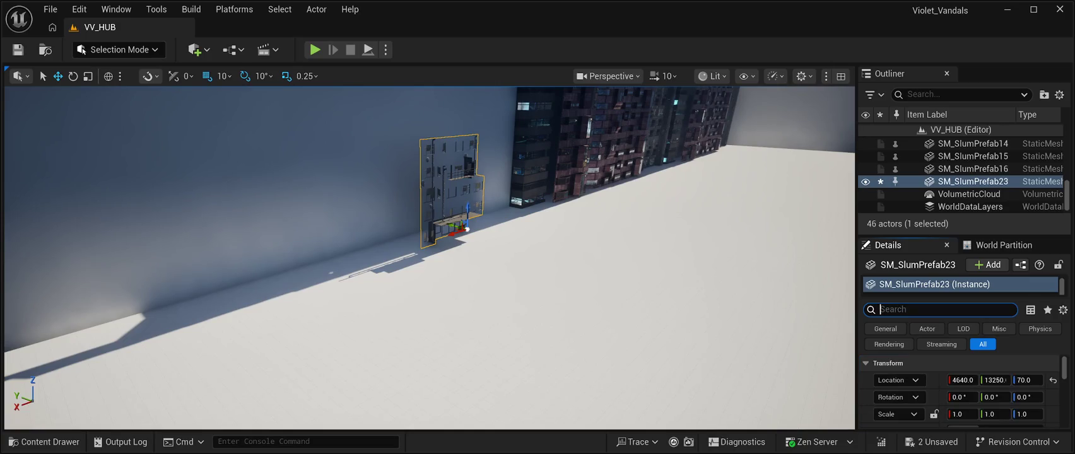
{"action": "left_click", "coordinate": [1028, 379]}
{"action": "type", "text": "0"}
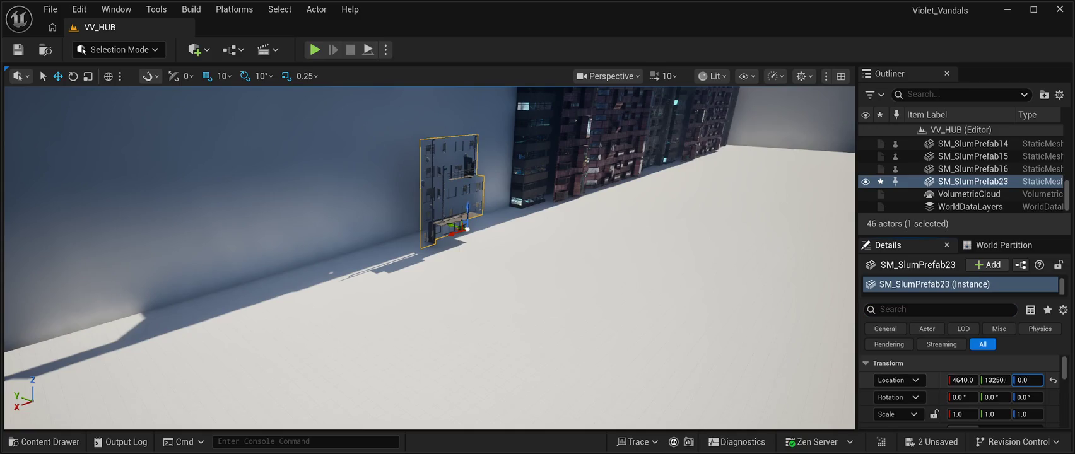
{"action": "key", "text": "Return"}
Turn SM_SlumPrefab23 around 180° to face the street and slide it to X 3930.
{"action": "mouse_move", "coordinate": [429, 258]}
{"action": "left_mouse_down"}
{"action": "mouse_move", "coordinate": [404, 259]}
{"action": "mouse_move", "coordinate": [454, 250]}
{"action": "mouse_move", "coordinate": [404, 256]}
{"action": "left_mouse_up"}
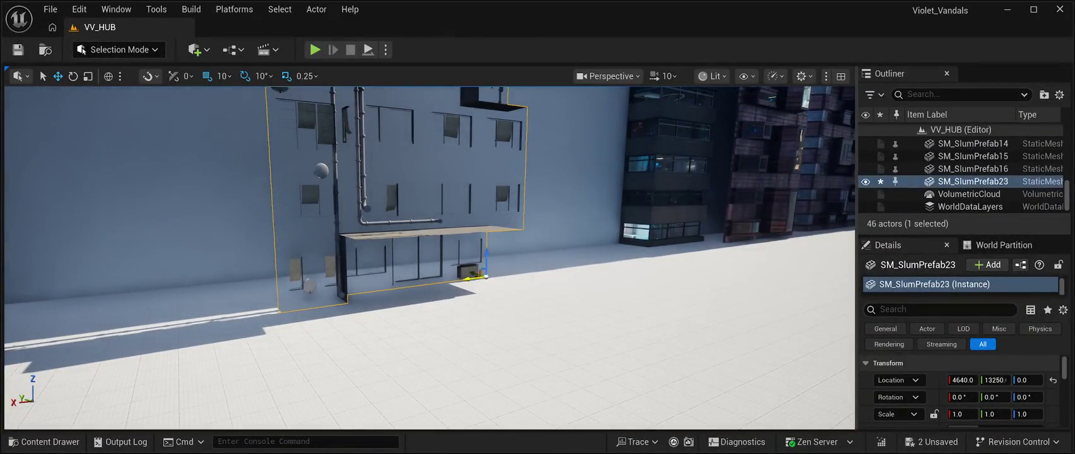
{"action": "left_click_drag", "start_coordinate": [485, 276], "coordinate": [476, 277]}
{"action": "key", "text": "e"}
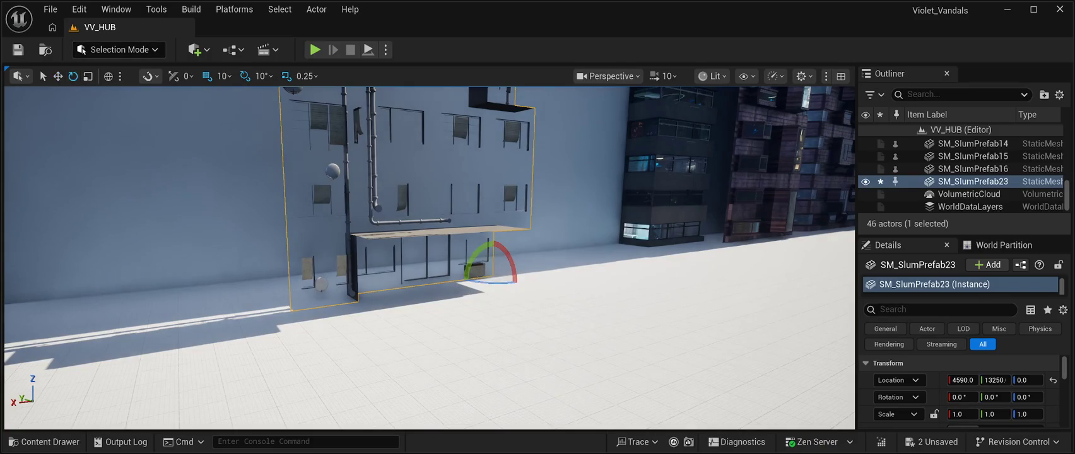
{"action": "left_click_drag", "start_coordinate": [492, 281], "coordinate": [423, 283]}
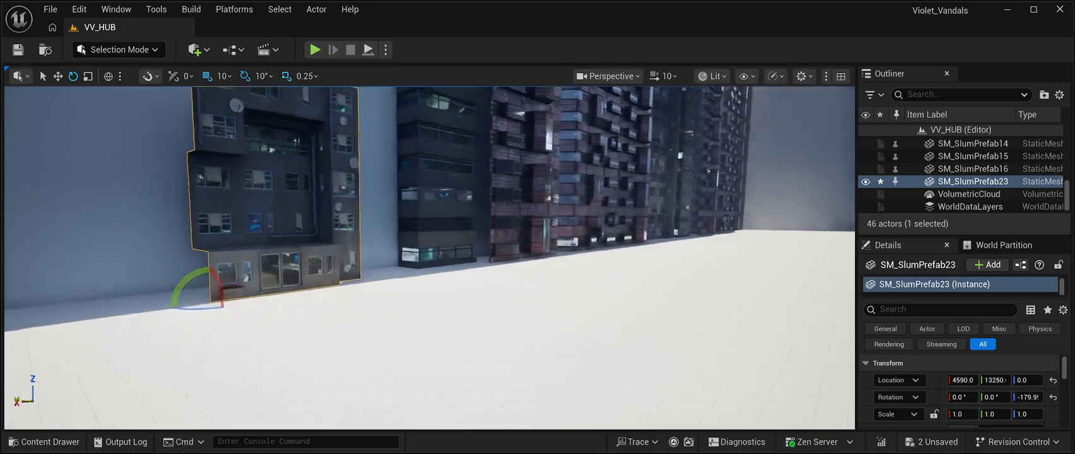
{"action": "key", "text": "w"}
{"action": "left_click_drag", "start_coordinate": [321, 292], "coordinate": [352, 291]}
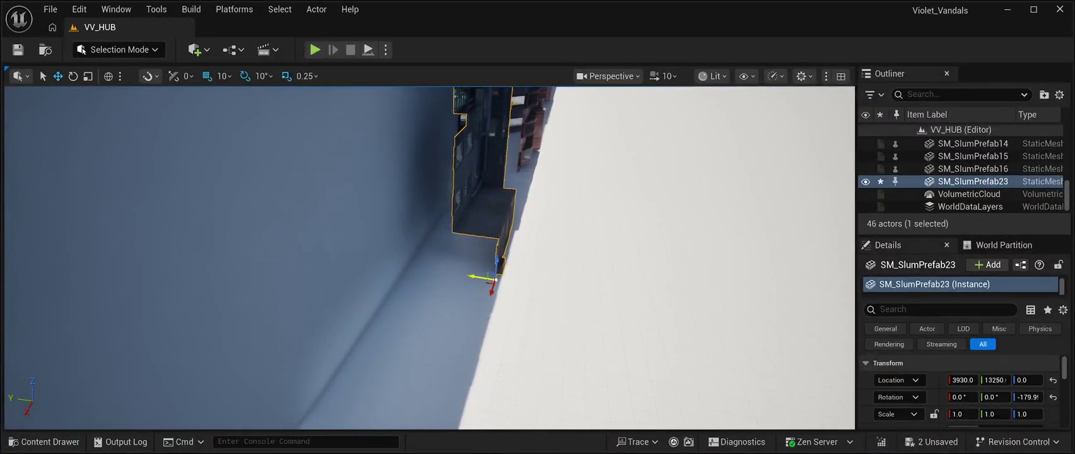
Nudge SM_SlumPrefab23 to Y 13540 and X 3830, then Alt-drag a copy on top at Z 1500.
{"action": "left_click_drag", "start_coordinate": [434, 270], "coordinate": [429, 270]}
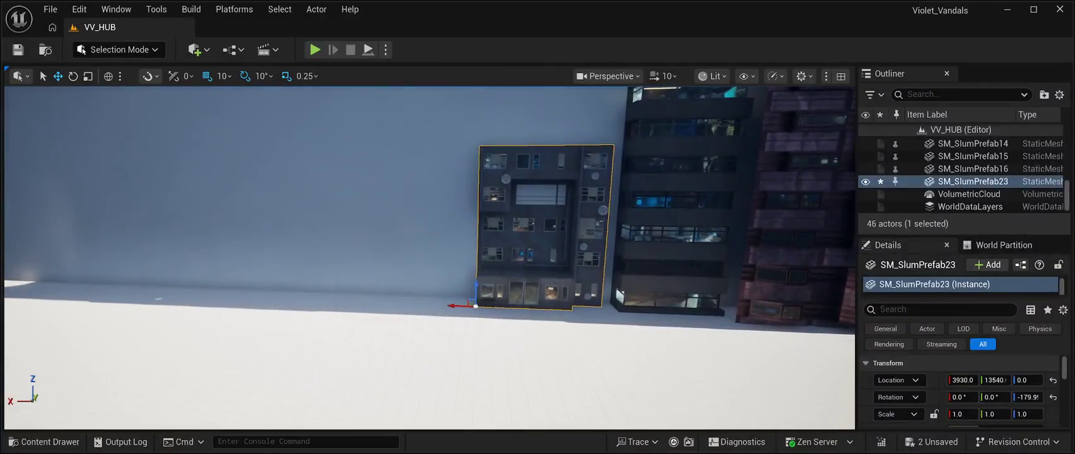
{"action": "left_click_drag", "start_coordinate": [472, 306], "coordinate": [450, 307]}
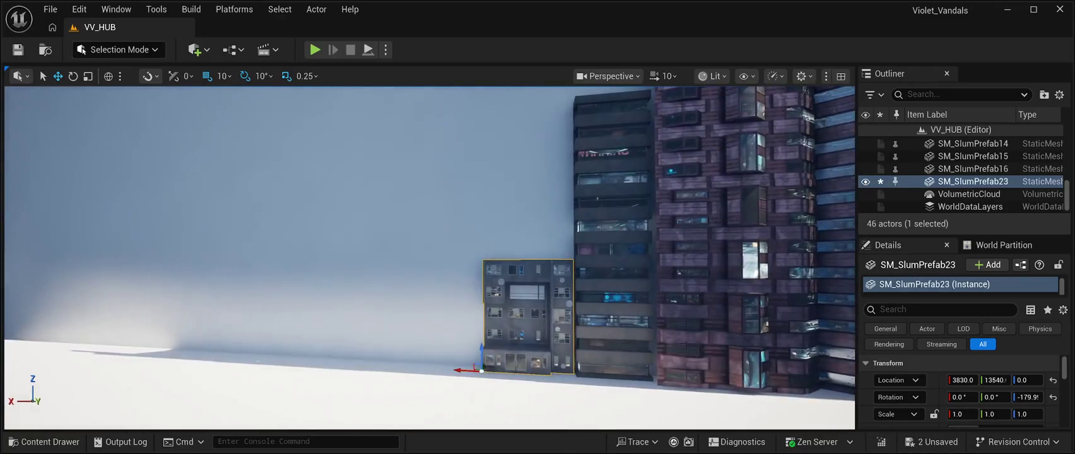
{"action": "mouse_move", "coordinate": [497, 346]}
{"action": "left_mouse_down"}
{"action": "mouse_move", "coordinate": [497, 234]}
{"action": "mouse_move", "coordinate": [429, 259]}
{"action": "mouse_move", "coordinate": [429, 193]}
{"action": "left_mouse_up"}
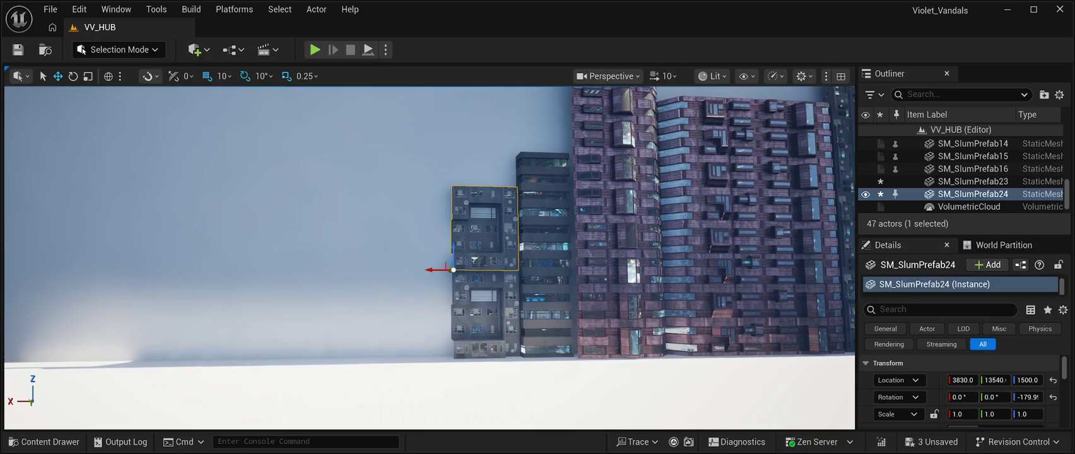
Delete the stacked SM_SlumPrefab24 and shift SM_SlumPrefab23 along Y to 13440.
{"action": "key", "text": "Delete"}
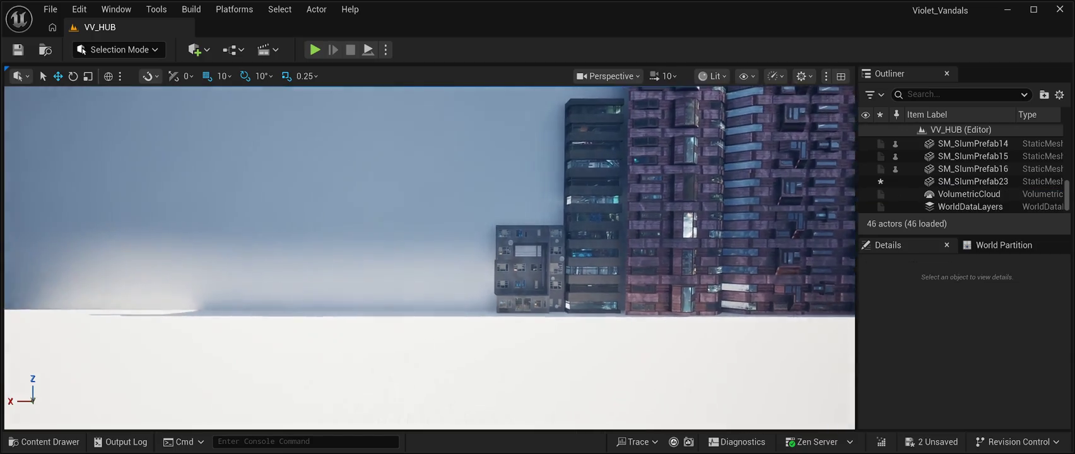
{"action": "mouse_move", "coordinate": [429, 252]}
{"action": "left_mouse_down"}
{"action": "mouse_move", "coordinate": [410, 253]}
{"action": "mouse_move", "coordinate": [492, 252]}
{"action": "mouse_move", "coordinate": [404, 252]}
{"action": "mouse_move", "coordinate": [441, 211]}
{"action": "mouse_move", "coordinate": [463, 259]}
{"action": "left_mouse_up"}
{"action": "left_click", "coordinate": [470, 325]}
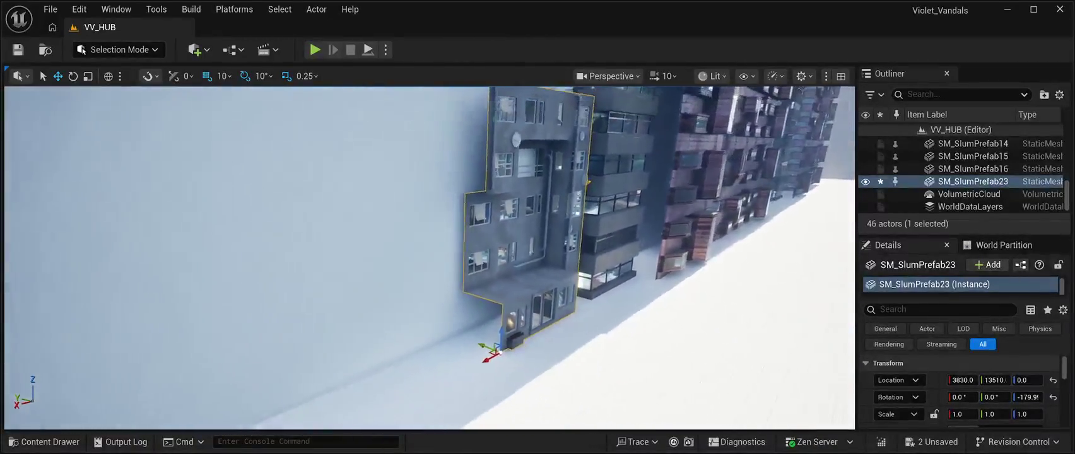
{"action": "left_click_drag", "start_coordinate": [482, 348], "coordinate": [487, 345]}
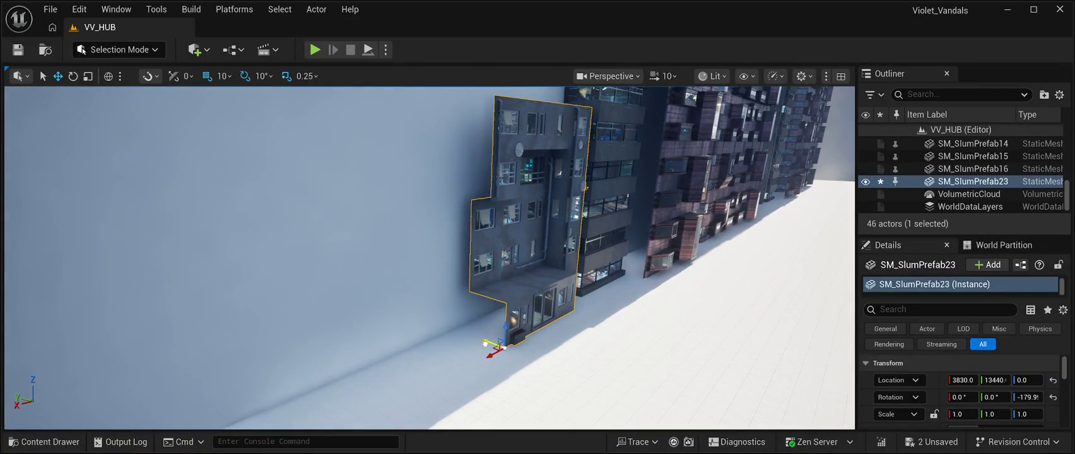
{"action": "left_click_drag", "start_coordinate": [487, 345], "coordinate": [429, 349]}
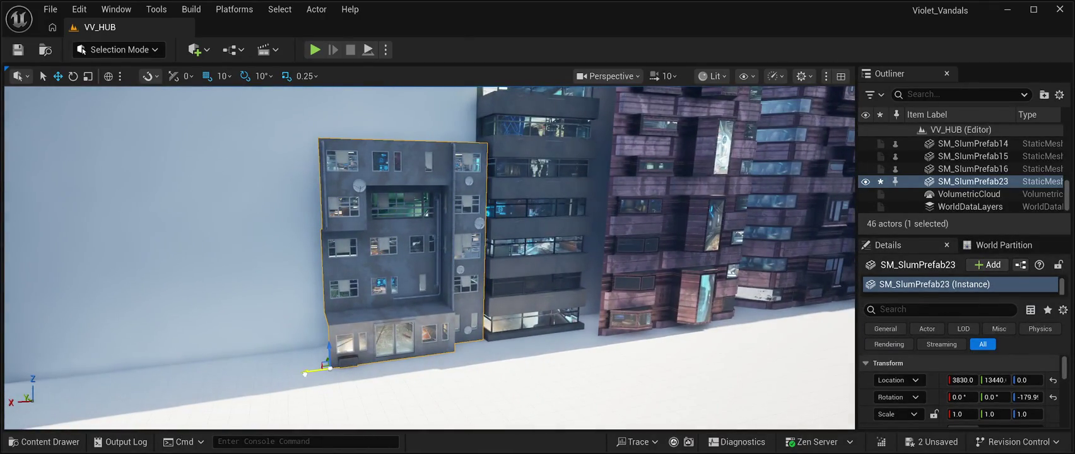
{"action": "mouse_move", "coordinate": [306, 385]}
{"action": "left_mouse_down"}
{"action": "mouse_move", "coordinate": [287, 378]}
{"action": "mouse_move", "coordinate": [297, 353]}
{"action": "mouse_move", "coordinate": [614, 337]}
{"action": "left_mouse_up"}
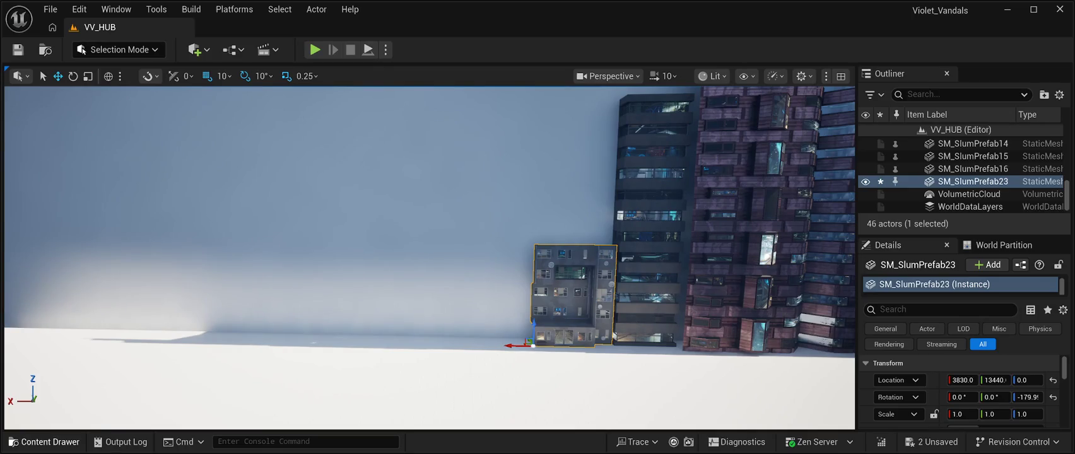
{"action": "left_click", "coordinate": [44, 441]}
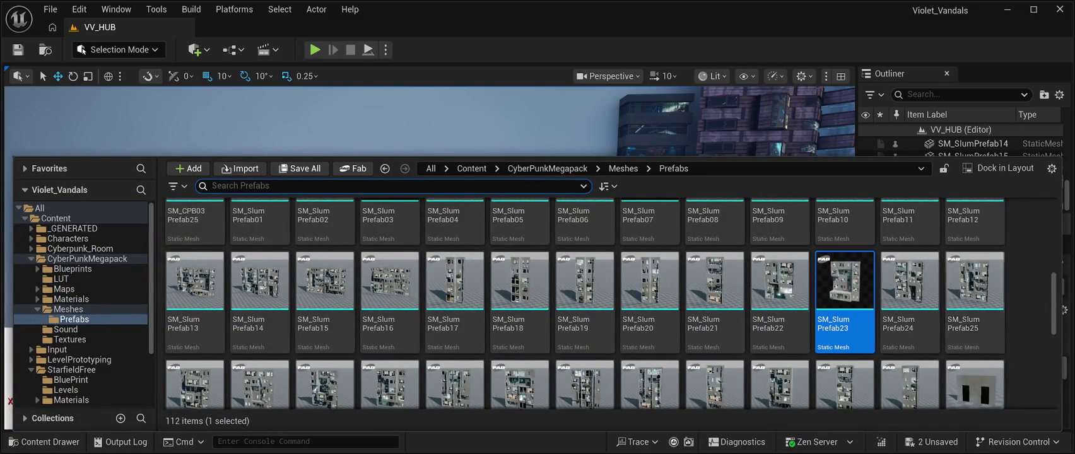
Drag SM_SlumPrefab25 from the Prefabs folder into the level.
{"action": "left_click", "coordinate": [975, 281]}
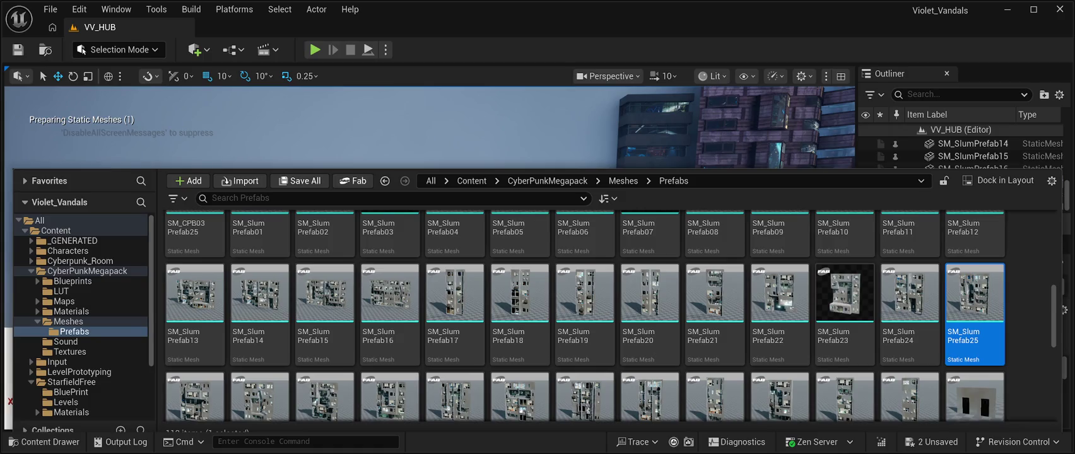
{"action": "left_click_drag", "start_coordinate": [975, 293], "coordinate": [456, 108]}
Move SM_SlumPrefab25 toward the wall and rotate it 180° around Z.
{"action": "key", "text": "f"}
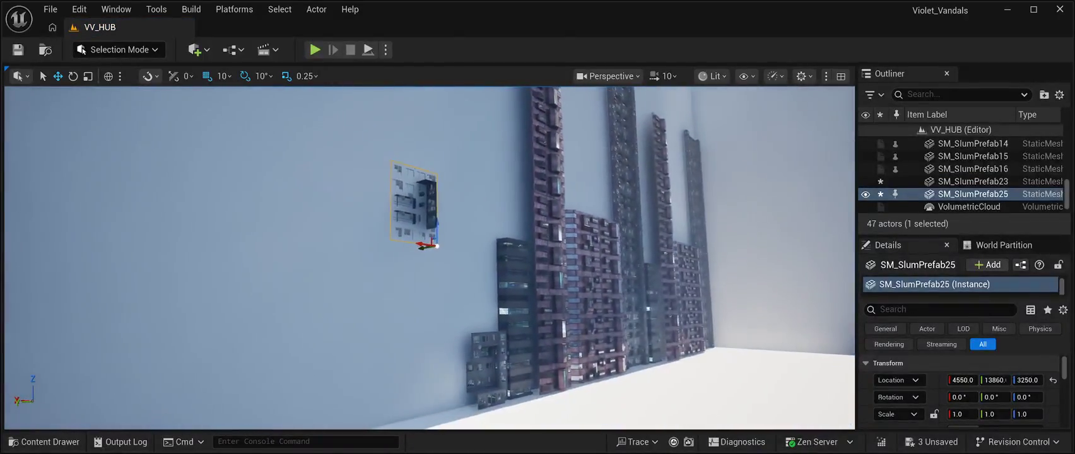
{"action": "mouse_move", "coordinate": [435, 246]}
{"action": "left_mouse_down"}
{"action": "mouse_move", "coordinate": [498, 253]}
{"action": "mouse_move", "coordinate": [493, 317]}
{"action": "mouse_move", "coordinate": [568, 316]}
{"action": "mouse_move", "coordinate": [581, 277]}
{"action": "mouse_move", "coordinate": [568, 278]}
{"action": "mouse_move", "coordinate": [587, 278]}
{"action": "mouse_move", "coordinate": [578, 278]}
{"action": "left_mouse_up"}
{"action": "mouse_move", "coordinate": [443, 273]}
{"action": "left_mouse_down"}
{"action": "mouse_move", "coordinate": [475, 281]}
{"action": "mouse_move", "coordinate": [464, 246]}
{"action": "left_mouse_up"}
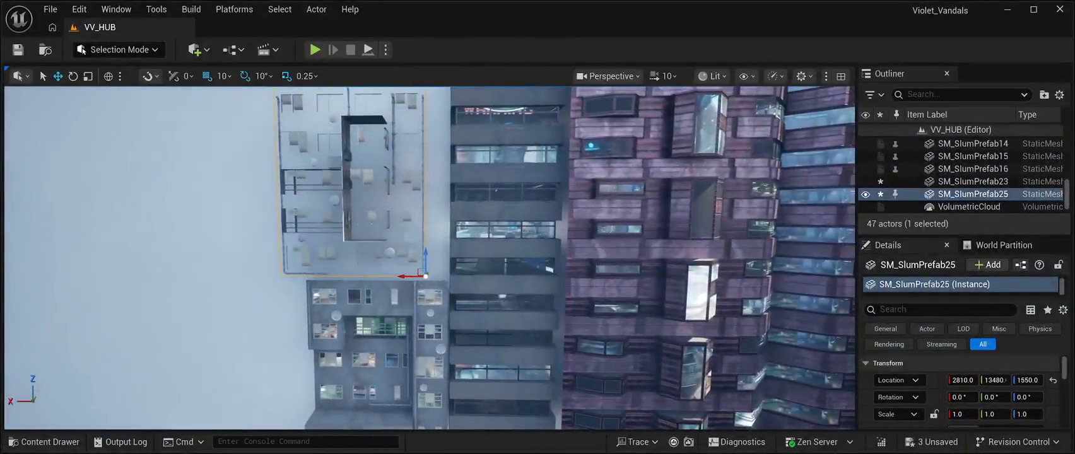
{"action": "key", "text": "e"}
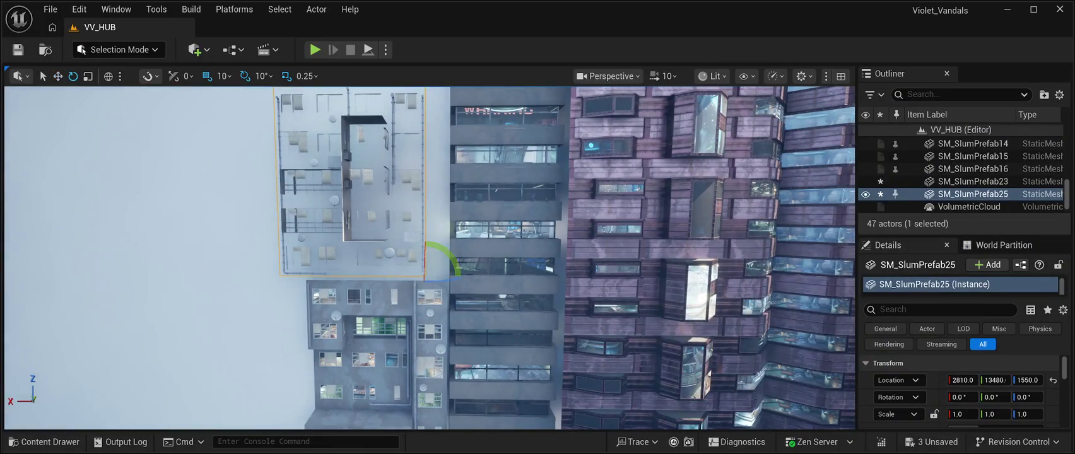
{"action": "left_click_drag", "start_coordinate": [445, 262], "coordinate": [470, 278]}
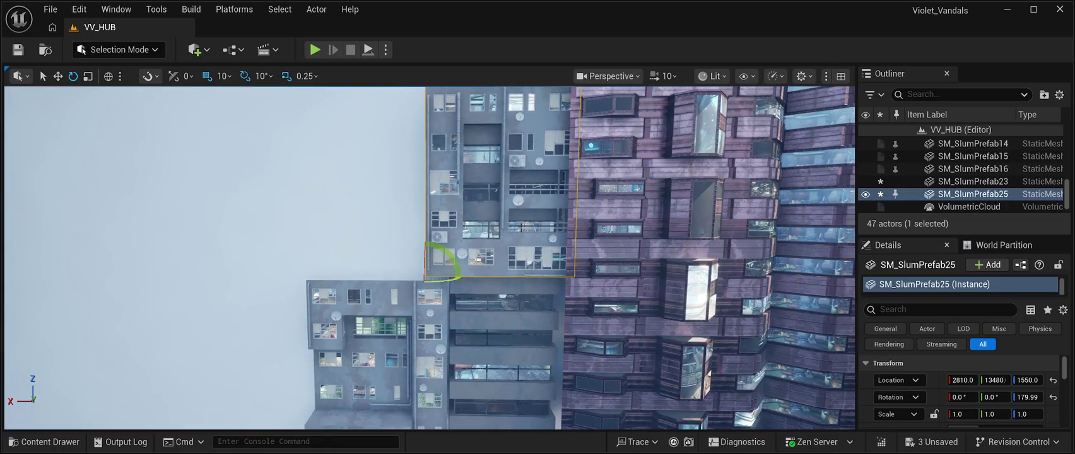
{"action": "key", "text": "w"}
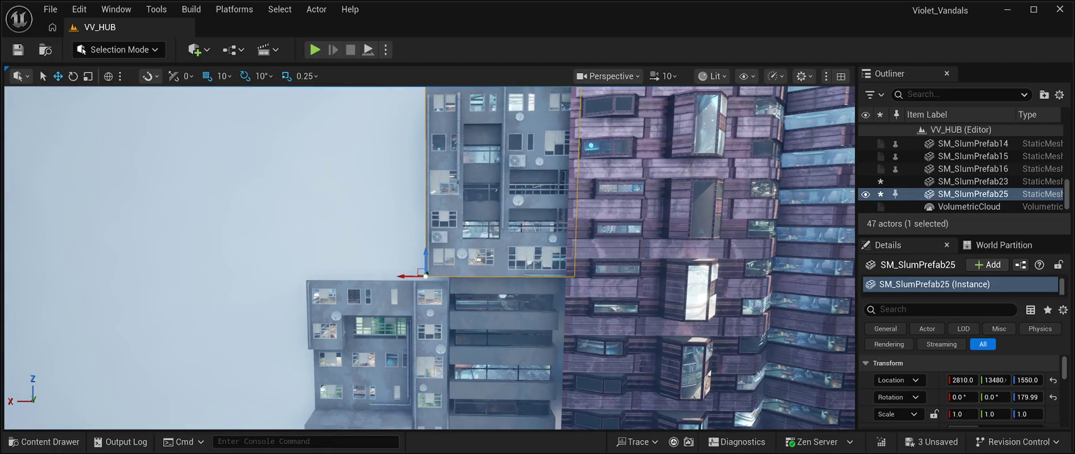
Adjust SM_SlumPrefab25 along X through 3810 and 3880, settling near 3840.
{"action": "mouse_move", "coordinate": [399, 274]}
{"action": "left_mouse_down"}
{"action": "mouse_move", "coordinate": [277, 283]}
{"action": "mouse_move", "coordinate": [304, 268]}
{"action": "left_mouse_up"}
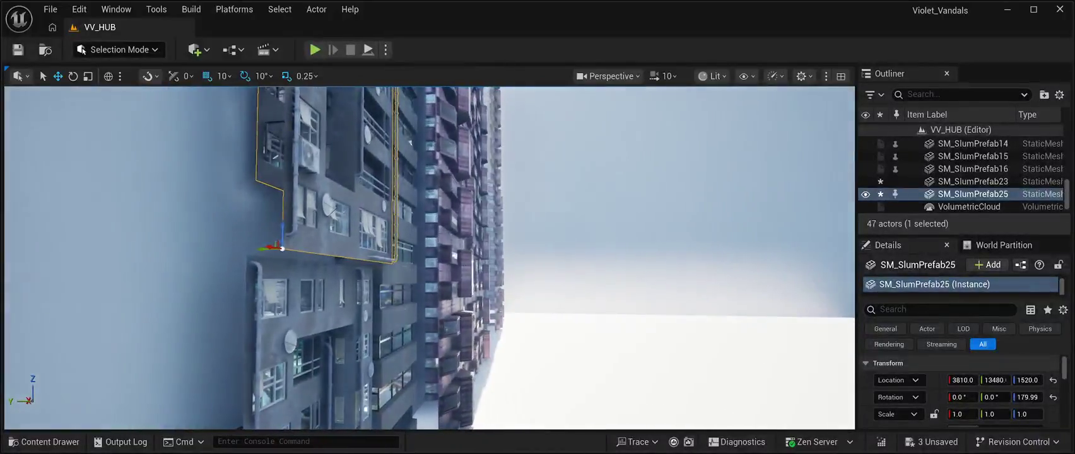
{"action": "left_click_drag", "start_coordinate": [266, 247], "coordinate": [219, 252]}
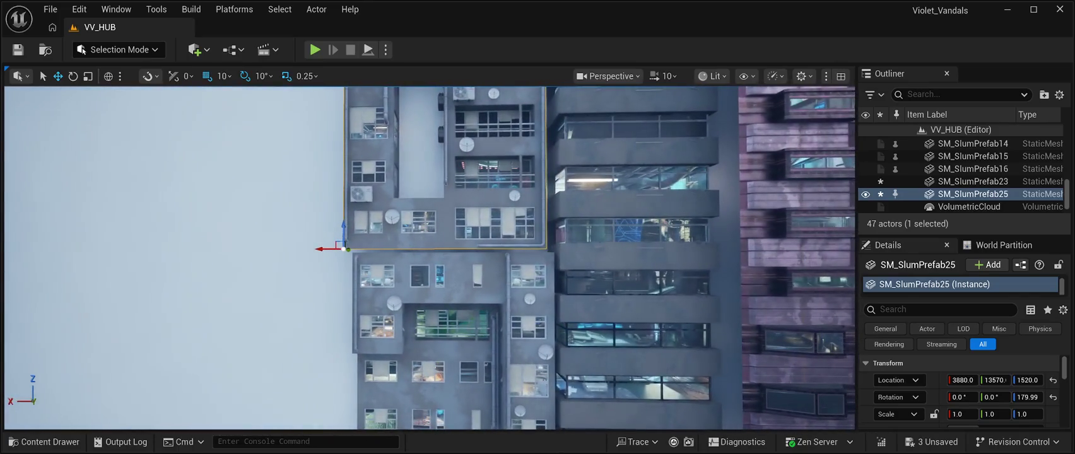
{"action": "left_click_drag", "start_coordinate": [321, 249], "coordinate": [328, 250]}
{"action": "scroll", "coordinate": [429, 259], "scroll_direction": "up", "scroll_amount": 5}
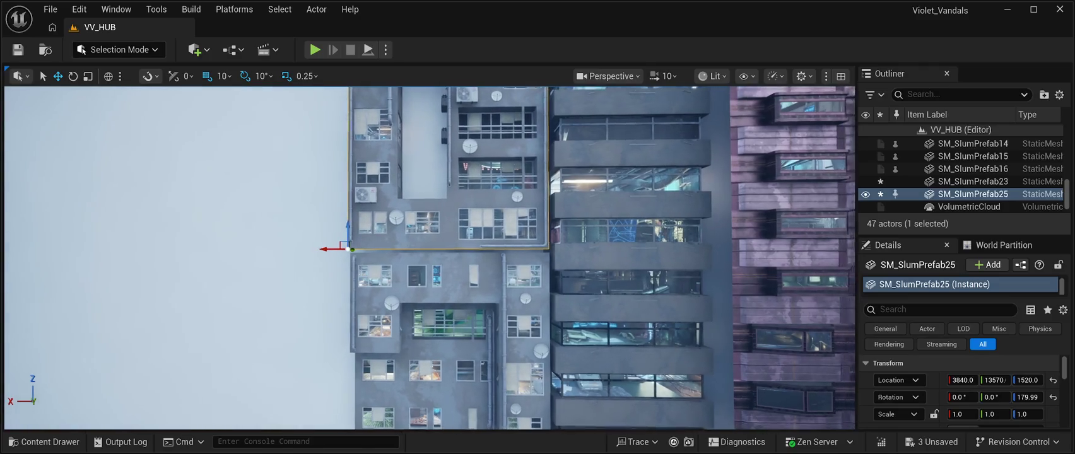
{"action": "scroll", "coordinate": [429, 258], "scroll_direction": "up", "scroll_amount": 2}
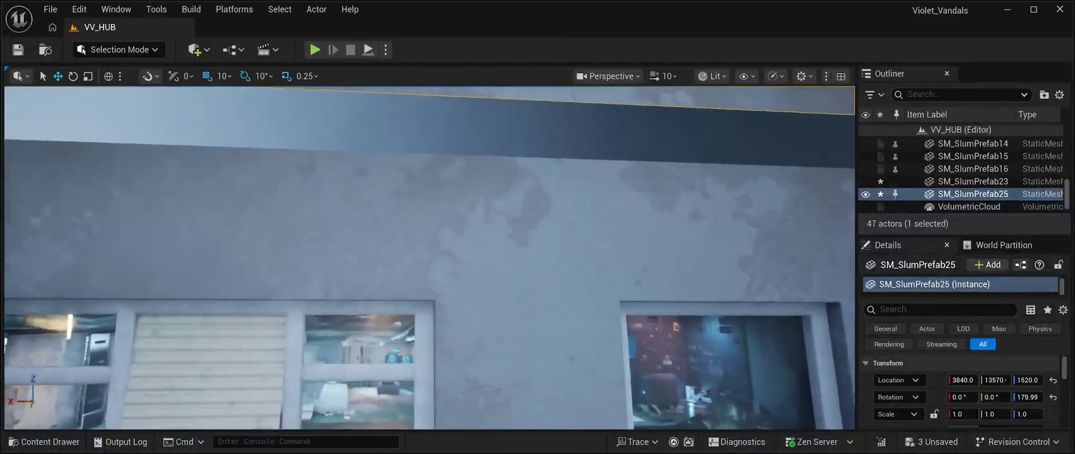
{"action": "scroll", "coordinate": [429, 259], "scroll_direction": "down", "scroll_amount": 5}
{"action": "mouse_move", "coordinate": [429, 259]}
{"action": "left_mouse_down"}
{"action": "mouse_move", "coordinate": [404, 246]}
{"action": "mouse_move", "coordinate": [364, 256]}
{"action": "left_mouse_up"}
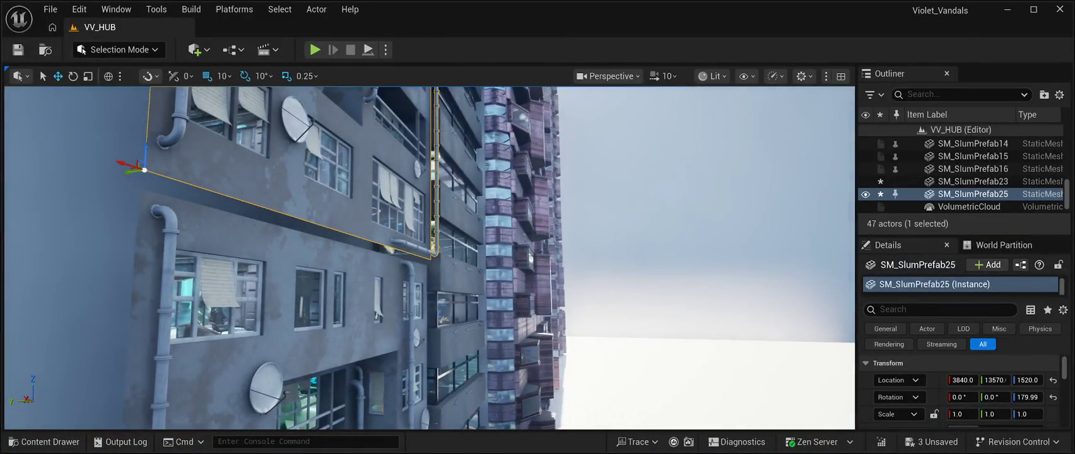
Lower SM_SlumPrefab25 to Z 1500 and align it at X 3830, Y 13540 atop SM_SlumPrefab23.
{"action": "mouse_move", "coordinate": [145, 149]}
{"action": "left_mouse_down"}
{"action": "mouse_move", "coordinate": [121, 188]}
{"action": "mouse_move", "coordinate": [94, 189]}
{"action": "mouse_move", "coordinate": [139, 190]}
{"action": "mouse_move", "coordinate": [126, 189]}
{"action": "left_mouse_up"}
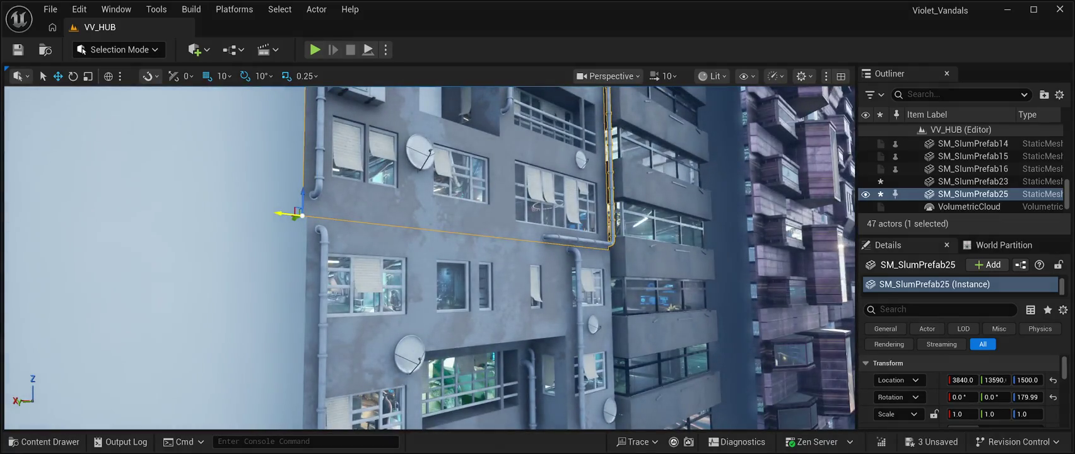
{"action": "mouse_move", "coordinate": [278, 215]}
{"action": "left_mouse_down"}
{"action": "mouse_move", "coordinate": [265, 221]}
{"action": "mouse_move", "coordinate": [284, 215]}
{"action": "mouse_move", "coordinate": [271, 189]}
{"action": "mouse_move", "coordinate": [265, 196]}
{"action": "left_mouse_up"}
{"action": "scroll", "coordinate": [282, 215], "scroll_direction": "up", "scroll_amount": 5}
{"action": "left_click_drag", "start_coordinate": [245, 240], "coordinate": [250, 240]}
{"action": "left_click_drag", "start_coordinate": [271, 189], "coordinate": [240, 202]}
{"action": "mouse_move", "coordinate": [429, 253]}
{"action": "left_mouse_down"}
{"action": "mouse_move", "coordinate": [347, 252]}
{"action": "mouse_move", "coordinate": [366, 253]}
{"action": "left_mouse_up"}
{"action": "key", "text": "f"}
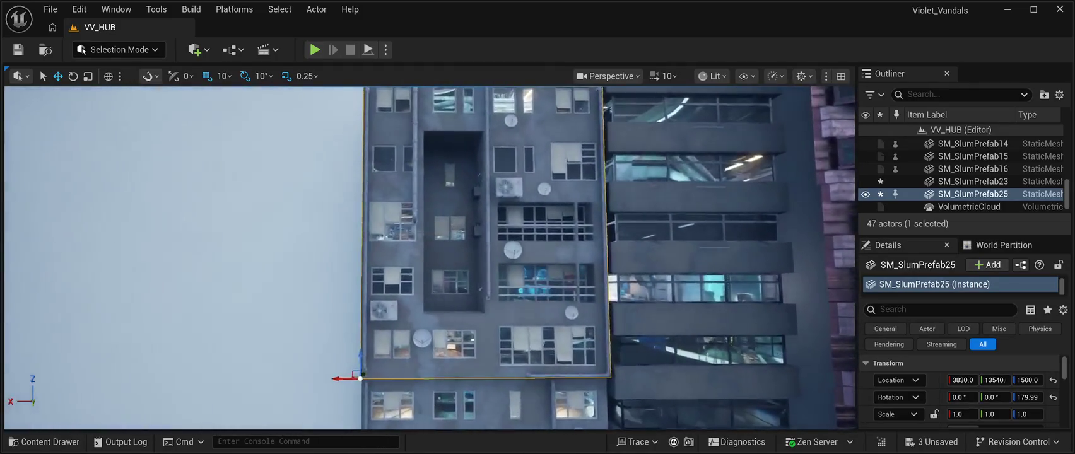
{"action": "scroll", "coordinate": [429, 257], "scroll_direction": "up", "scroll_amount": 5}
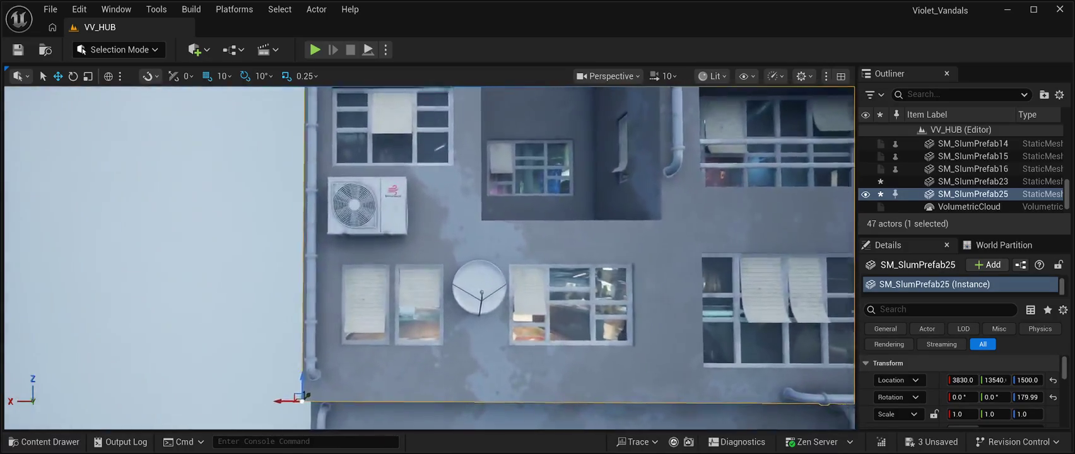
{"action": "left_click_drag", "start_coordinate": [429, 257], "coordinate": [438, 215]}
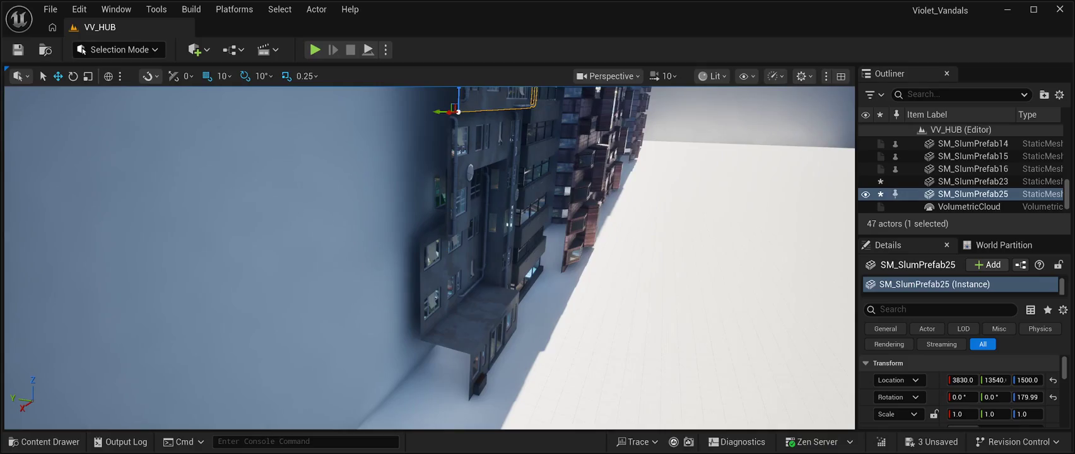
Select the lower SM_SlumPrefab23 and drag its X arrow to 3830, checking from the side.
{"action": "left_click", "coordinate": [473, 240]}
{"action": "mouse_move", "coordinate": [438, 214]}
{"action": "left_mouse_down"}
{"action": "mouse_move", "coordinate": [480, 224]}
{"action": "mouse_move", "coordinate": [524, 205]}
{"action": "mouse_move", "coordinate": [524, 179]}
{"action": "left_mouse_up"}
{"action": "scroll", "coordinate": [431, 258], "scroll_direction": "up", "scroll_amount": 5}
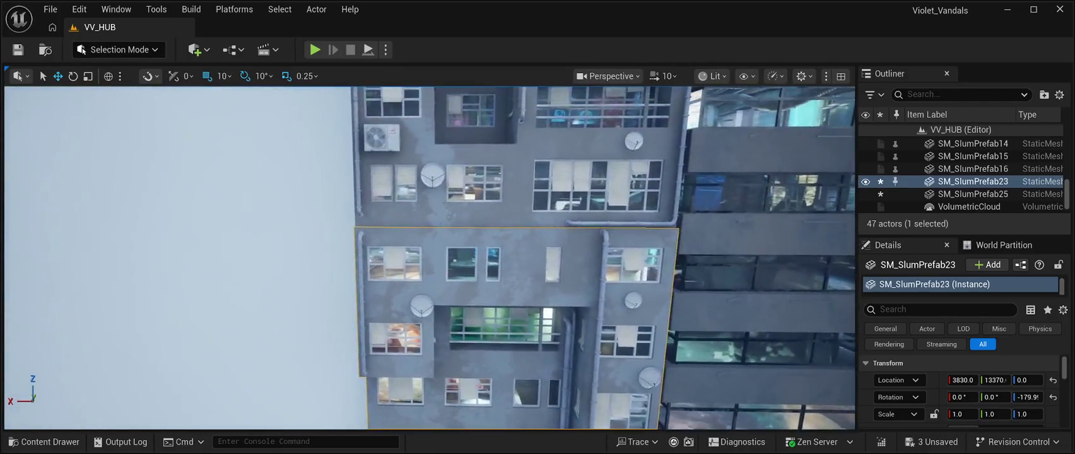
{"action": "scroll", "coordinate": [430, 258], "scroll_direction": "down", "scroll_amount": 5}
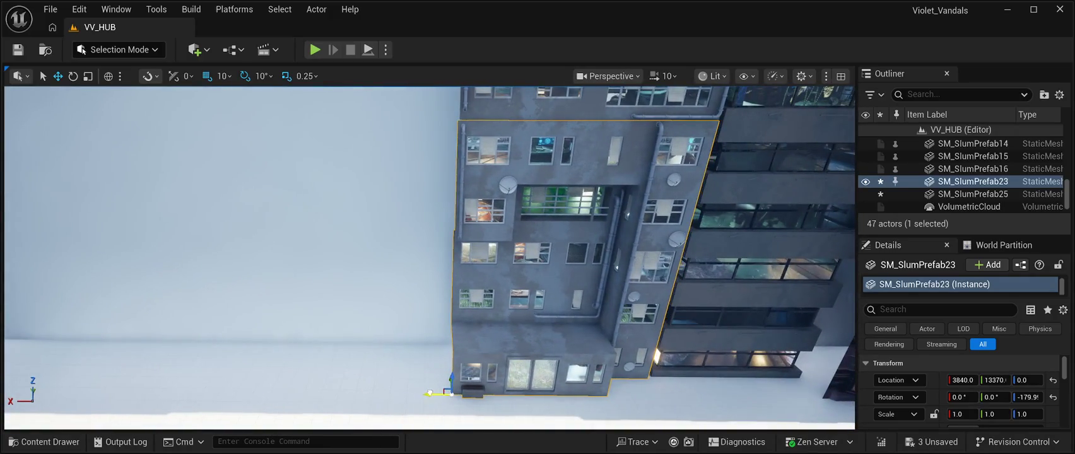
{"action": "scroll", "coordinate": [430, 258], "scroll_direction": "up", "scroll_amount": 5}
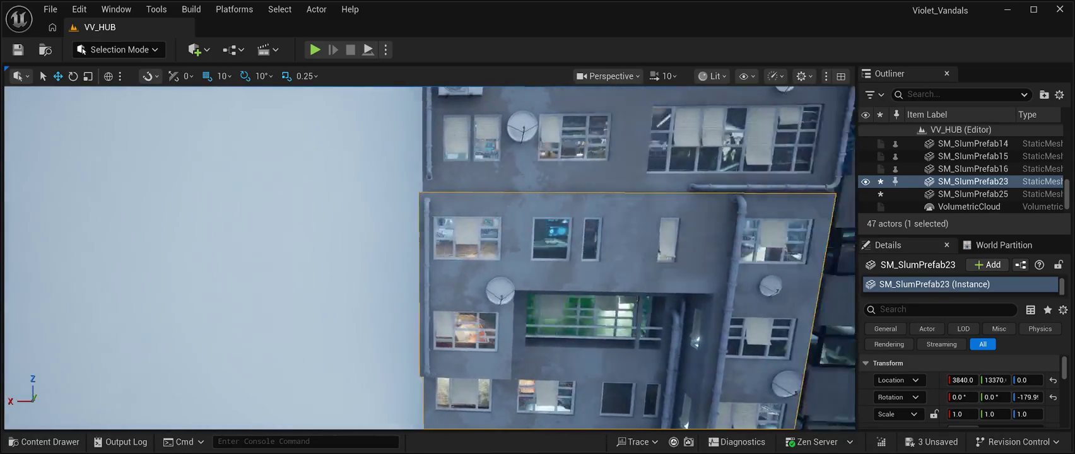
{"action": "scroll", "coordinate": [430, 258], "scroll_direction": "down", "scroll_amount": 5}
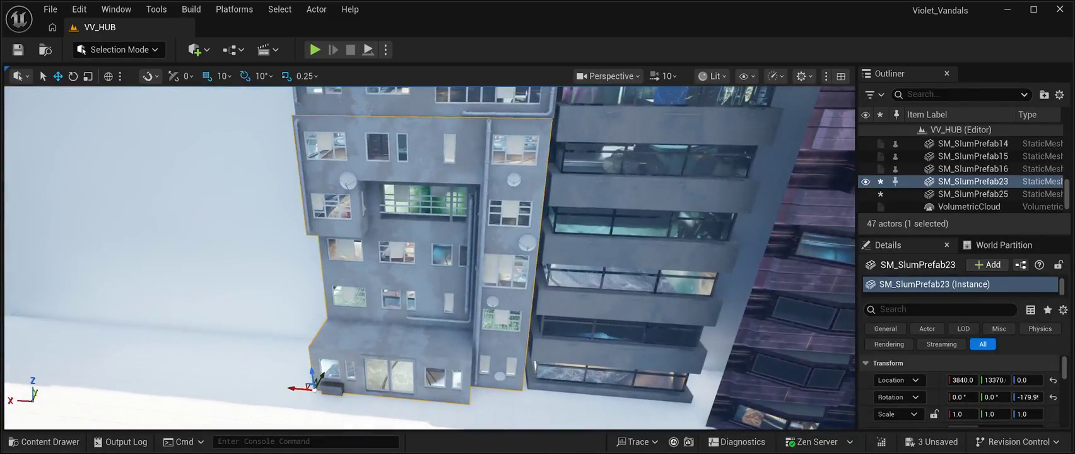
{"action": "left_click_drag", "start_coordinate": [295, 388], "coordinate": [299, 388]}
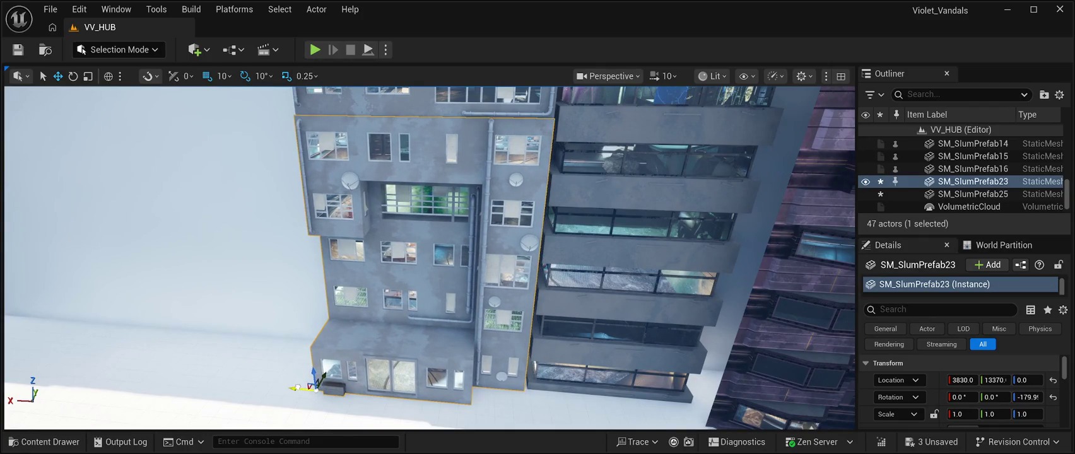
{"action": "scroll", "coordinate": [297, 388], "scroll_direction": "up", "scroll_amount": 5}
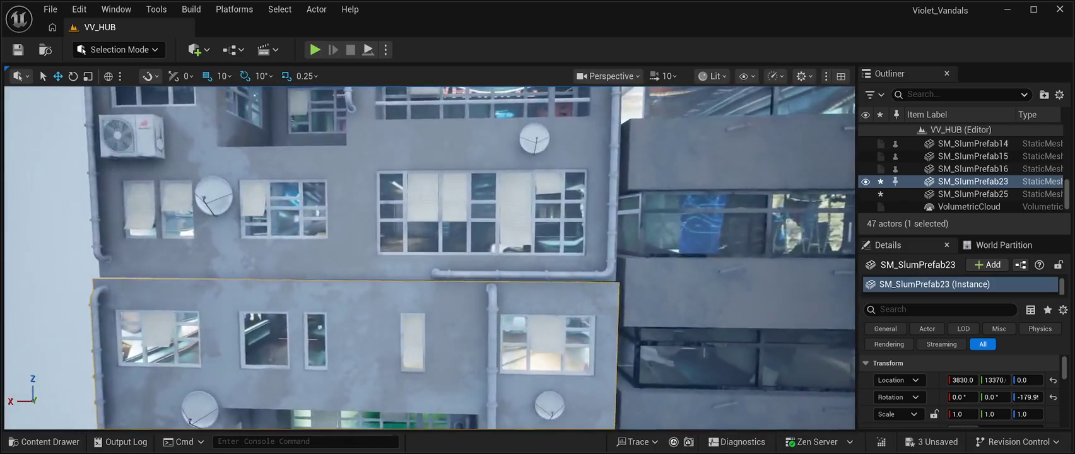
{"action": "scroll", "coordinate": [429, 258], "scroll_direction": "down", "scroll_amount": 10}
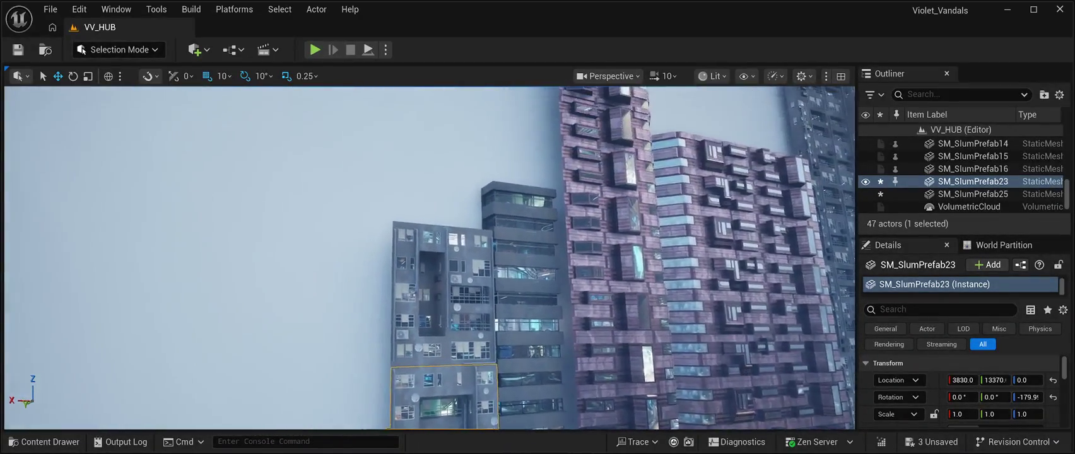
Duplicate SM_SlumPrefab25 into SM_SlumPrefab26 at Z 3000, then select BP_Starfield_bgNebula_Free2.
{"action": "left_click", "coordinate": [973, 194]}
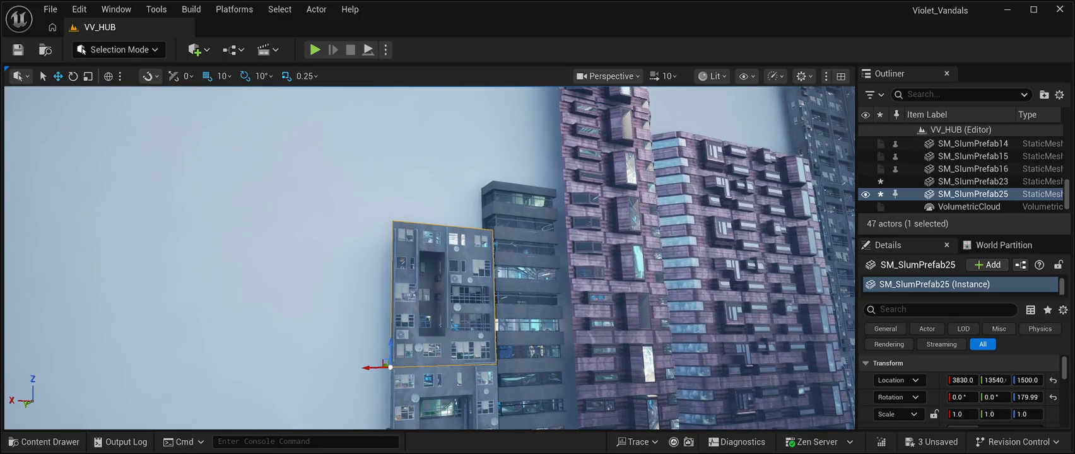
{"action": "key", "text": "ctrl+d"}
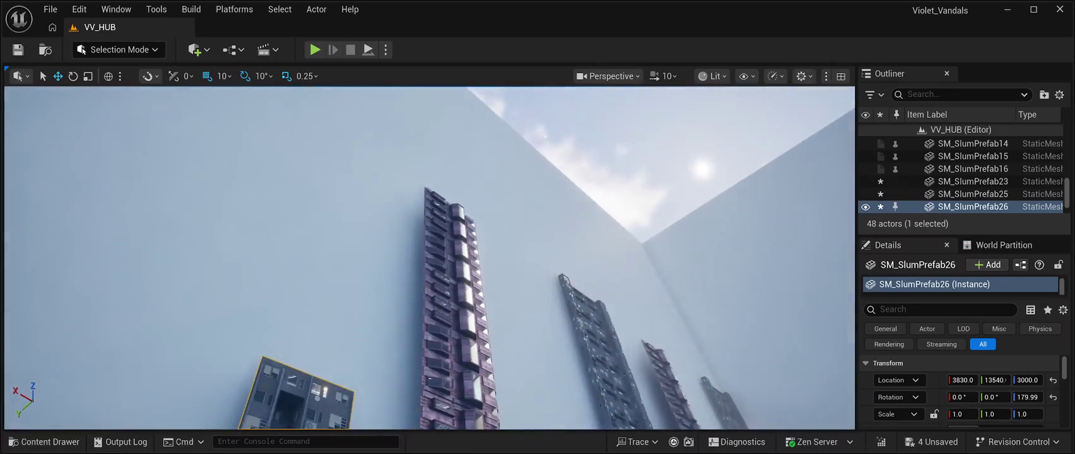
{"action": "left_click", "coordinate": [795, 145]}
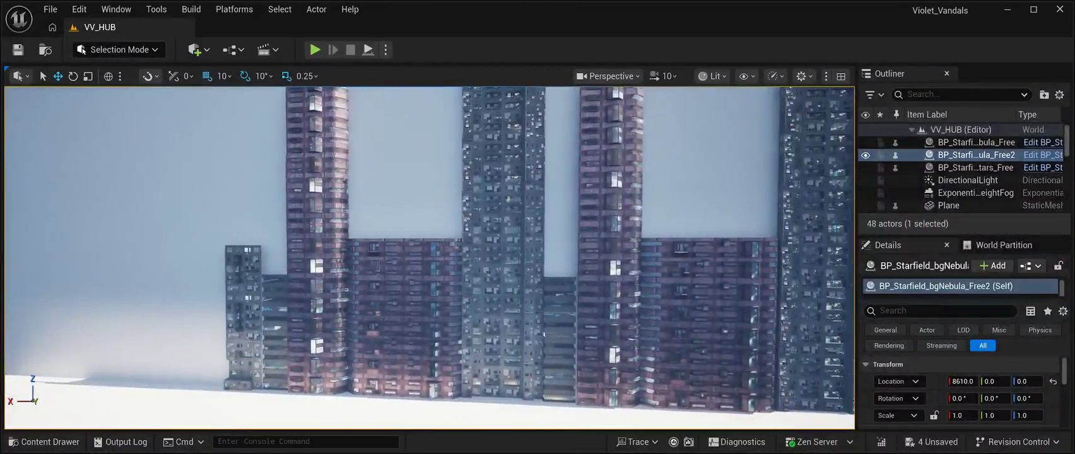
Save all changes, survey the building row, and show the CyberPunkMegapack Meshes/Prefabs folder.
{"action": "left_click", "coordinate": [17, 49]}
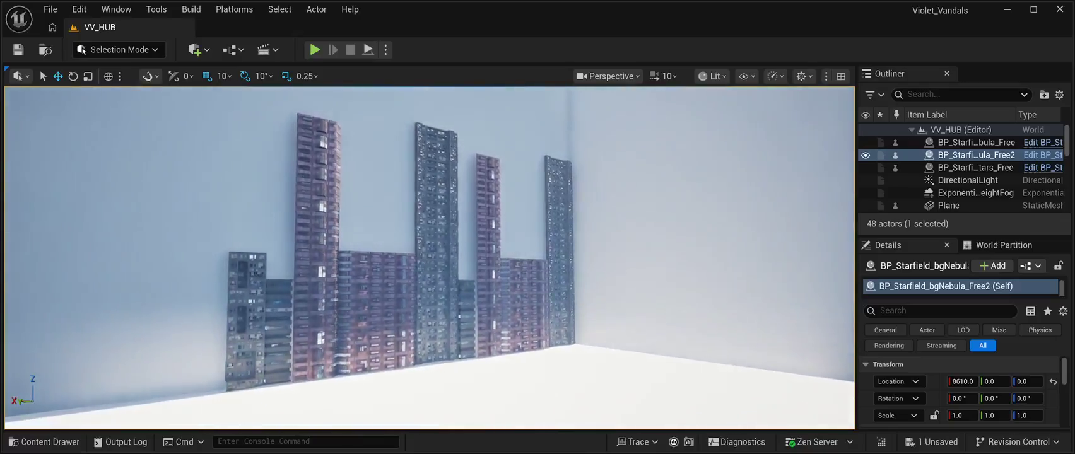
{"action": "scroll", "coordinate": [429, 258], "scroll_direction": "up", "scroll_amount": 5}
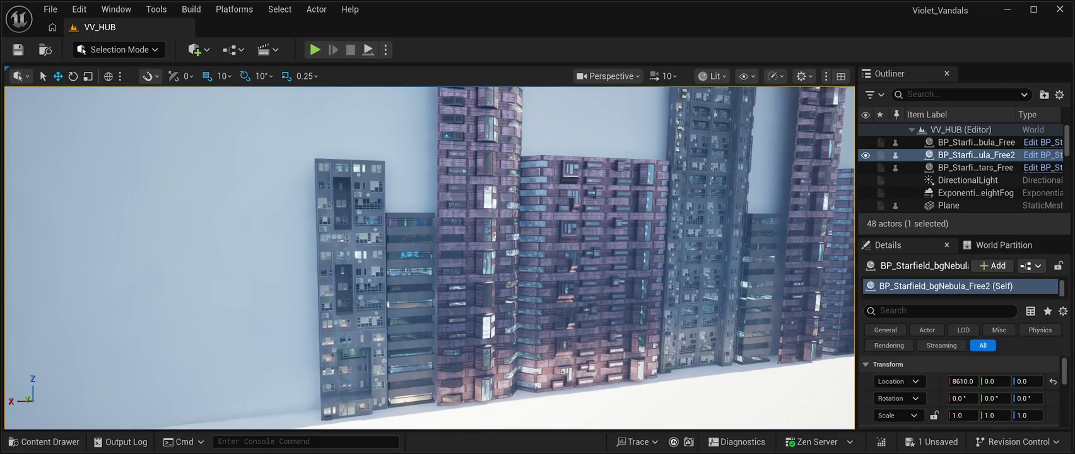
{"action": "key", "text": "w"}
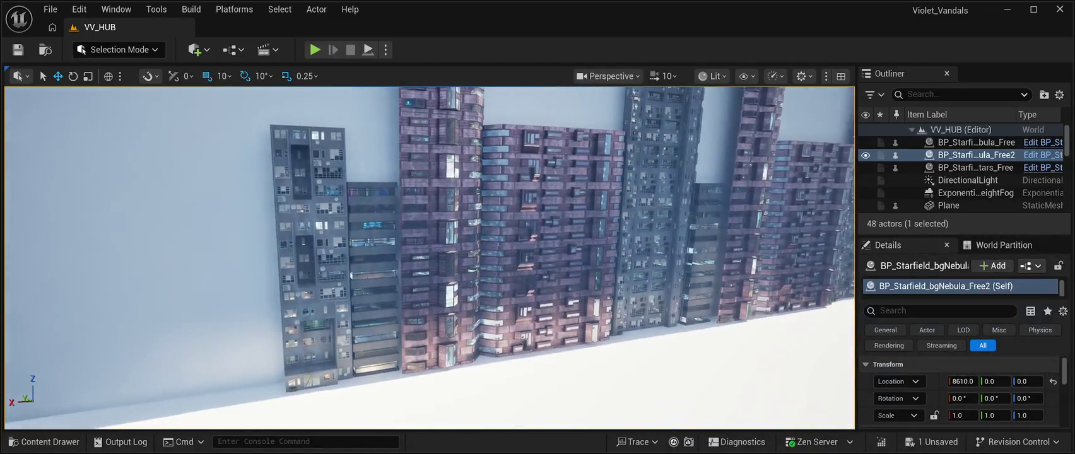
{"action": "key", "text": "s"}
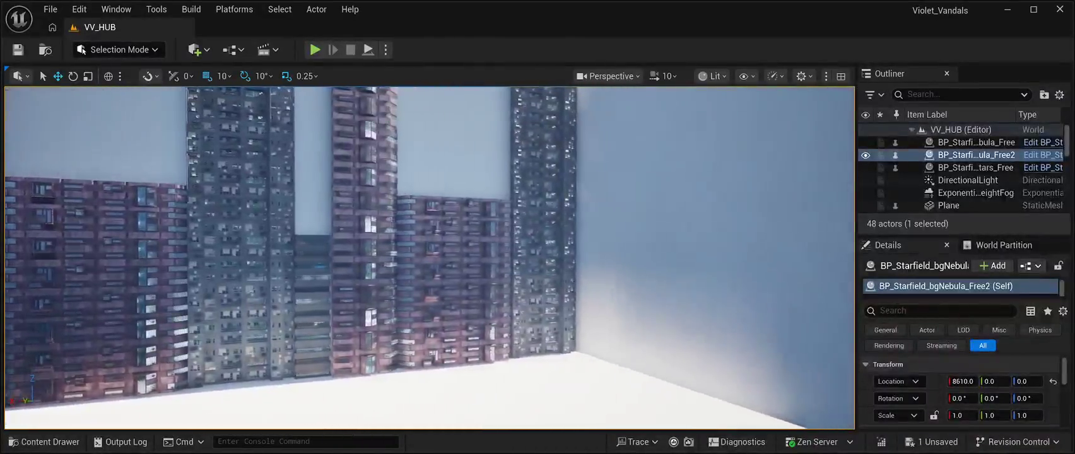
{"action": "key", "text": "a"}
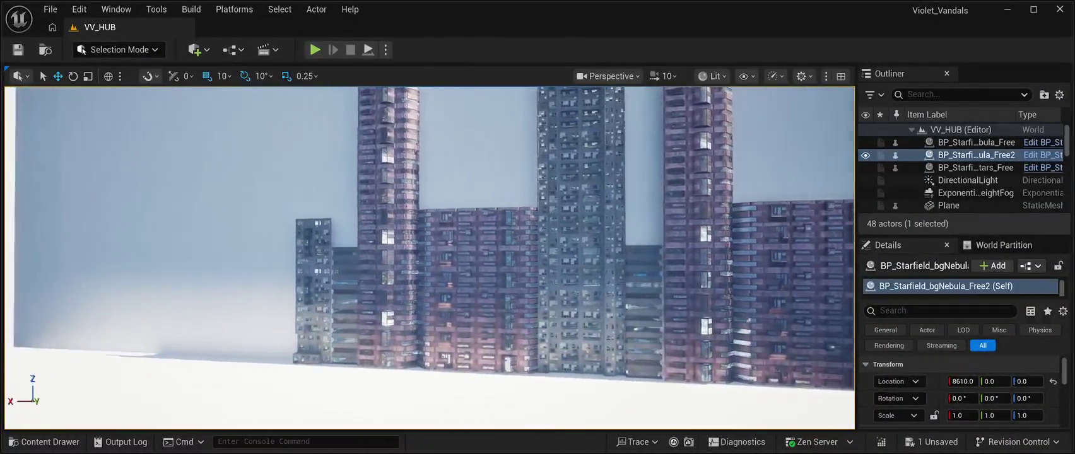
{"action": "key", "text": "d"}
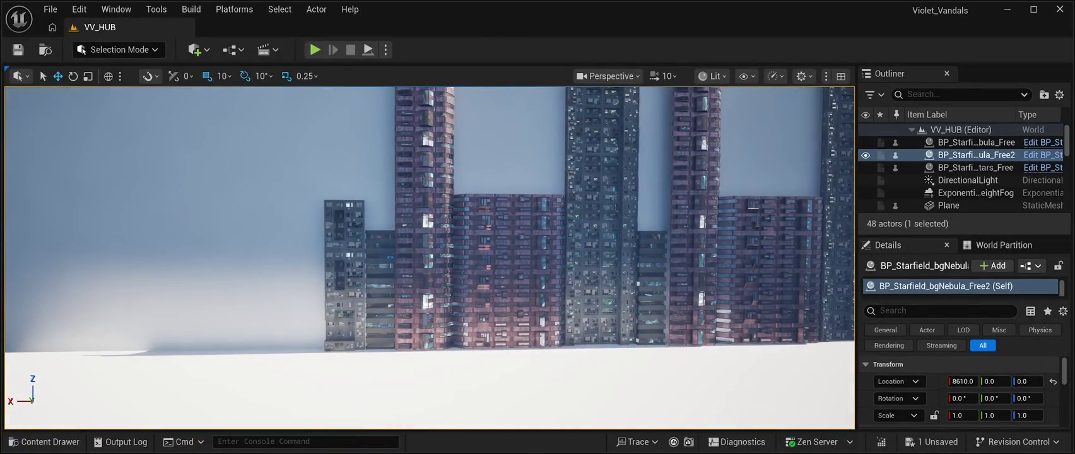
{"action": "key", "text": "ctrl+space"}
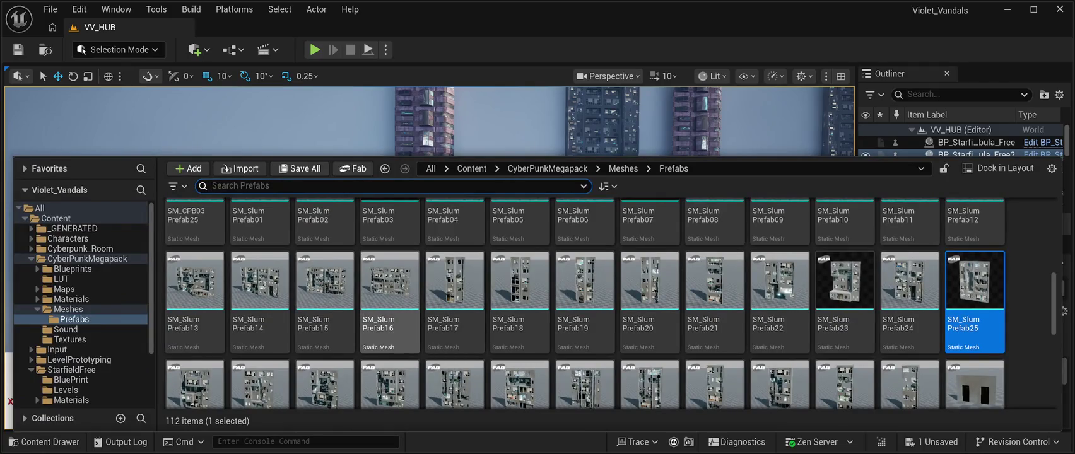
Place SM_SlumPrefab17 from the Prefabs folder into the level.
{"action": "left_click", "coordinate": [390, 284]}
{"action": "key", "text": "ctrl+space"}
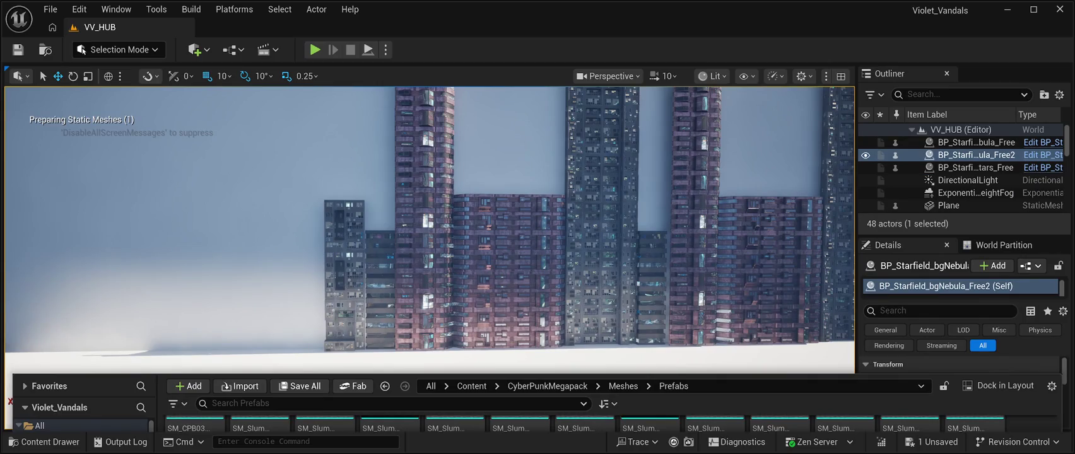
{"action": "left_click_drag", "start_coordinate": [196, 379], "coordinate": [192, 299]}
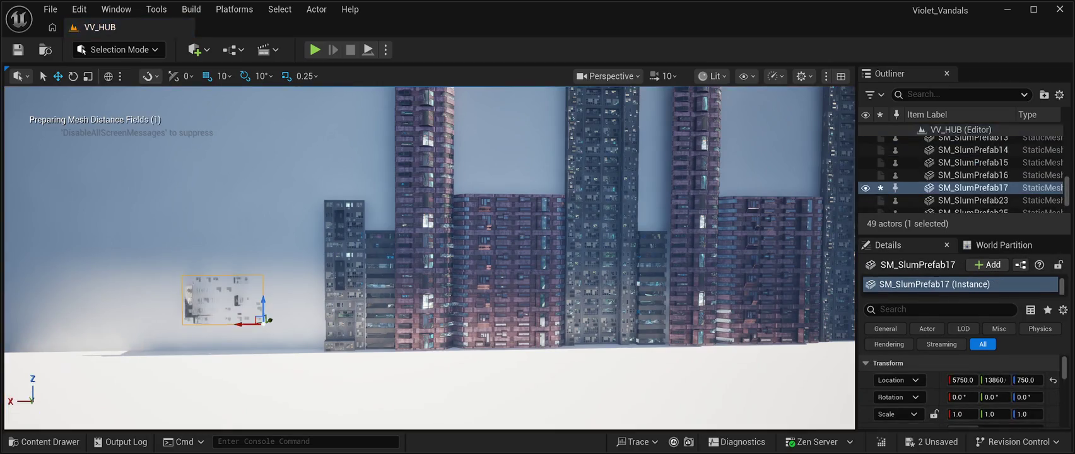
Rotate the building -180° on Z, set it flush against the wall at 6240, 13320, then duplicate it.
{"action": "key", "text": "d"}
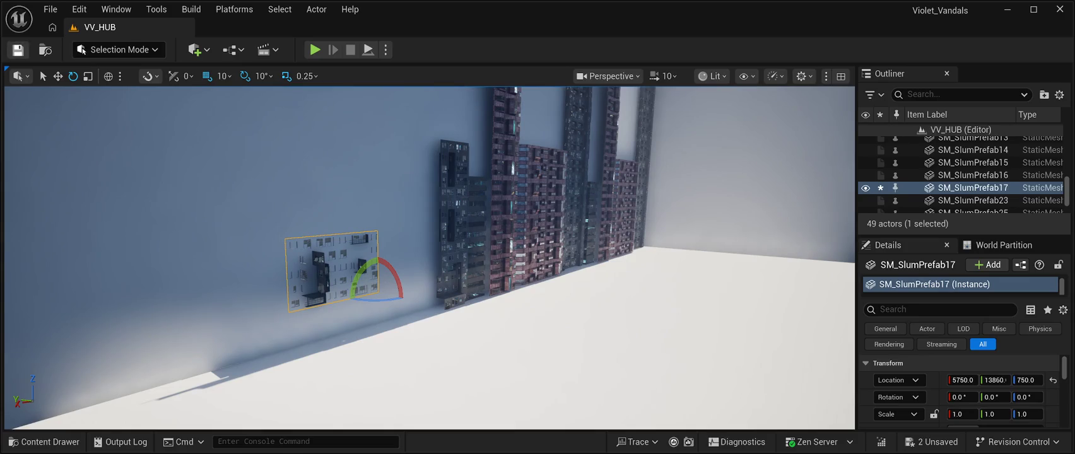
{"action": "mouse_move", "coordinate": [339, 306]}
{"action": "left_mouse_down"}
{"action": "mouse_move", "coordinate": [416, 290]}
{"action": "mouse_move", "coordinate": [392, 254]}
{"action": "mouse_move", "coordinate": [373, 270]}
{"action": "mouse_move", "coordinate": [394, 281]}
{"action": "left_mouse_up"}
{"action": "left_click_drag", "start_coordinate": [314, 285], "coordinate": [337, 292]}
{"action": "left_click_drag", "start_coordinate": [429, 284], "coordinate": [409, 220]}
{"action": "mouse_move", "coordinate": [288, 271]}
{"action": "left_mouse_down"}
{"action": "mouse_move", "coordinate": [233, 266]}
{"action": "mouse_move", "coordinate": [279, 313]}
{"action": "left_mouse_up"}
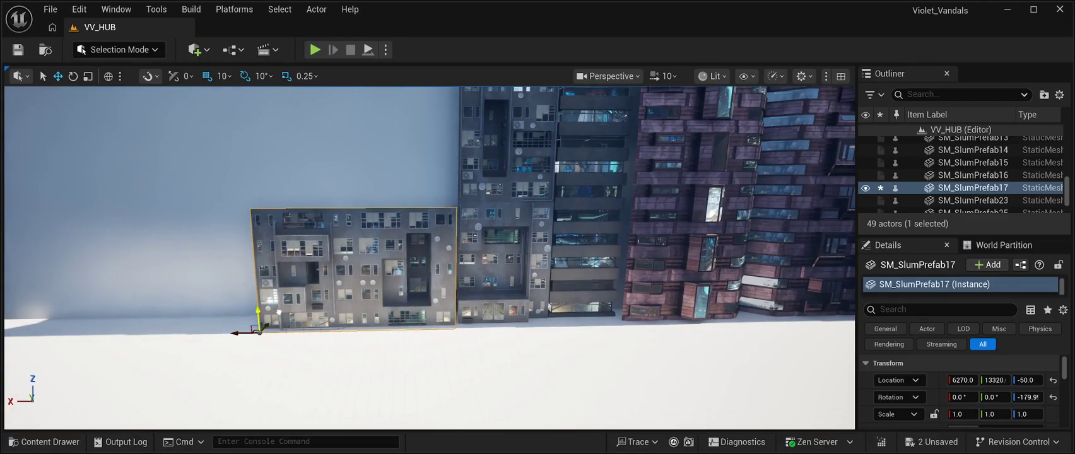
{"action": "scroll", "coordinate": [278, 311], "scroll_direction": "up", "scroll_amount": 5}
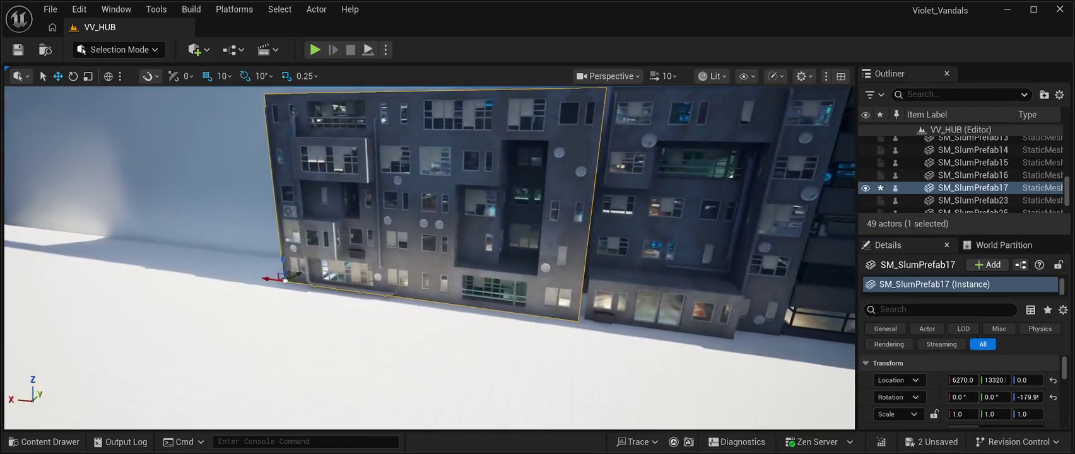
{"action": "left_click_drag", "start_coordinate": [278, 280], "coordinate": [271, 282]}
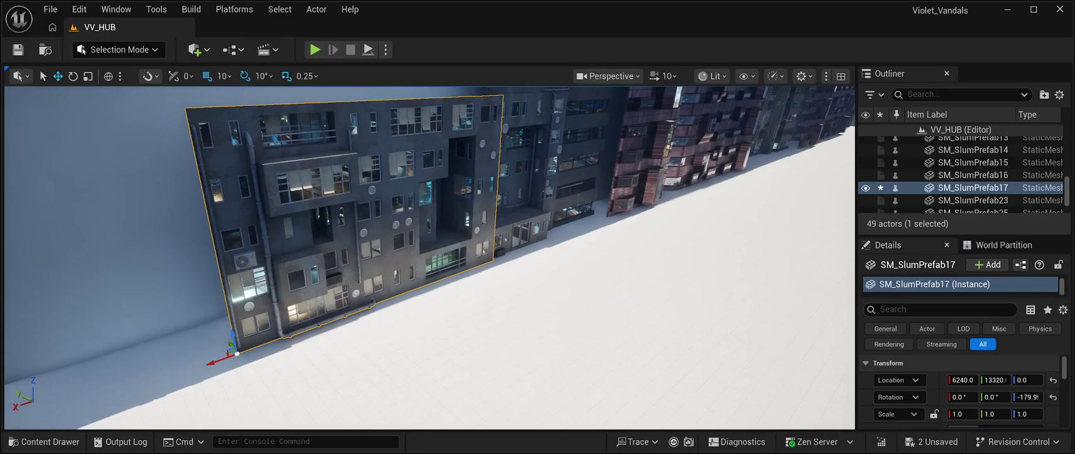
{"action": "key", "text": "ctrl+d"}
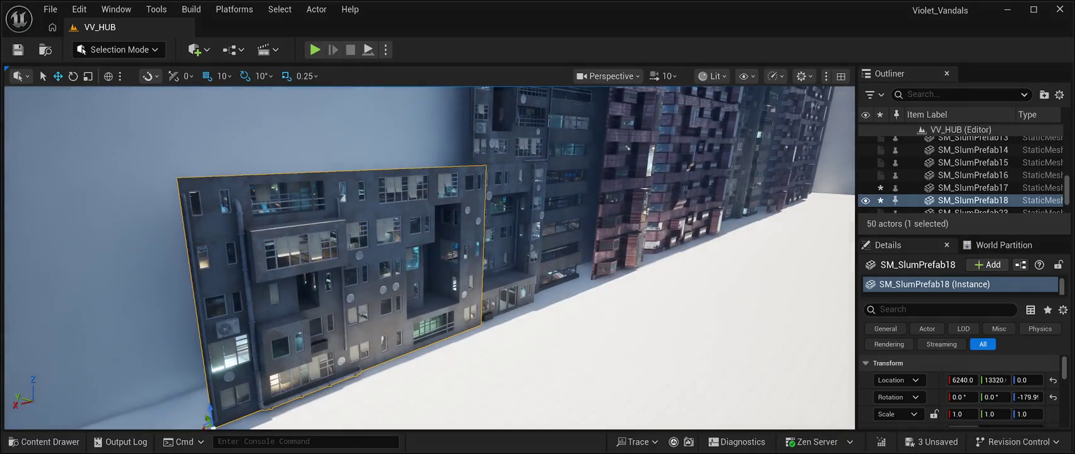
Raise the slum building copy to Z 1500, then stack further copies at Z 3000 and 4500.
{"action": "left_click_drag", "start_coordinate": [209, 404], "coordinate": [176, 178]}
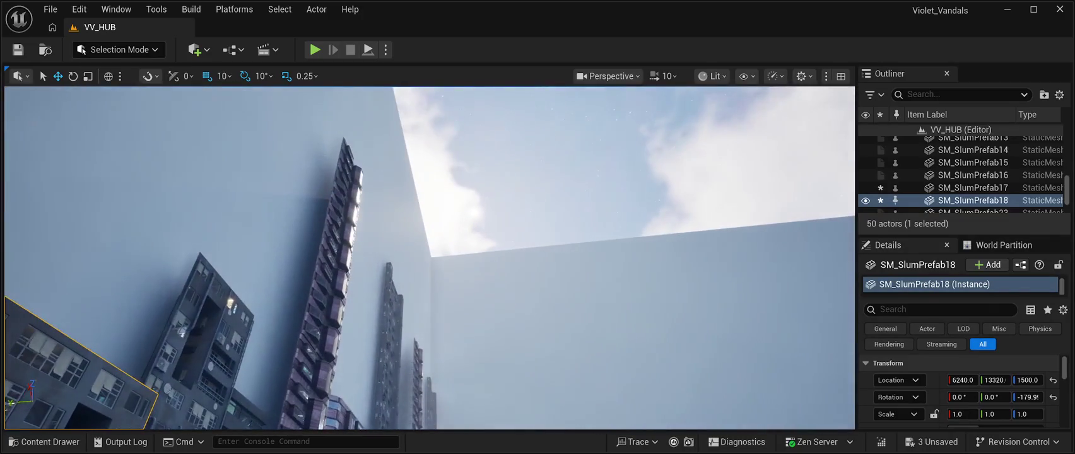
{"action": "left_click", "coordinate": [624, 144]}
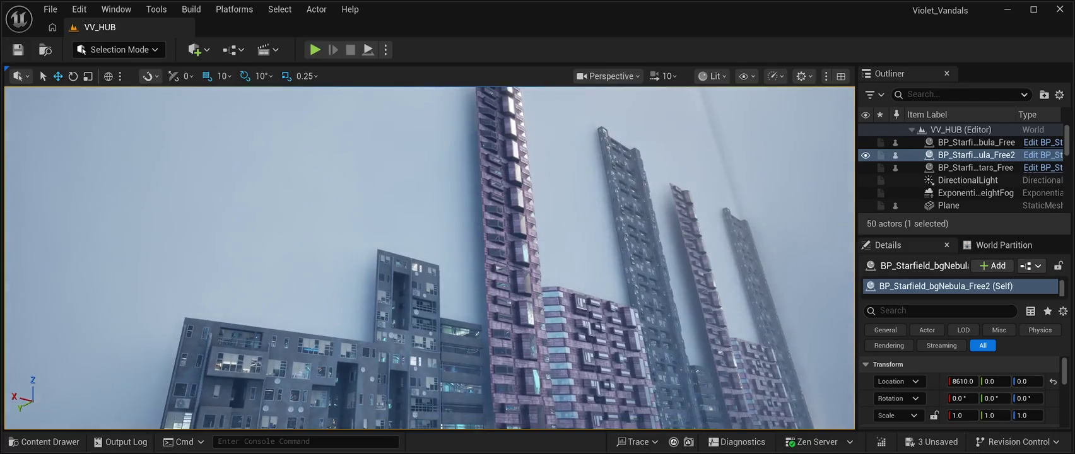
{"action": "left_click", "coordinate": [271, 378]}
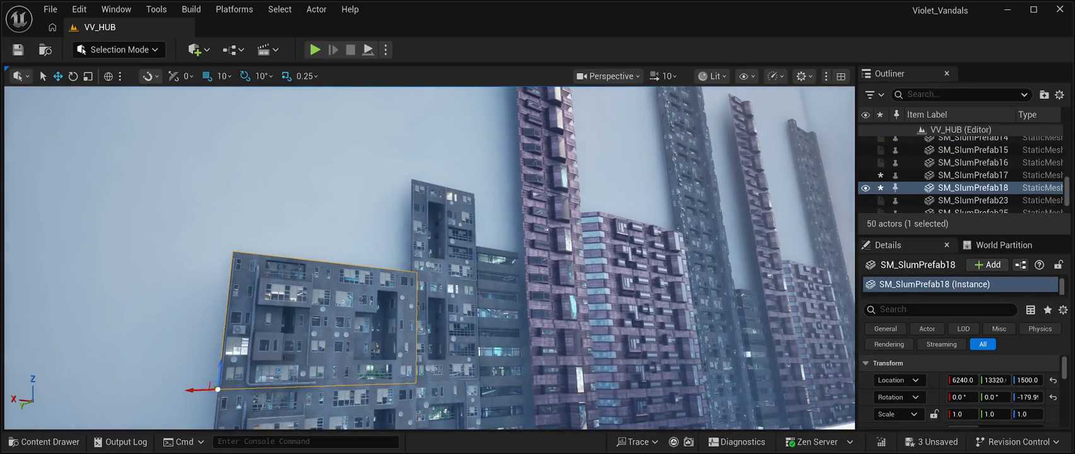
{"action": "key", "text": "ctrl+d"}
{"action": "mouse_move", "coordinate": [219, 374]}
{"action": "left_mouse_down"}
{"action": "mouse_move", "coordinate": [230, 242]}
{"action": "mouse_move", "coordinate": [271, 233]}
{"action": "left_mouse_up"}
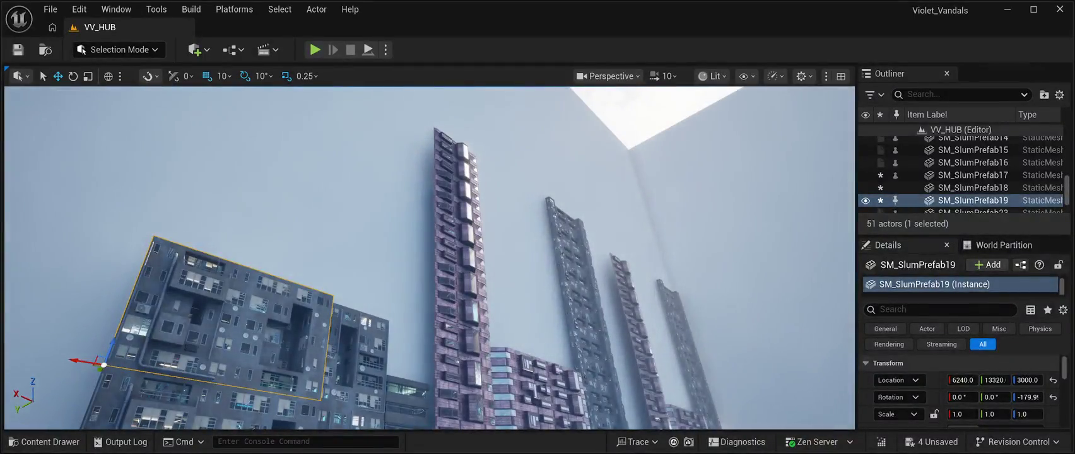
{"action": "left_click", "coordinate": [976, 154]}
{"action": "left_click_drag", "start_coordinate": [749, 325], "coordinate": [244, 289]}
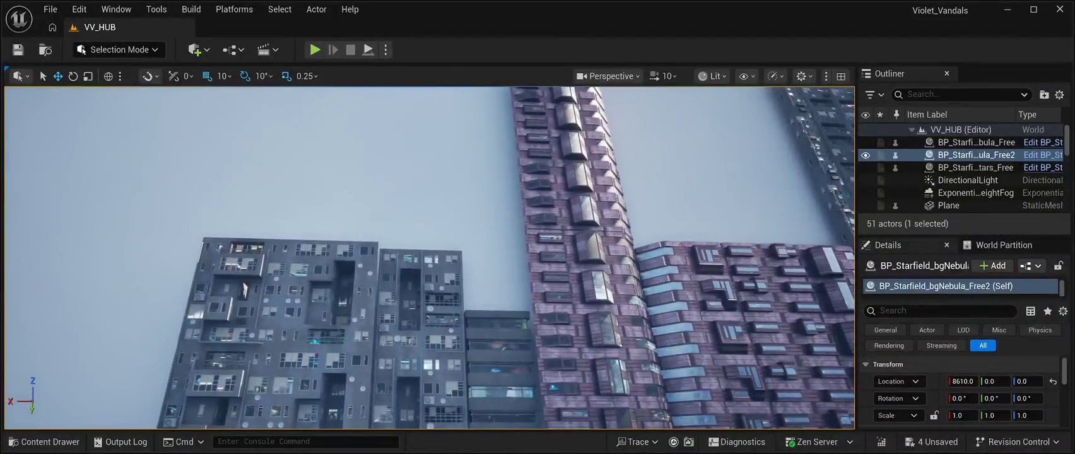
{"action": "left_click", "coordinate": [244, 289]}
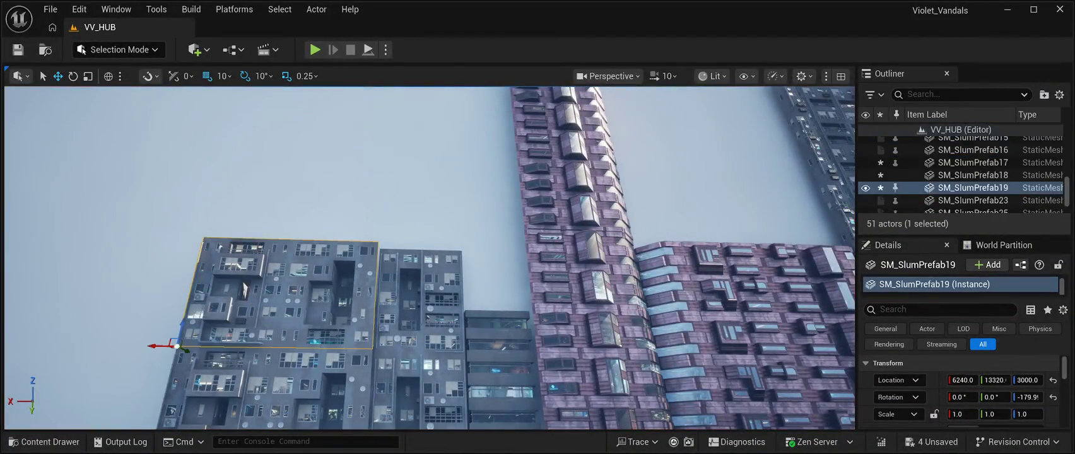
{"action": "key", "text": "ctrl+d"}
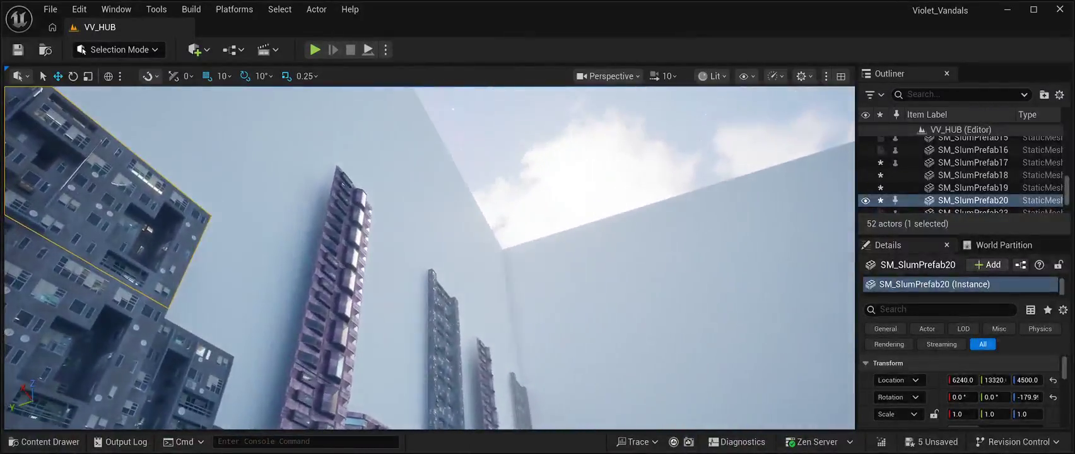
{"action": "left_click", "coordinate": [696, 168]}
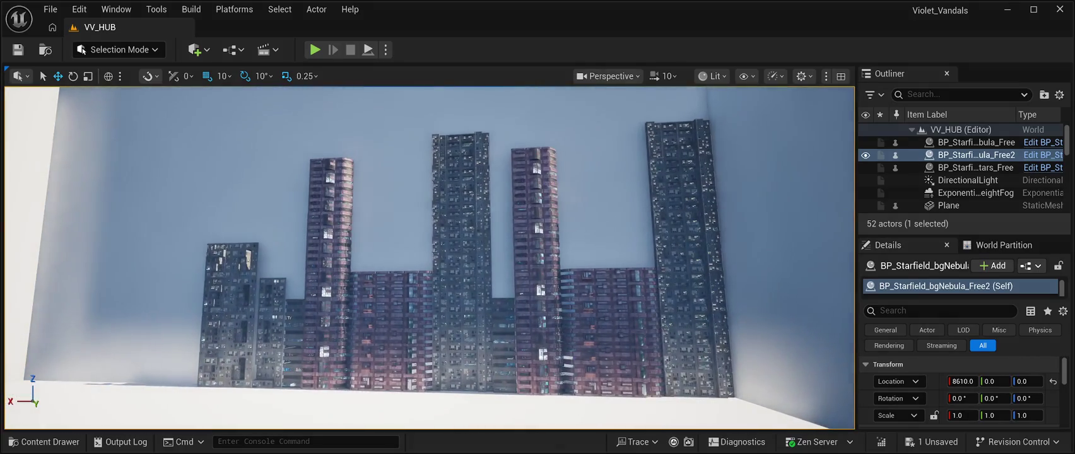
Start a Play In Editor test of VV_HUB with Alt+P.
{"action": "key", "text": "alt+p"}
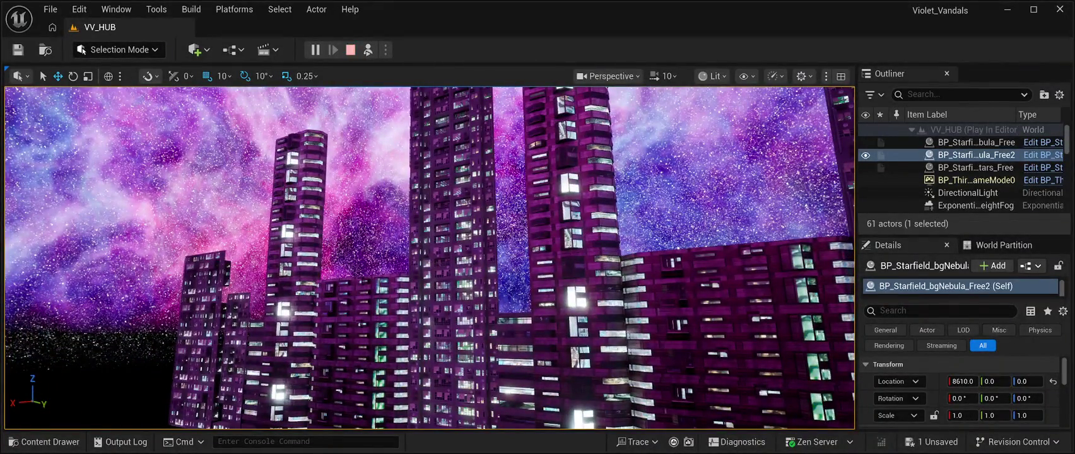
Stop the play test, frame the view on the wall, and bring back the Prefabs folder.
{"action": "key", "text": "Escape"}
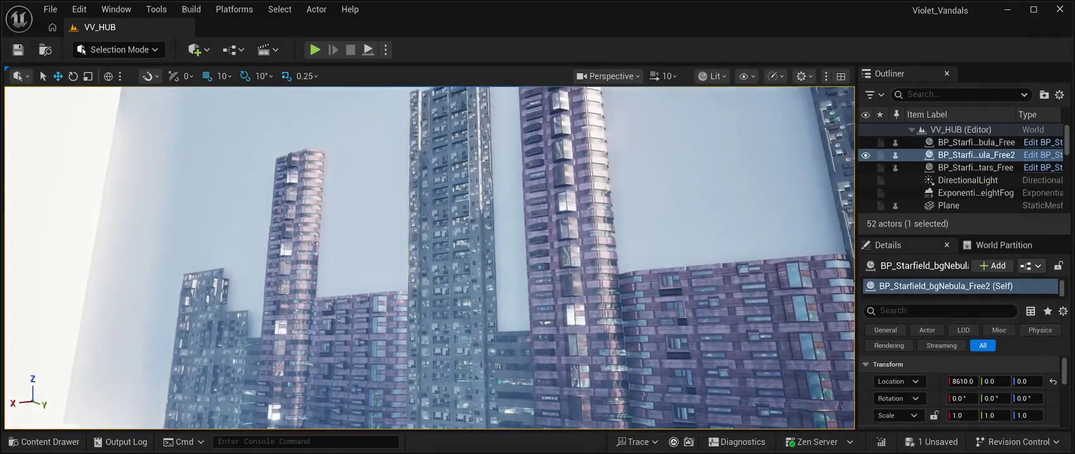
{"action": "key", "text": "f"}
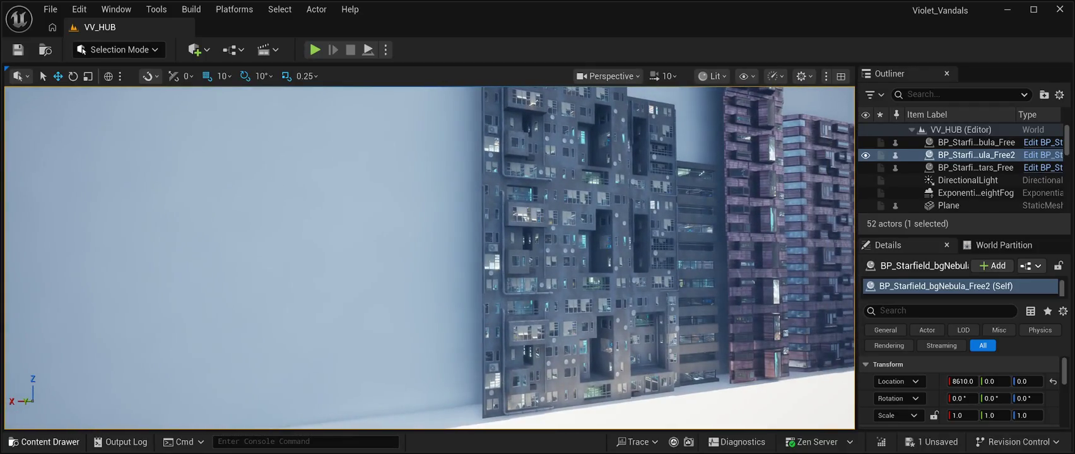
{"action": "key", "text": "ctrl+space"}
Scroll the Prefabs folder, select SM_CPB03 Prefab05, and close the Content Drawer.
{"action": "scroll", "coordinate": [609, 303], "scroll_direction": "down", "scroll_amount": 2}
{"action": "scroll", "coordinate": [609, 303], "scroll_direction": "up", "scroll_amount": 2}
{"action": "scroll", "coordinate": [610, 302], "scroll_direction": "up", "scroll_amount": 2}
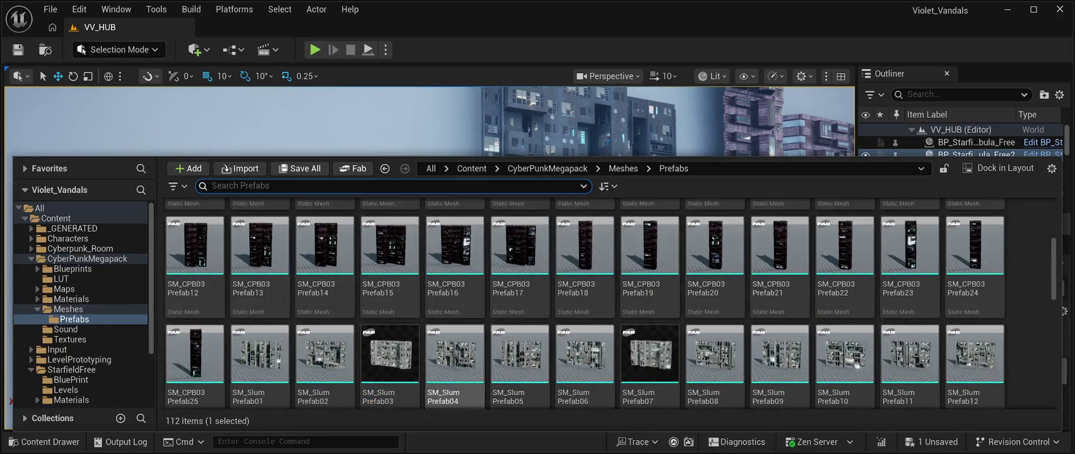
{"action": "scroll", "coordinate": [610, 303], "scroll_direction": "up", "scroll_amount": 3}
{"action": "scroll", "coordinate": [610, 303], "scroll_direction": "up", "scroll_amount": 1}
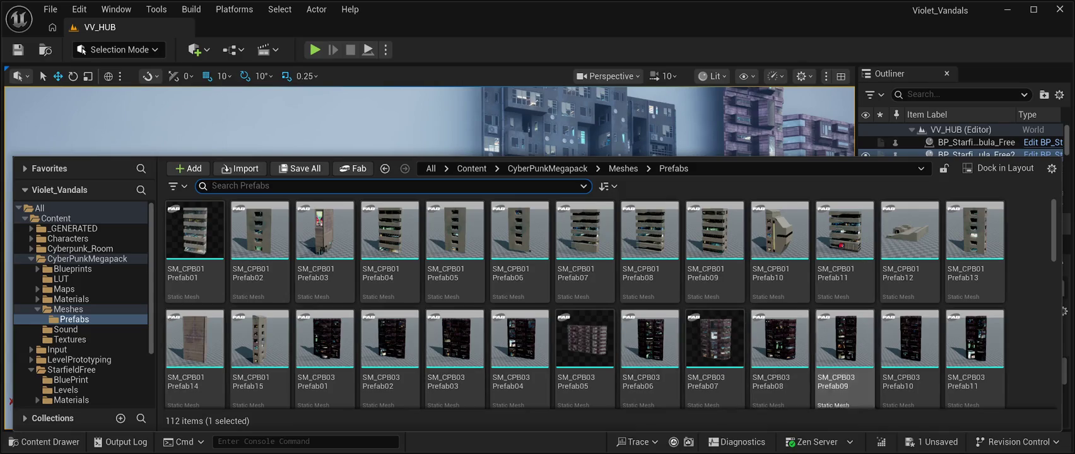
{"action": "scroll", "coordinate": [884, 341], "scroll_direction": "down", "scroll_amount": 2}
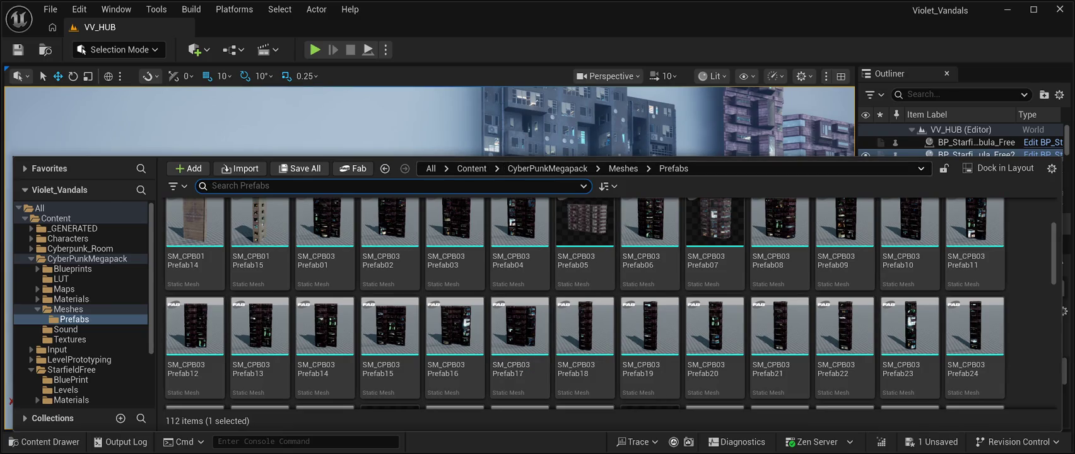
{"action": "scroll", "coordinate": [520, 341], "scroll_direction": "up", "scroll_amount": 2}
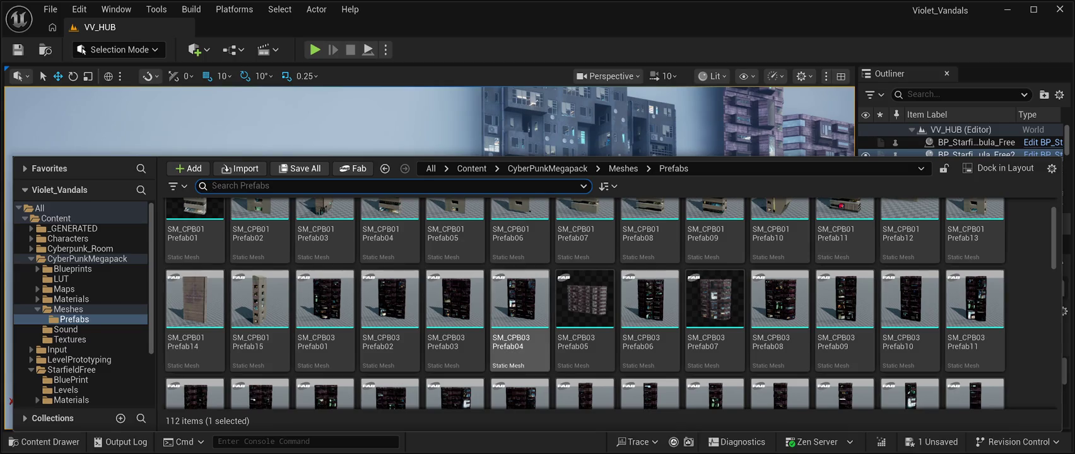
{"action": "left_click", "coordinate": [585, 299]}
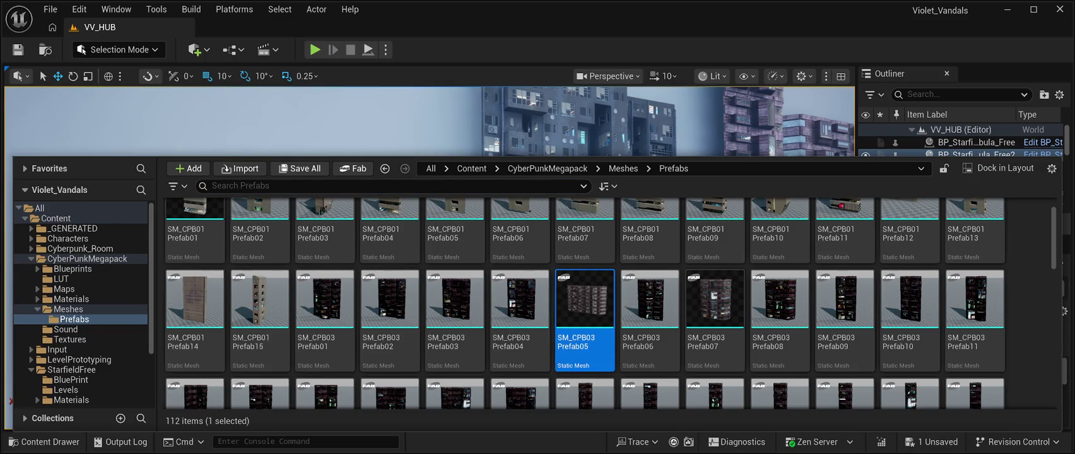
{"action": "key", "text": "ctrl+space"}
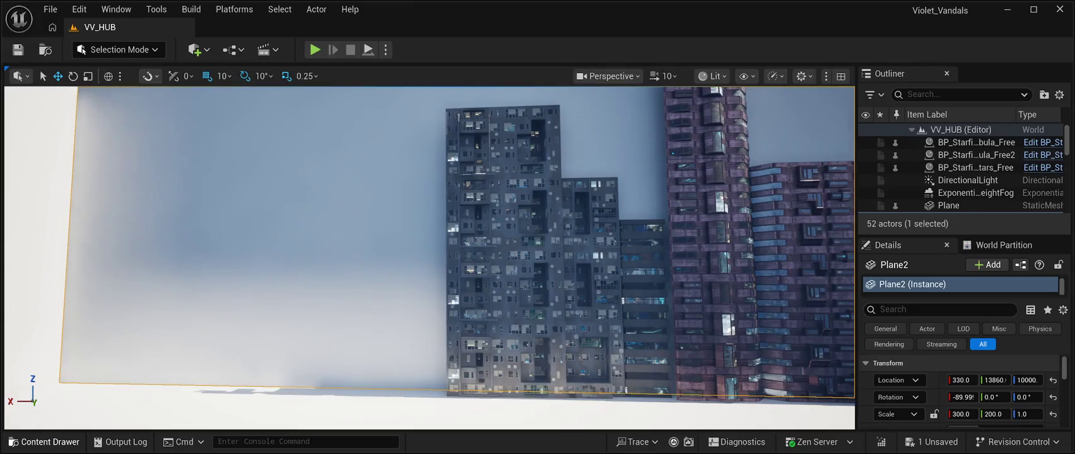
Place SM_CPB03 Prefab03 turned 180° to face the room, lined up with the row at X 7790.
{"action": "key", "text": "ctrl+space"}
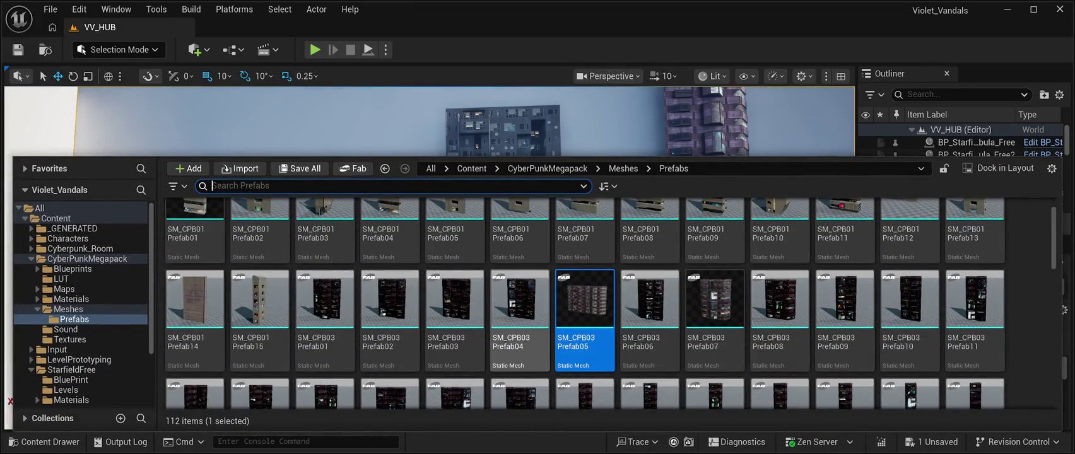
{"action": "left_click", "coordinate": [454, 309]}
{"action": "mouse_move", "coordinate": [454, 309]}
{"action": "left_mouse_down"}
{"action": "mouse_move", "coordinate": [389, 318]}
{"action": "mouse_move", "coordinate": [442, 271]}
{"action": "mouse_move", "coordinate": [505, 249]}
{"action": "mouse_move", "coordinate": [696, 314]}
{"action": "mouse_move", "coordinate": [663, 341]}
{"action": "mouse_move", "coordinate": [708, 361]}
{"action": "mouse_move", "coordinate": [660, 314]}
{"action": "left_mouse_up"}
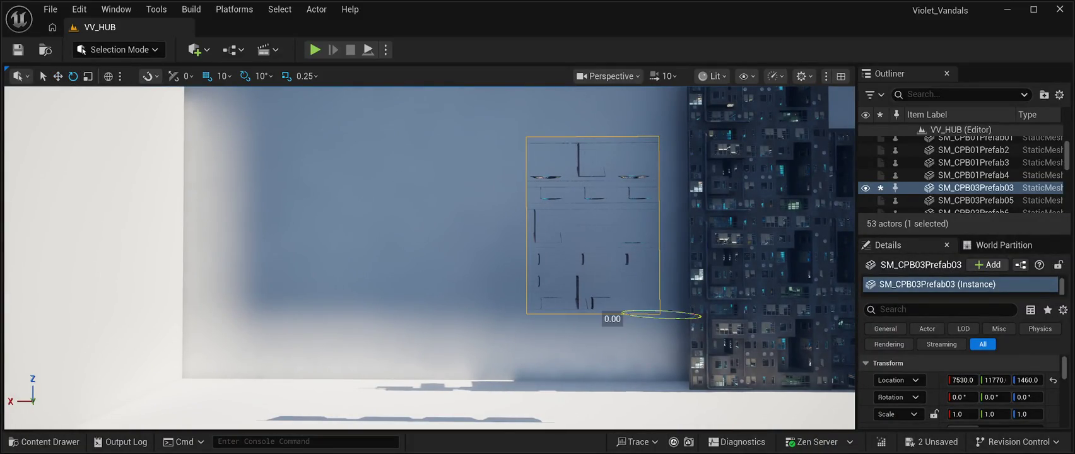
{"action": "left_click_drag", "start_coordinate": [612, 319], "coordinate": [707, 319]}
{"action": "key", "text": "s"}
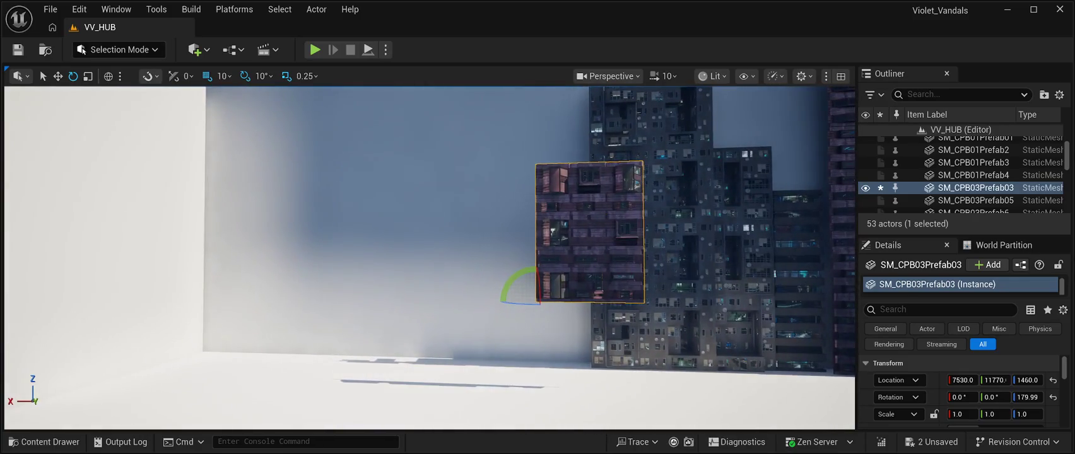
{"action": "left_click_drag", "start_coordinate": [520, 301], "coordinate": [445, 302]}
{"action": "mouse_move", "coordinate": [82, 225]}
{"action": "left_mouse_down"}
{"action": "mouse_move", "coordinate": [356, 336]}
{"action": "mouse_move", "coordinate": [359, 271]}
{"action": "mouse_move", "coordinate": [216, 266]}
{"action": "mouse_move", "coordinate": [240, 316]}
{"action": "mouse_move", "coordinate": [238, 384]}
{"action": "mouse_move", "coordinate": [252, 352]}
{"action": "left_mouse_up"}
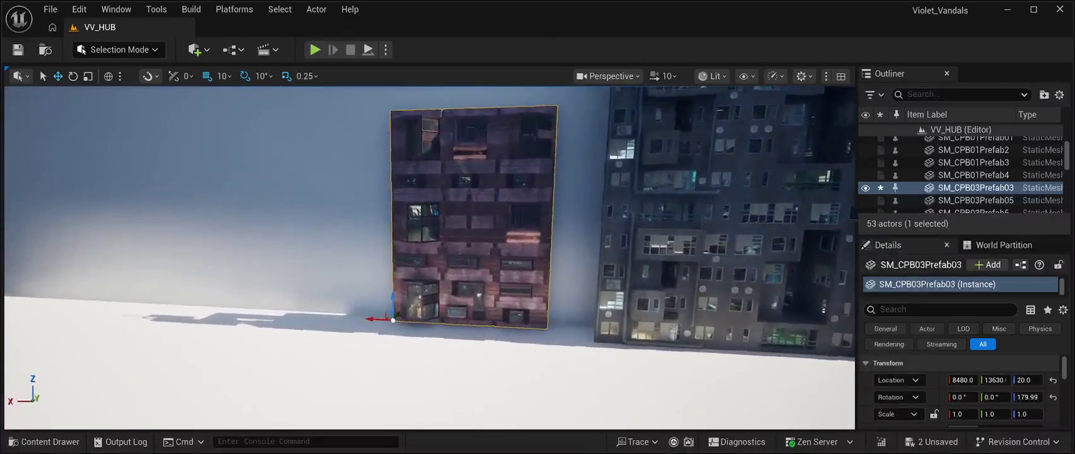
{"action": "left_click_drag", "start_coordinate": [378, 319], "coordinate": [426, 323]}
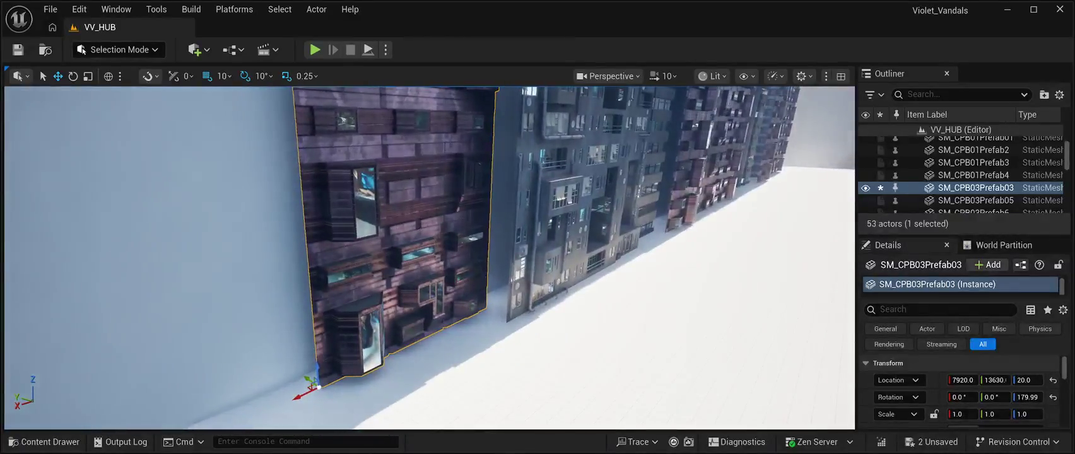
{"action": "left_click_drag", "start_coordinate": [297, 397], "coordinate": [316, 394]}
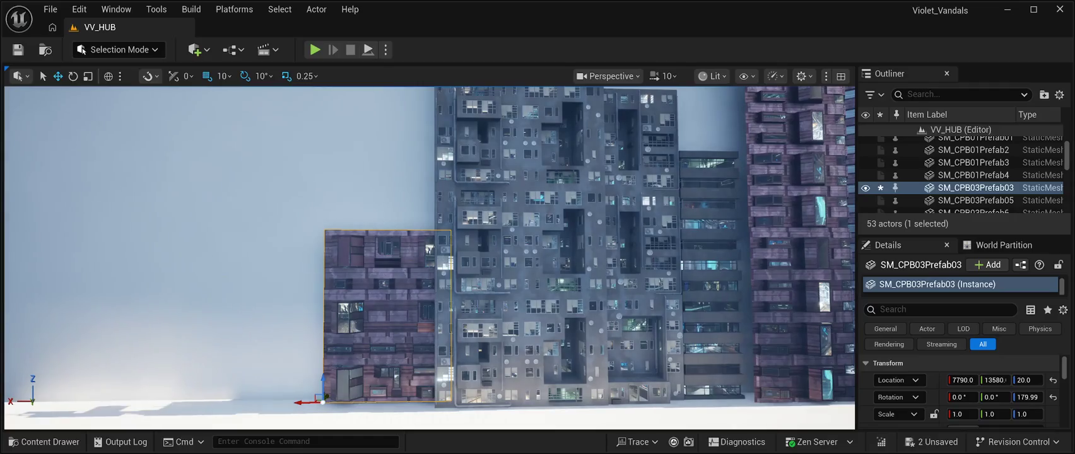
Stack two duplicates of the building on top to form a tower, then save the level.
{"action": "key", "text": "ctrl+d"}
{"action": "left_click_drag", "start_coordinate": [323, 382], "coordinate": [325, 211]}
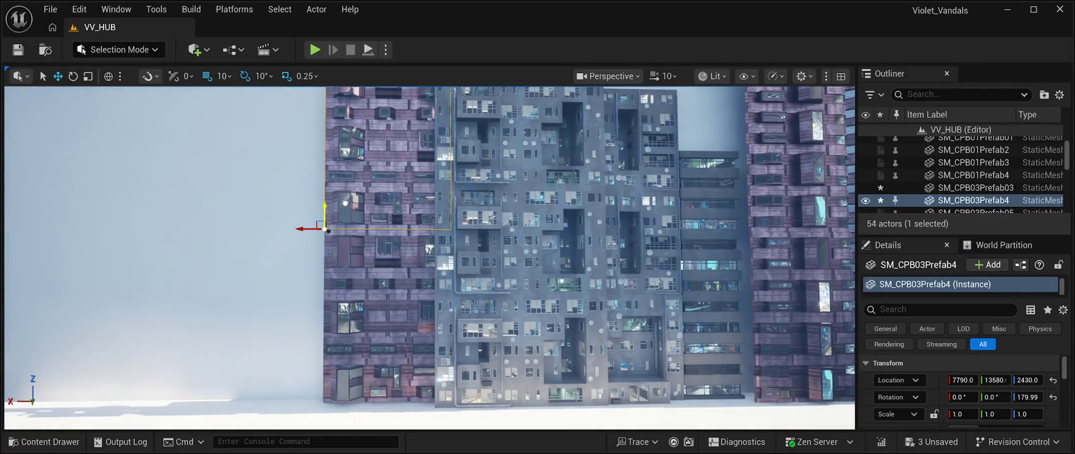
{"action": "left_click_drag", "start_coordinate": [429, 259], "coordinate": [436, 214]}
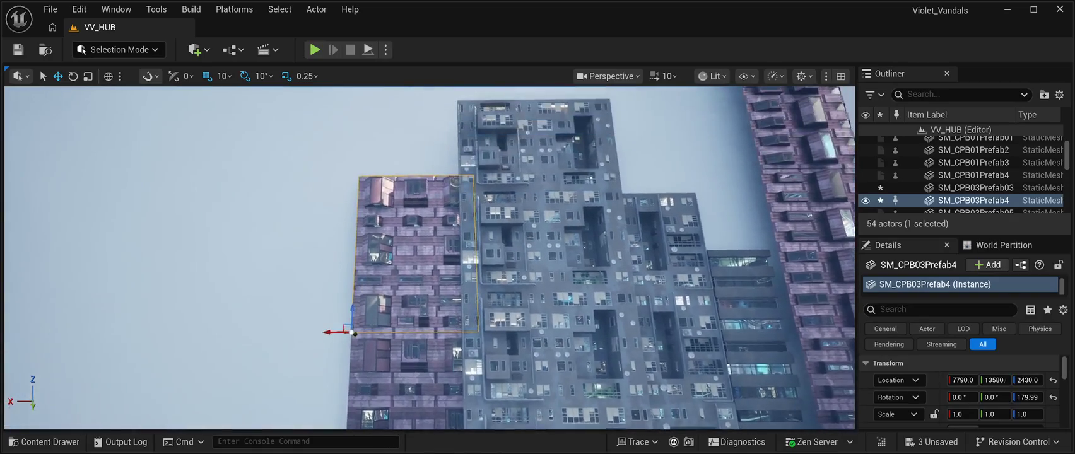
{"action": "key", "text": "ctrl+d"}
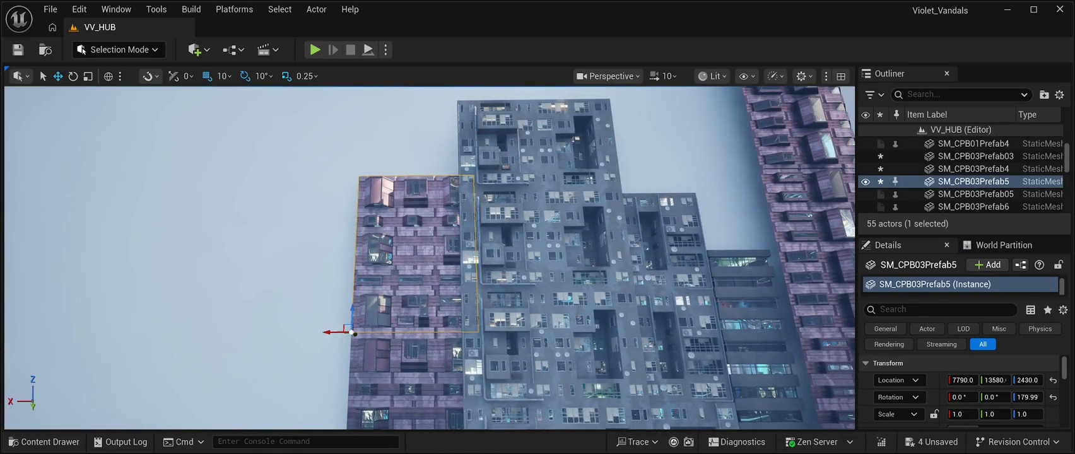
{"action": "left_click_drag", "start_coordinate": [355, 334], "coordinate": [361, 182]}
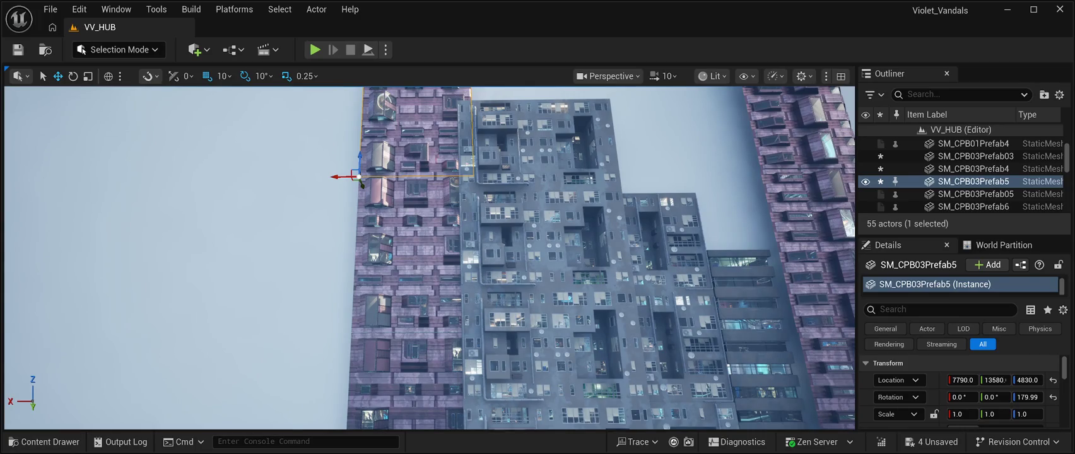
{"action": "mouse_move", "coordinate": [360, 180]}
{"action": "left_mouse_down"}
{"action": "mouse_move", "coordinate": [297, 190]}
{"action": "mouse_move", "coordinate": [300, 116]}
{"action": "mouse_move", "coordinate": [268, 119]}
{"action": "mouse_move", "coordinate": [268, 152]}
{"action": "mouse_move", "coordinate": [268, 116]}
{"action": "mouse_move", "coordinate": [240, 117]}
{"action": "left_mouse_up"}
{"action": "key", "text": "ctrl+s"}
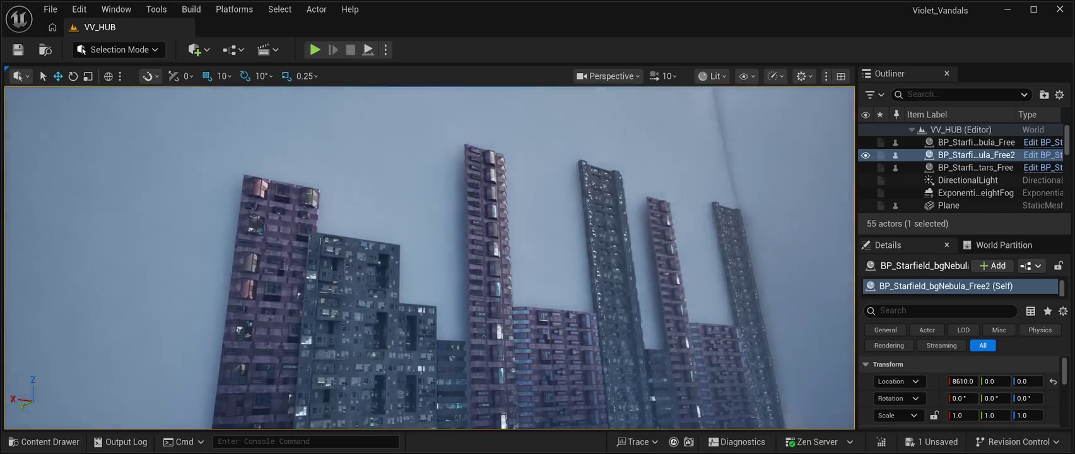
{"action": "key", "text": "alt+p"}
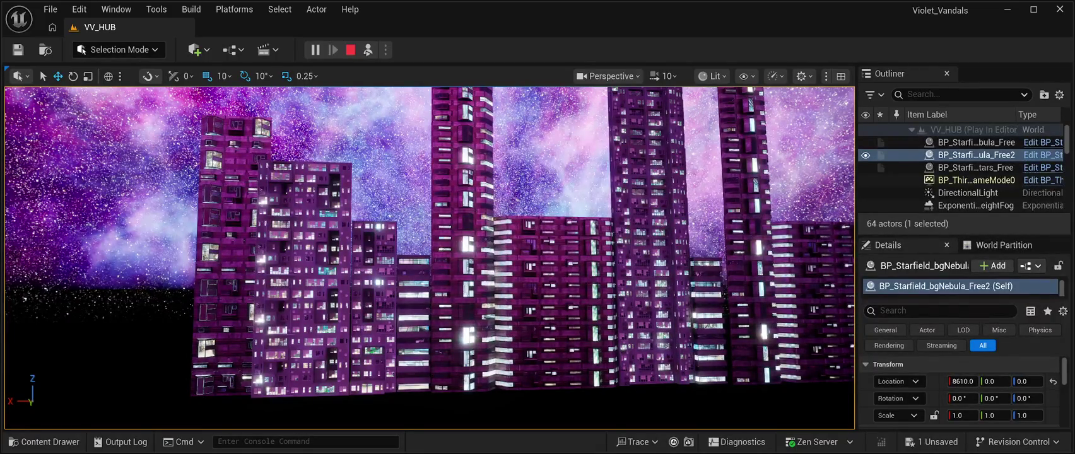
{"action": "key", "text": "Escape"}
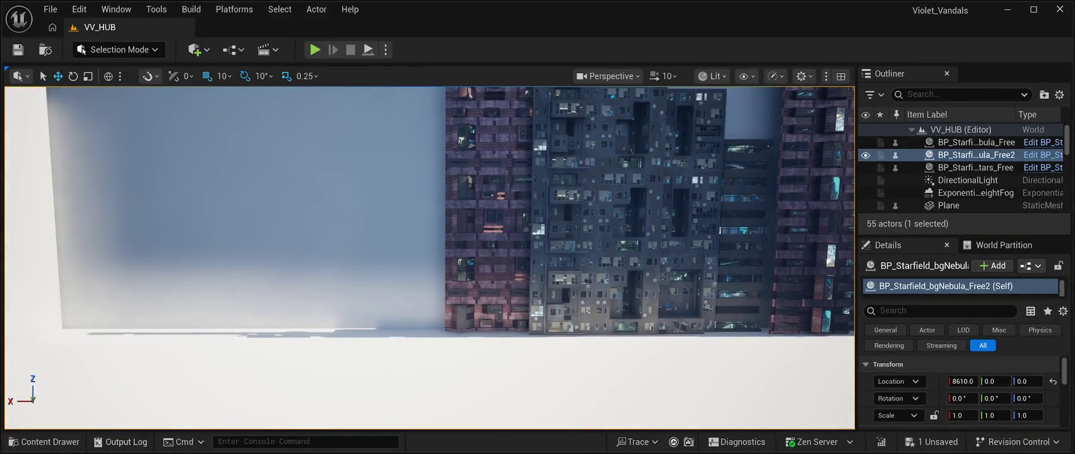
{"action": "key", "text": "ctrl+space"}
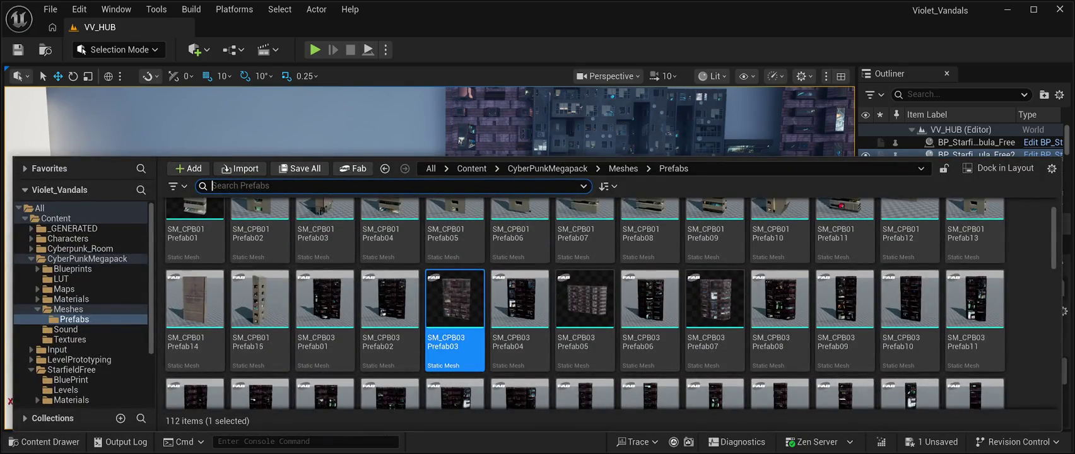
Drag SM_CPB03 Prefab08 into the level at 9550, 13330, 2660 and frame it.
{"action": "scroll", "coordinate": [586, 303], "scroll_direction": "down", "scroll_amount": 1}
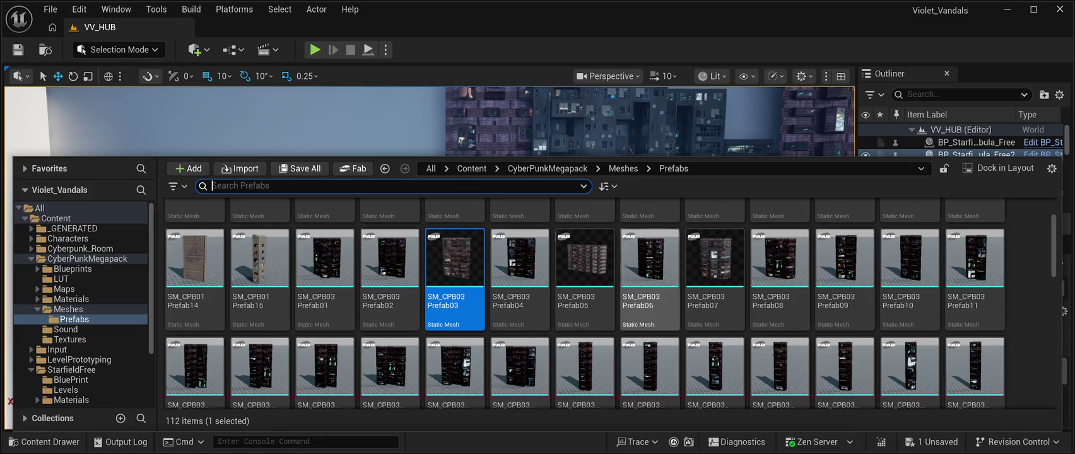
{"action": "left_click", "coordinate": [780, 265]}
{"action": "mouse_move", "coordinate": [780, 265]}
{"action": "left_mouse_down"}
{"action": "mouse_move", "coordinate": [505, 240]}
{"action": "mouse_move", "coordinate": [356, 210]}
{"action": "left_mouse_up"}
{"action": "key", "text": "f"}
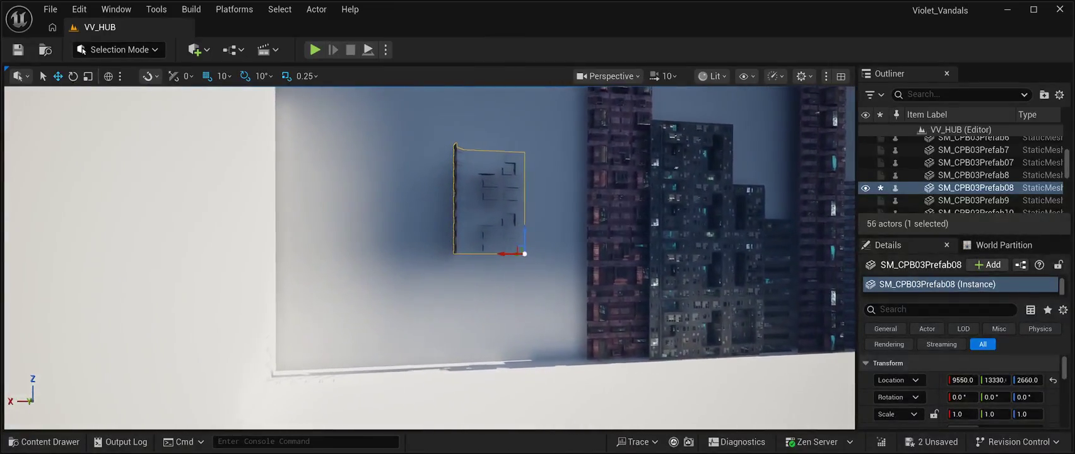
Rotate the Prefab08 building 180° on Z to face outward.
{"action": "key", "text": "e"}
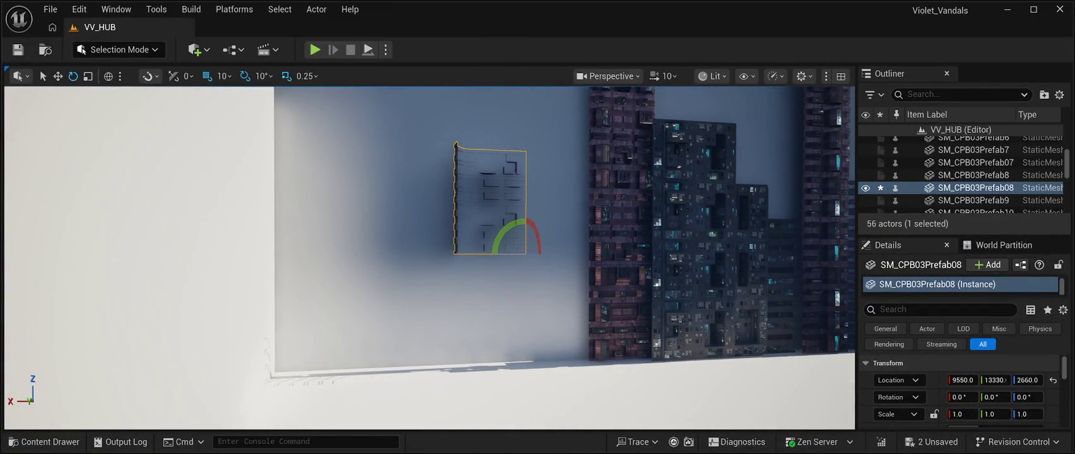
{"action": "mouse_move", "coordinate": [524, 254]}
{"action": "left_mouse_down"}
{"action": "mouse_move", "coordinate": [477, 253]}
{"action": "mouse_move", "coordinate": [572, 256]}
{"action": "mouse_move", "coordinate": [297, 255]}
{"action": "left_mouse_up"}
{"action": "key", "text": "s"}
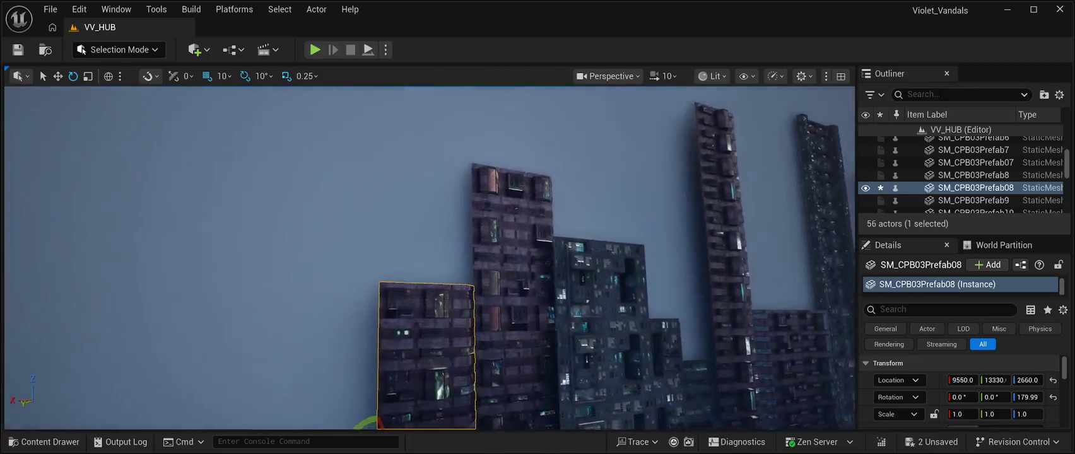
Ground the building at Z 0 and slide it to X 9570, flush with the row.
{"action": "key", "text": "w"}
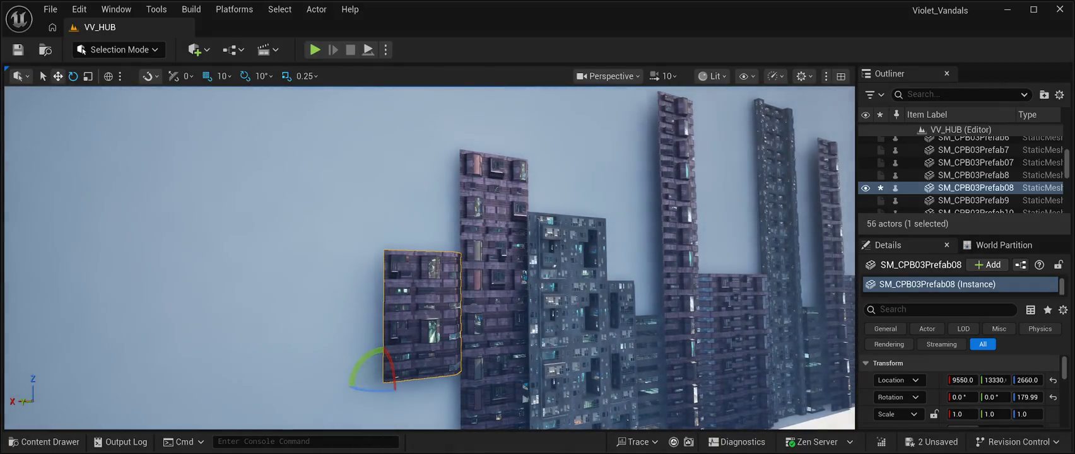
{"action": "key", "text": "w"}
{"action": "mouse_move", "coordinate": [376, 379]}
{"action": "left_mouse_down"}
{"action": "mouse_move", "coordinate": [363, 381]}
{"action": "mouse_move", "coordinate": [372, 380]}
{"action": "left_mouse_up"}
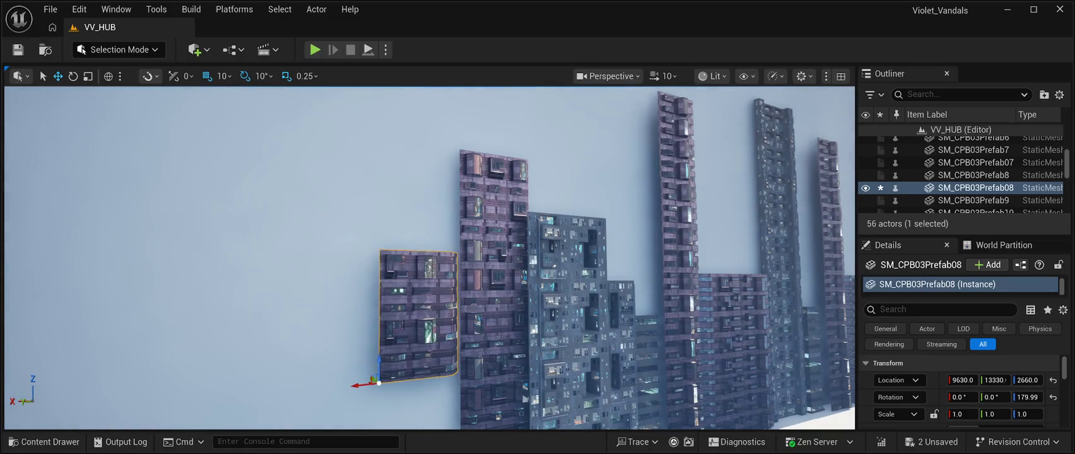
{"action": "key", "text": "End"}
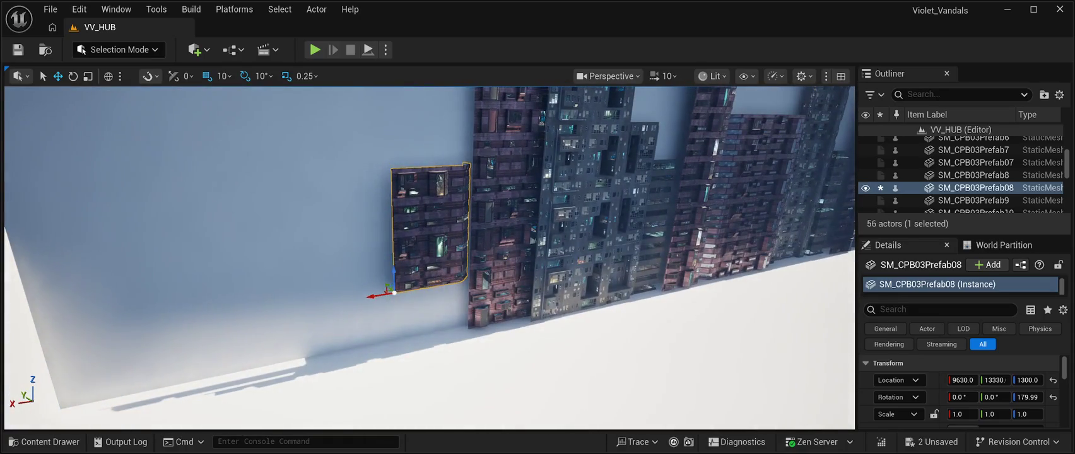
{"action": "left_click", "coordinate": [1027, 380]}
{"action": "type", "text": "0"}
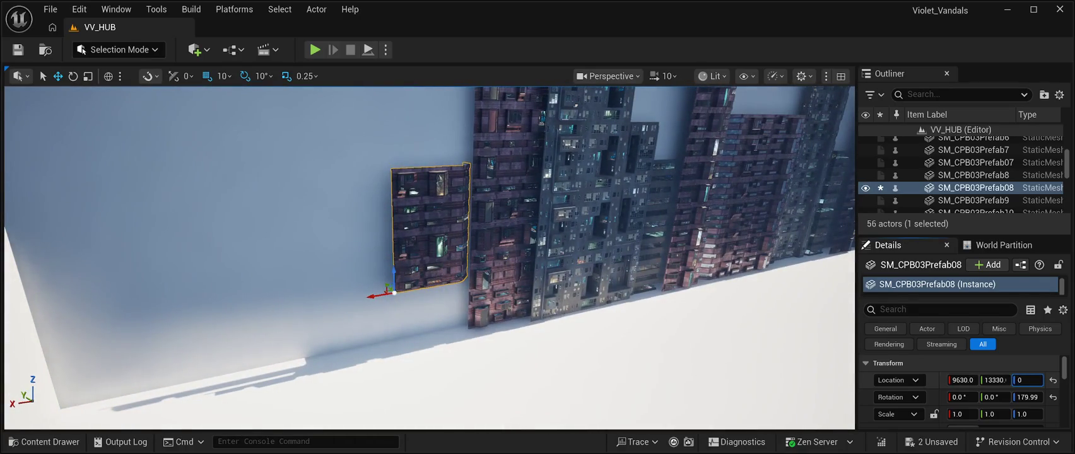
{"action": "key", "text": "Return"}
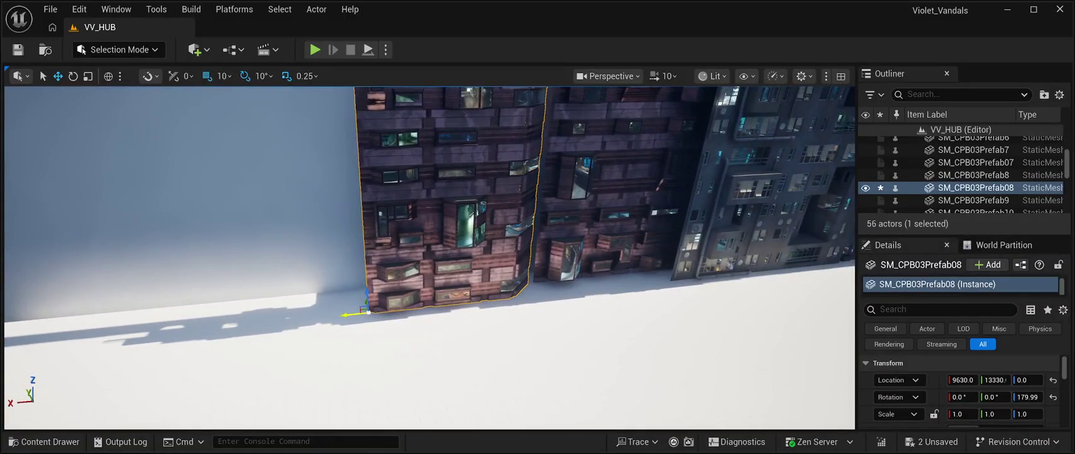
{"action": "left_click_drag", "start_coordinate": [347, 314], "coordinate": [363, 314]}
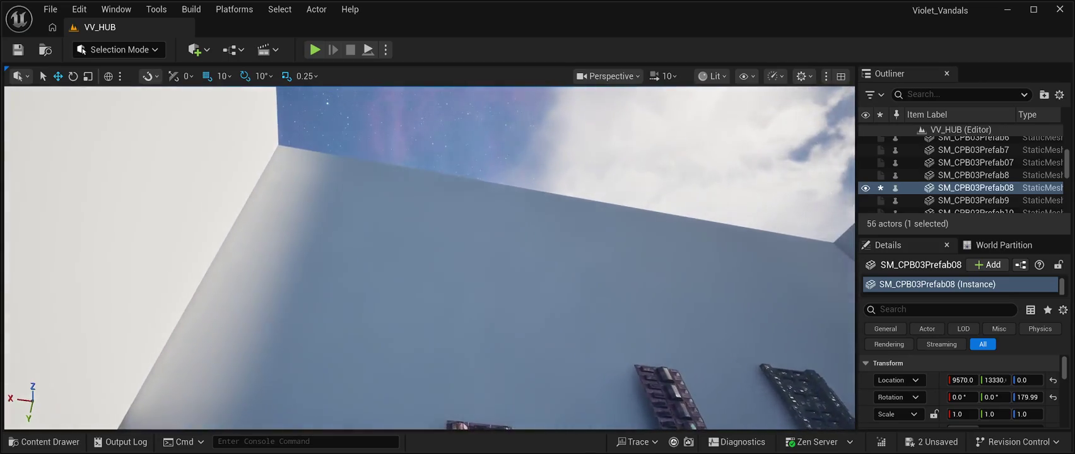
Undo the stray sky selection and duplicate the building as SM_CPB03Prefab16.
{"action": "left_click", "coordinate": [976, 155]}
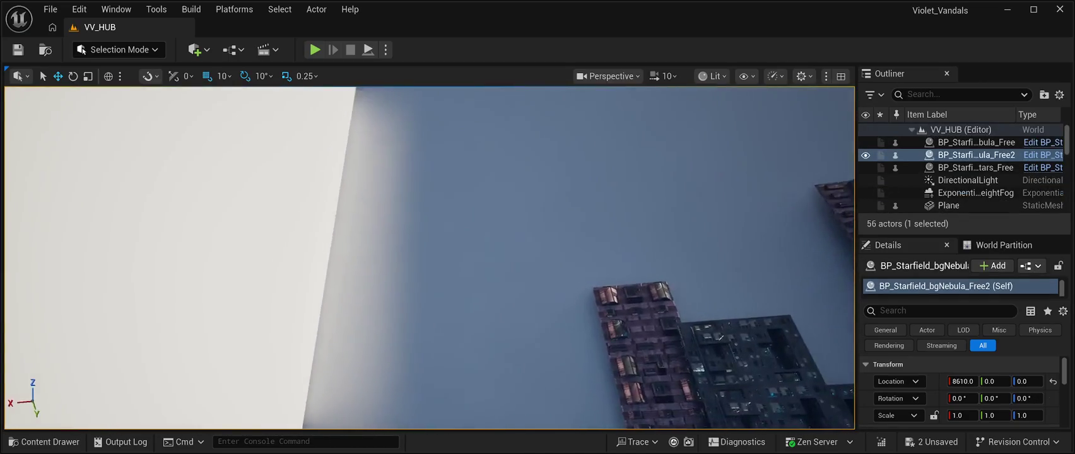
{"action": "key", "text": "ctrl+z"}
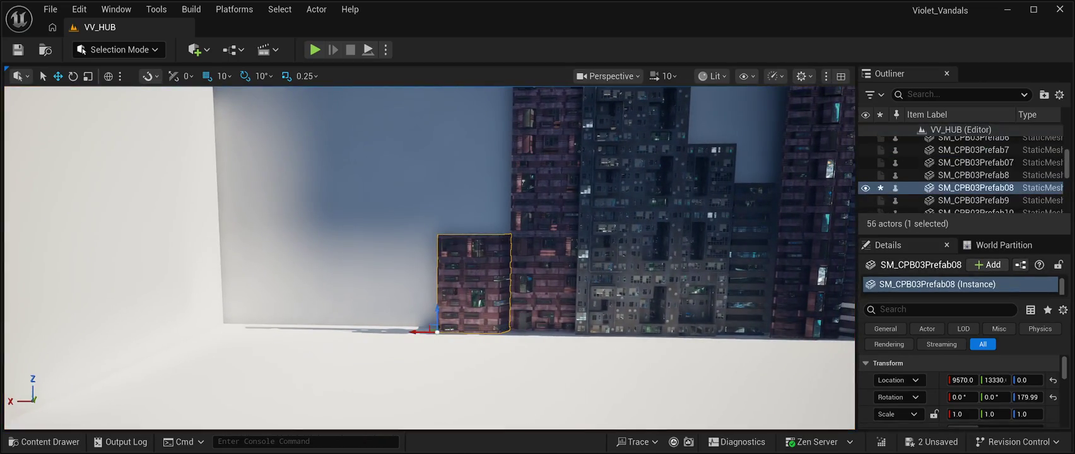
{"action": "key", "text": "ctrl+d"}
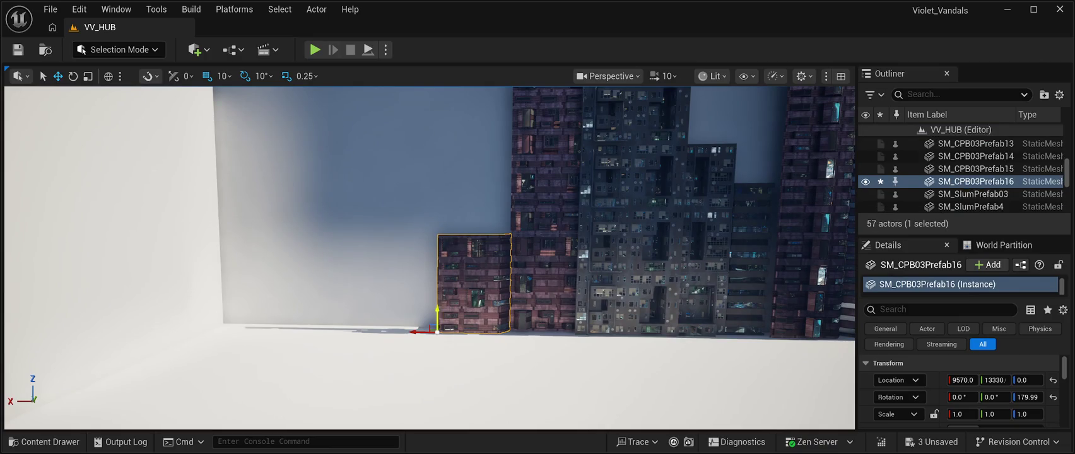
Duplicate the lower purple CPB03 building and stack the copy on top of it.
{"action": "mouse_move", "coordinate": [449, 210]}
{"action": "left_mouse_down"}
{"action": "mouse_move", "coordinate": [462, 172]}
{"action": "mouse_move", "coordinate": [467, 230]}
{"action": "mouse_move", "coordinate": [472, 202]}
{"action": "left_mouse_up"}
{"action": "left_click", "coordinate": [757, 127]}
{"action": "left_click_drag", "start_coordinate": [757, 126], "coordinate": [760, 135]}
{"action": "mouse_move", "coordinate": [429, 253]}
{"action": "left_mouse_down"}
{"action": "mouse_move", "coordinate": [433, 227]}
{"action": "mouse_move", "coordinate": [434, 268]}
{"action": "left_mouse_up"}
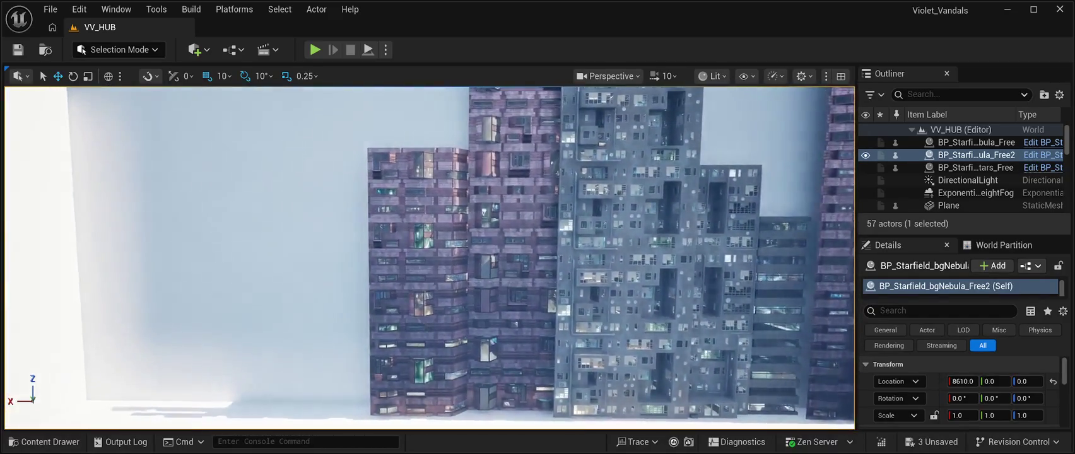
{"action": "left_click", "coordinate": [418, 215]}
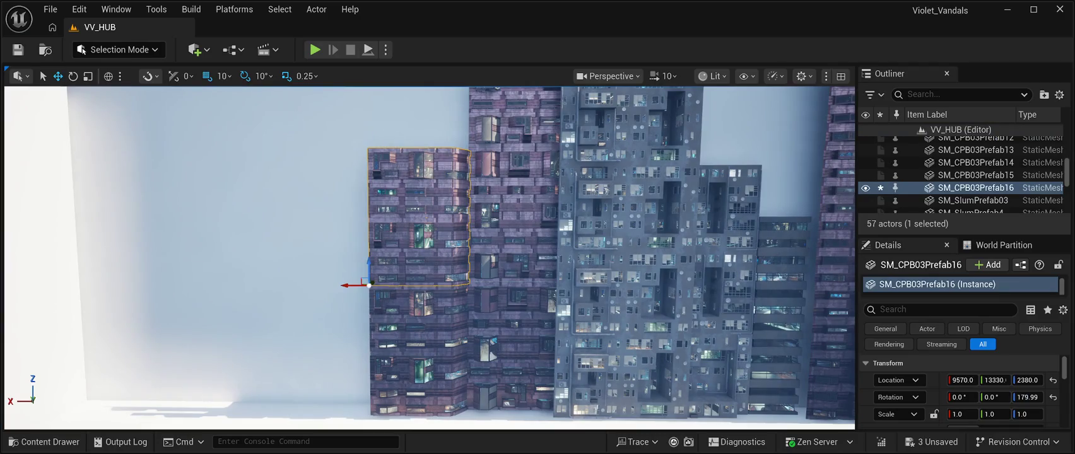
{"action": "key", "text": "ctrl+d"}
{"action": "mouse_move", "coordinate": [369, 268]}
{"action": "left_mouse_down"}
{"action": "mouse_move", "coordinate": [372, 211]}
{"action": "mouse_move", "coordinate": [404, 114]}
{"action": "left_mouse_up"}
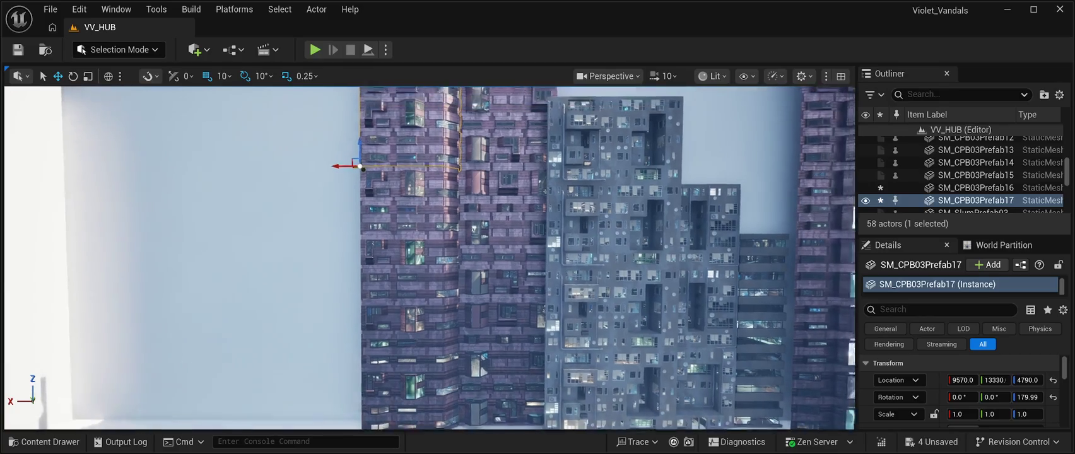
Duplicate the upper purple building copy and stack it higher, at Z 7230.
{"action": "left_click_drag", "start_coordinate": [442, 252], "coordinate": [441, 189]}
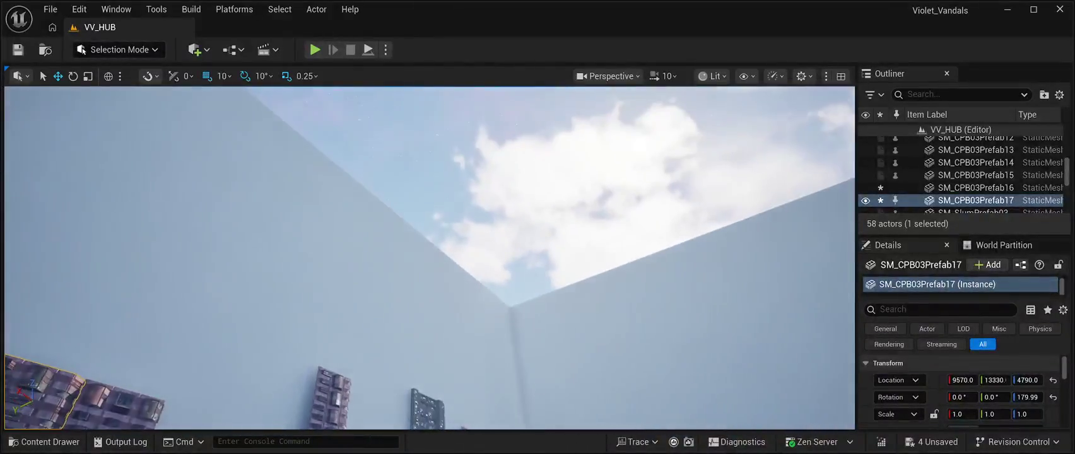
{"action": "left_click", "coordinate": [568, 189]}
{"action": "left_click_drag", "start_coordinate": [429, 252], "coordinate": [441, 315]}
{"action": "left_click", "coordinate": [446, 195]}
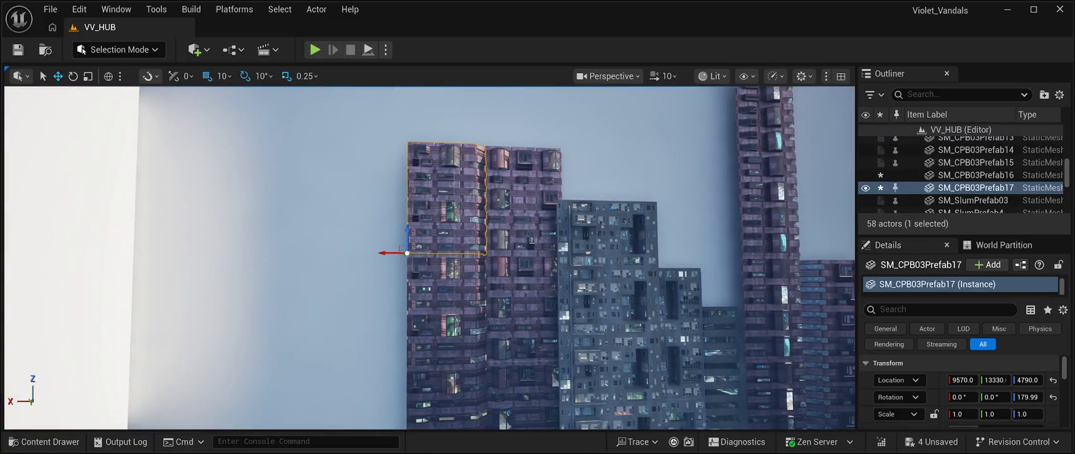
{"action": "key", "text": "ctrl+d"}
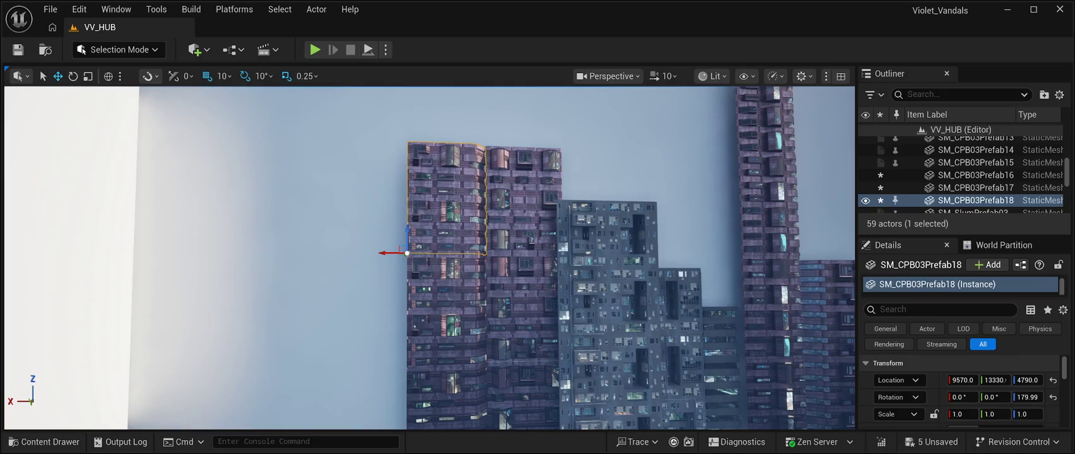
{"action": "mouse_move", "coordinate": [407, 235]}
{"action": "left_mouse_down"}
{"action": "mouse_move", "coordinate": [435, 114]}
{"action": "mouse_move", "coordinate": [445, 117]}
{"action": "left_mouse_up"}
Select the BP_Starfield_bgNebula_Free2 nebula sky actor and start a play-test of the level.
{"action": "left_click_drag", "start_coordinate": [430, 253], "coordinate": [373, 257]}
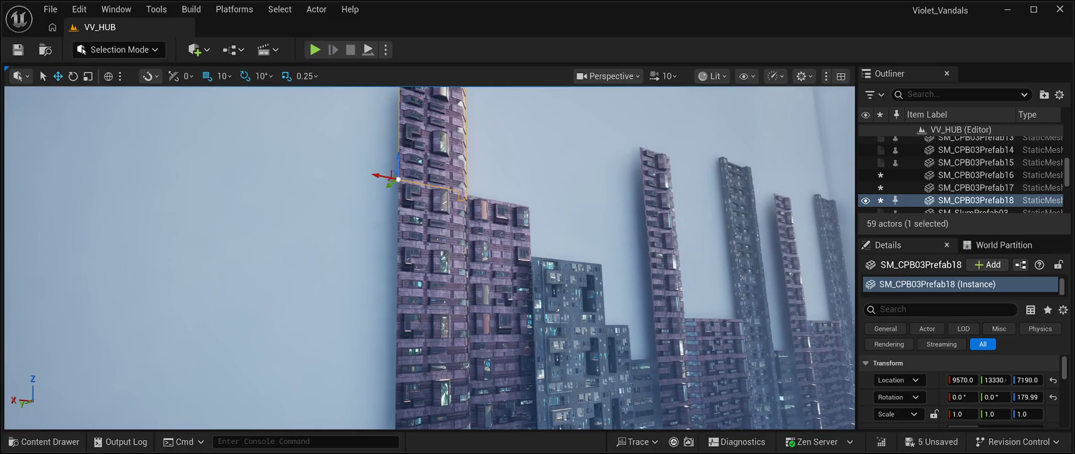
{"action": "left_click_drag", "start_coordinate": [372, 256], "coordinate": [373, 256]}
{"action": "left_click", "coordinate": [369, 255]}
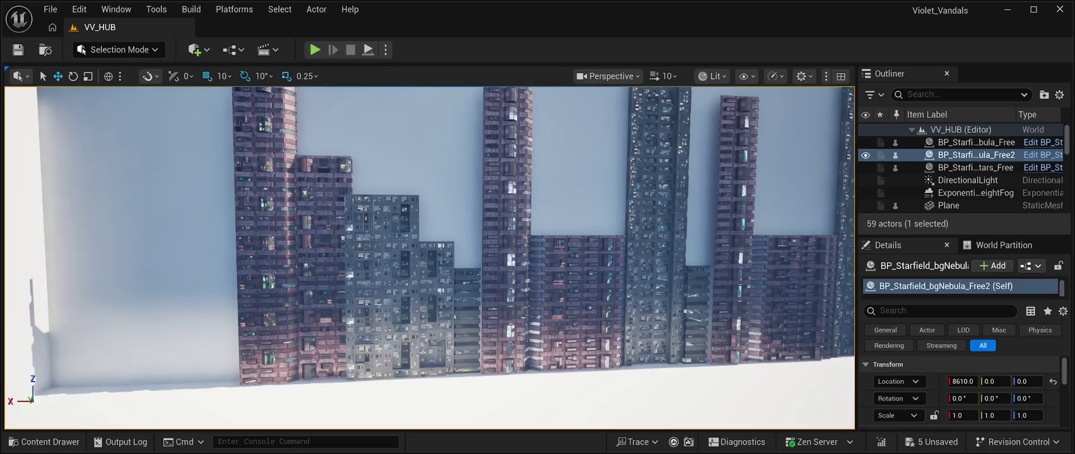
{"action": "key", "text": "alt+p"}
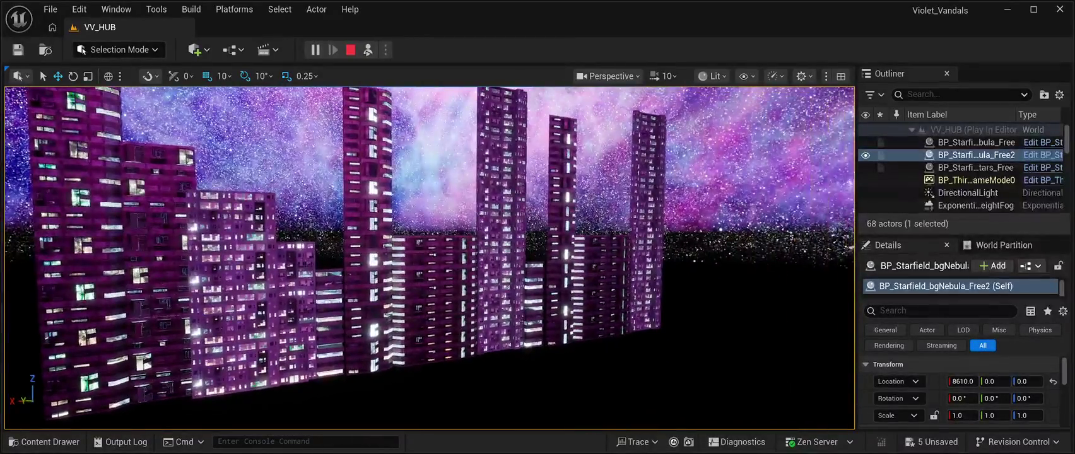
{"action": "key", "text": "Escape"}
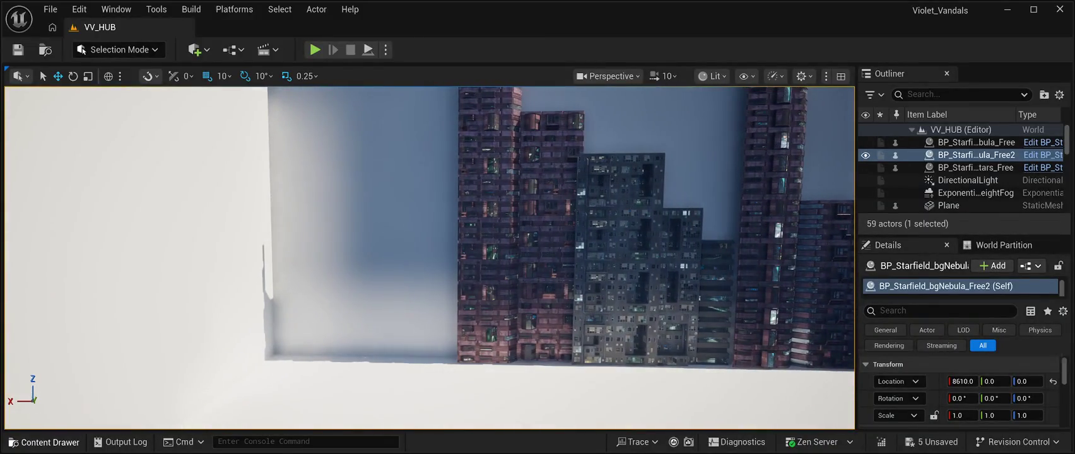
Browse the Meshes/Prefabs building prefabs in the Content Drawer, then close it.
{"action": "key", "text": "ctrl+space"}
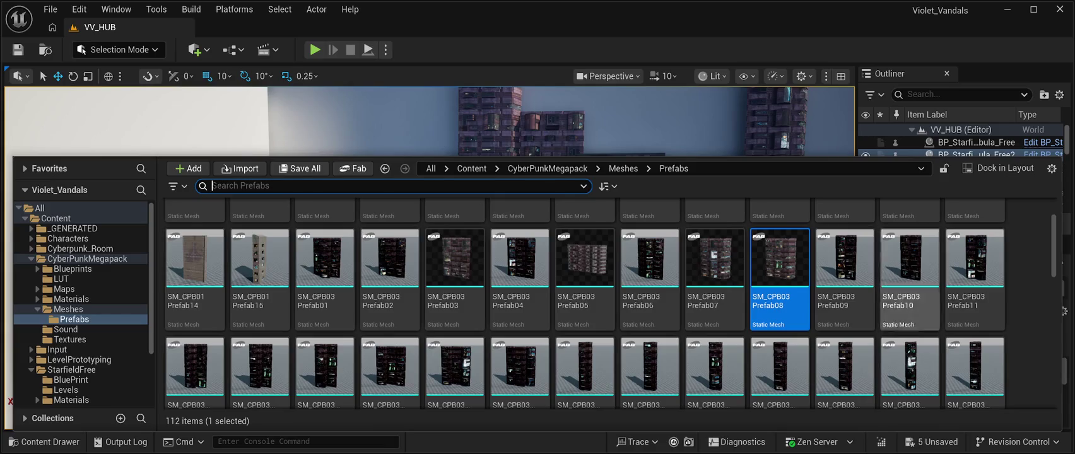
{"action": "key", "text": "ctrl+space"}
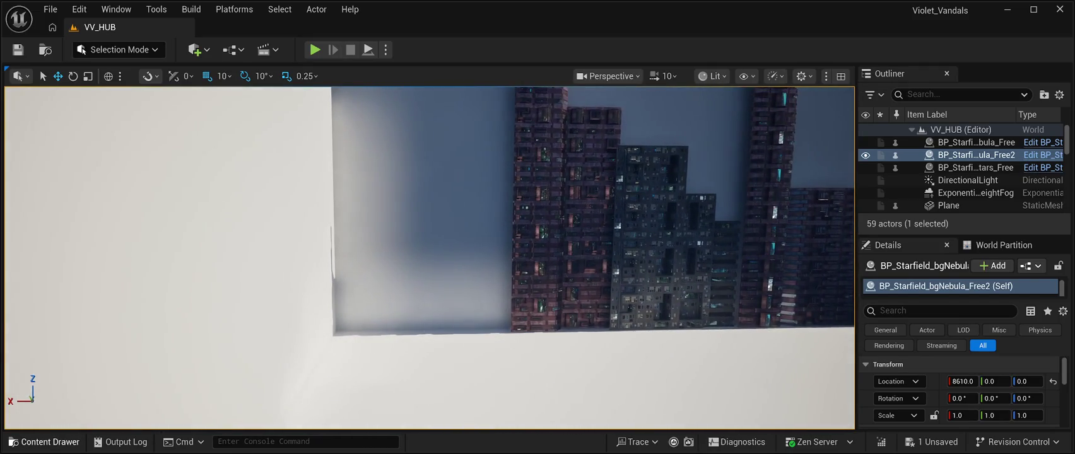
Scroll Meshes/Prefabs down to SM_SlumPrefab15, select it and drag it into the level.
{"action": "left_click", "coordinate": [44, 442]}
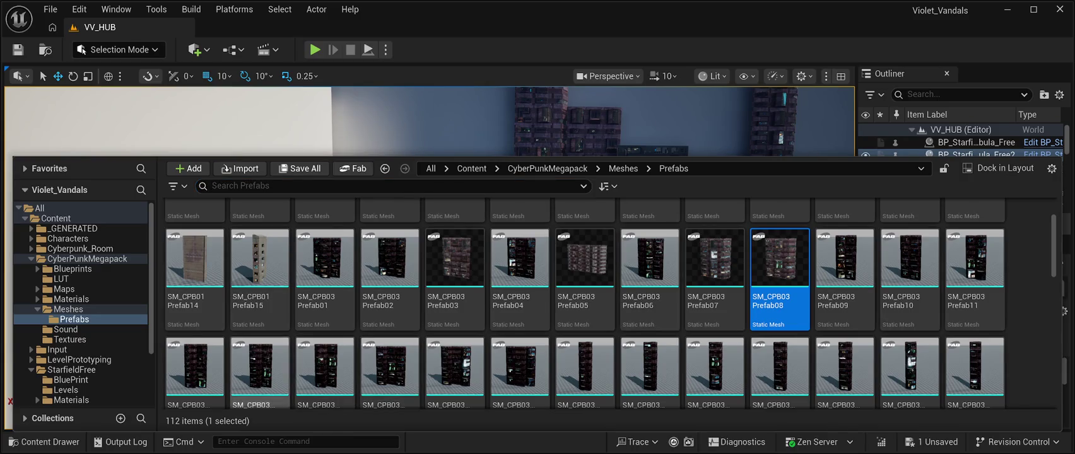
{"action": "scroll", "coordinate": [259, 372], "scroll_direction": "up", "scroll_amount": 1}
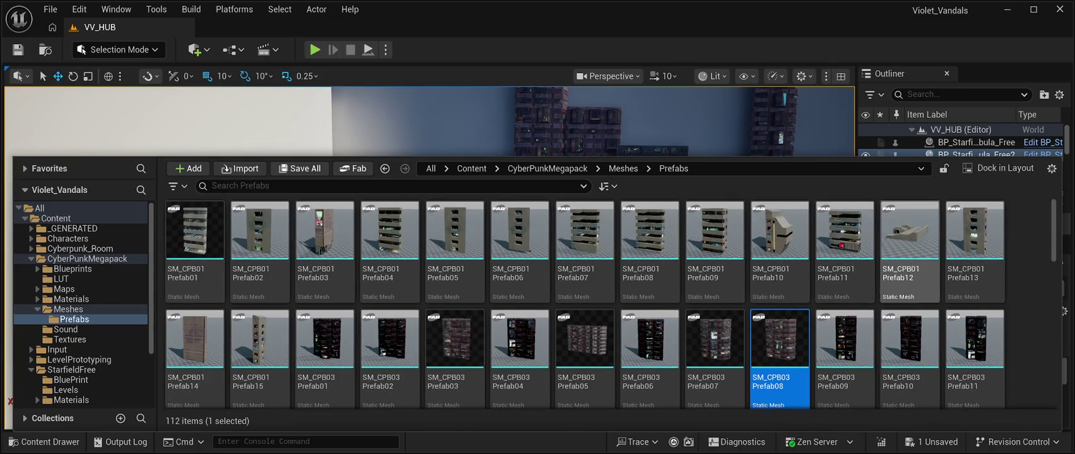
{"action": "scroll", "coordinate": [909, 265], "scroll_direction": "down", "scroll_amount": 2}
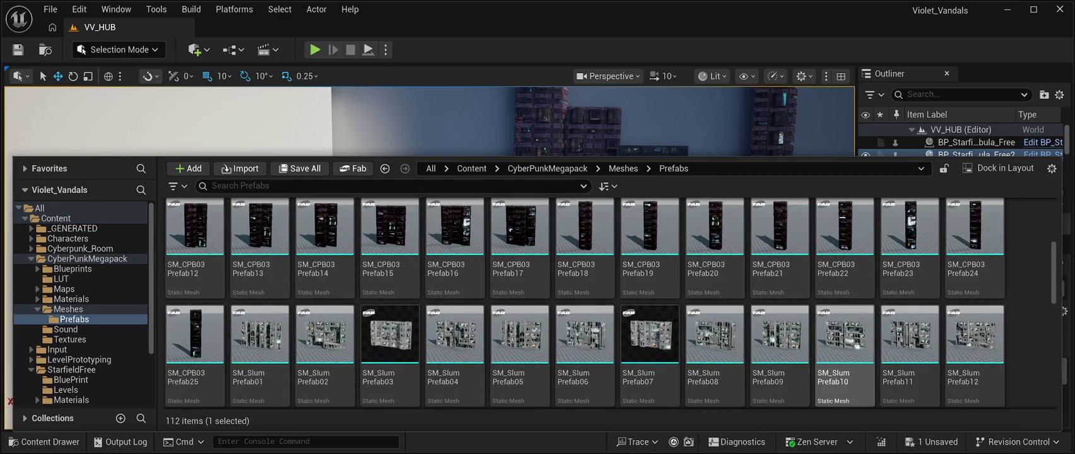
{"action": "scroll", "coordinate": [780, 341], "scroll_direction": "down", "scroll_amount": 2}
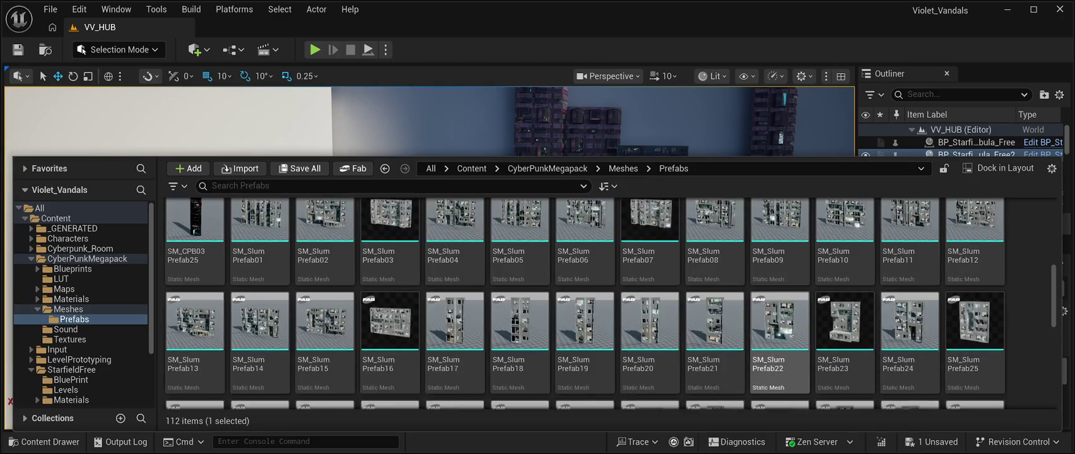
{"action": "scroll", "coordinate": [845, 316], "scroll_direction": "down", "scroll_amount": 1}
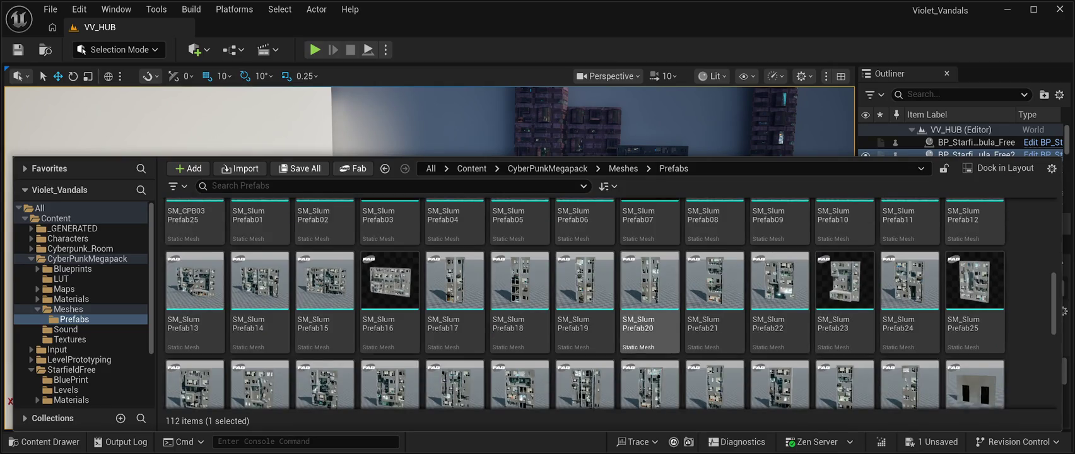
{"action": "scroll", "coordinate": [909, 303], "scroll_direction": "down", "scroll_amount": 1}
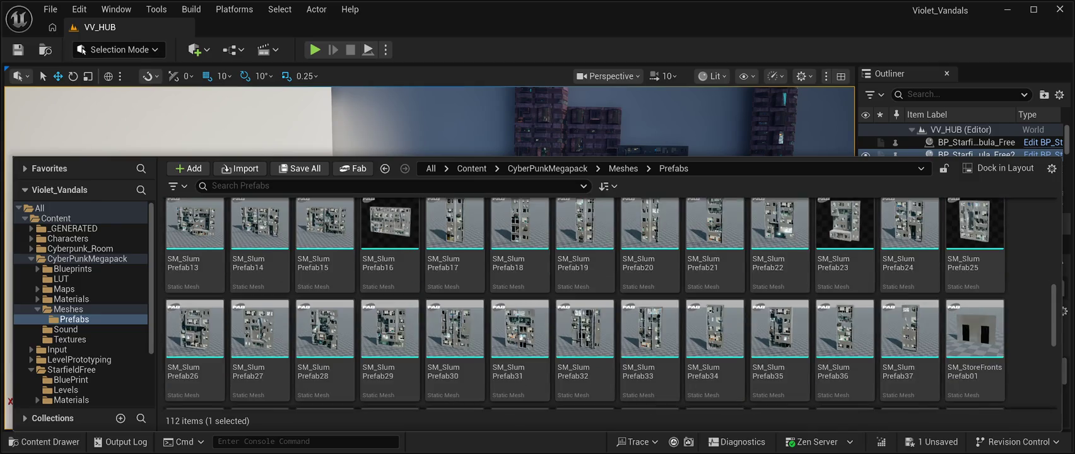
{"action": "scroll", "coordinate": [781, 353], "scroll_direction": "up", "scroll_amount": 3}
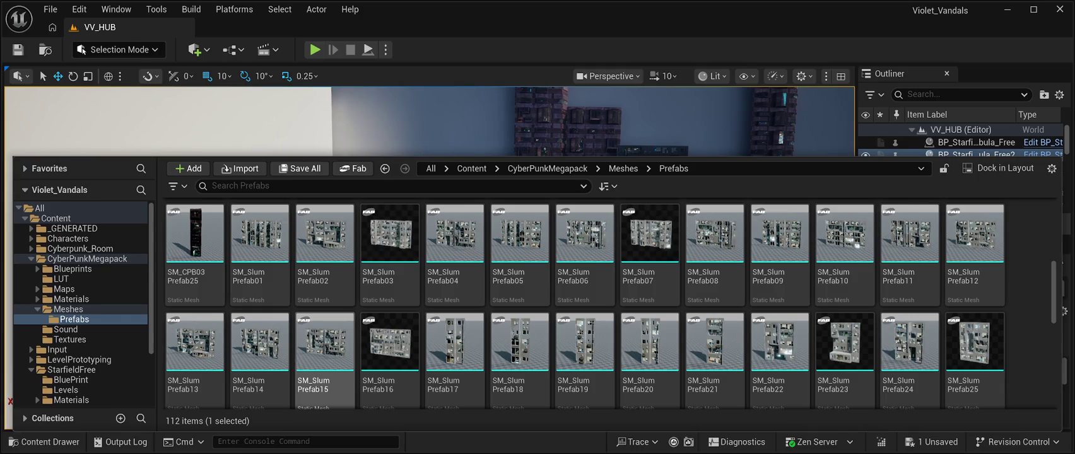
{"action": "left_click", "coordinate": [325, 344]}
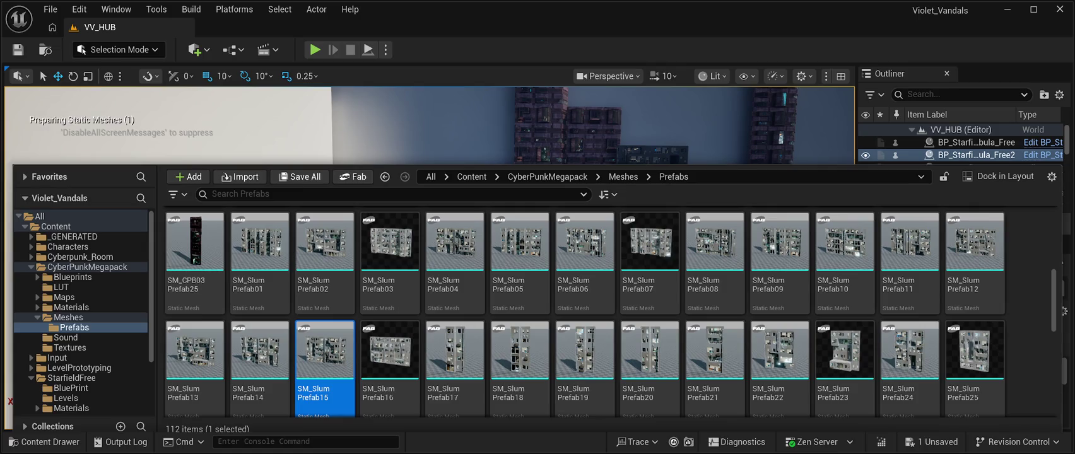
{"action": "left_click_drag", "start_coordinate": [714, 350], "coordinate": [297, 145]}
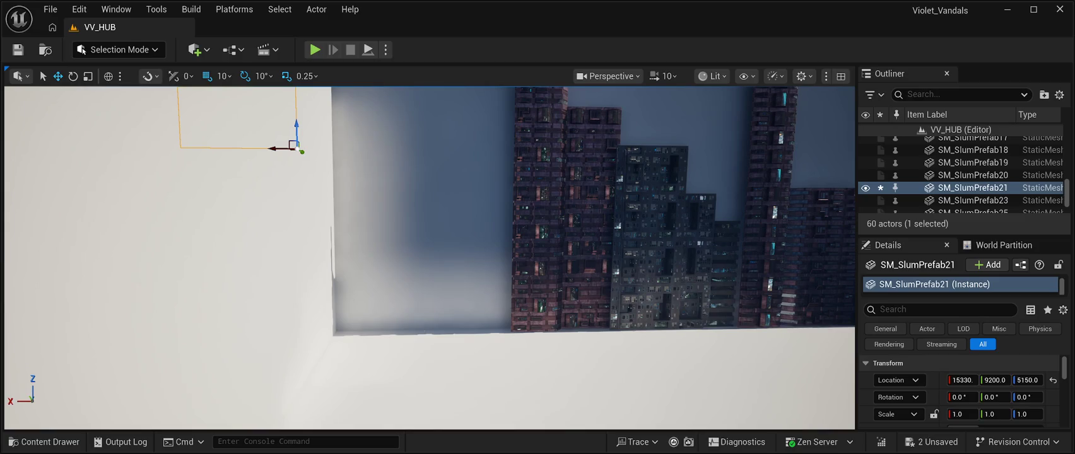
Rotate the slum facade -180 and set it flush against the wall at floor level, Z 0.
{"action": "key", "text": "s"}
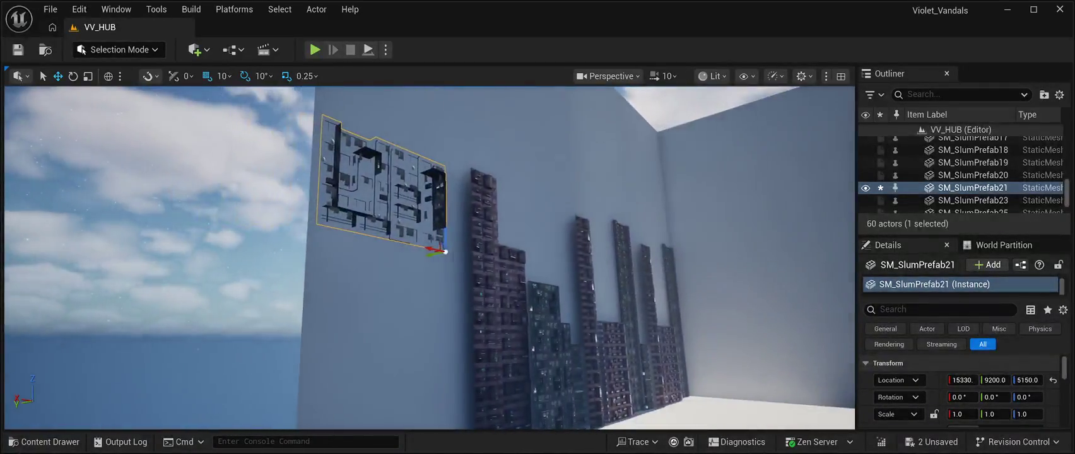
{"action": "mouse_move", "coordinate": [360, 248]}
{"action": "left_mouse_down"}
{"action": "mouse_move", "coordinate": [445, 281]}
{"action": "mouse_move", "coordinate": [431, 334]}
{"action": "mouse_move", "coordinate": [444, 319]}
{"action": "mouse_move", "coordinate": [354, 273]}
{"action": "left_mouse_up"}
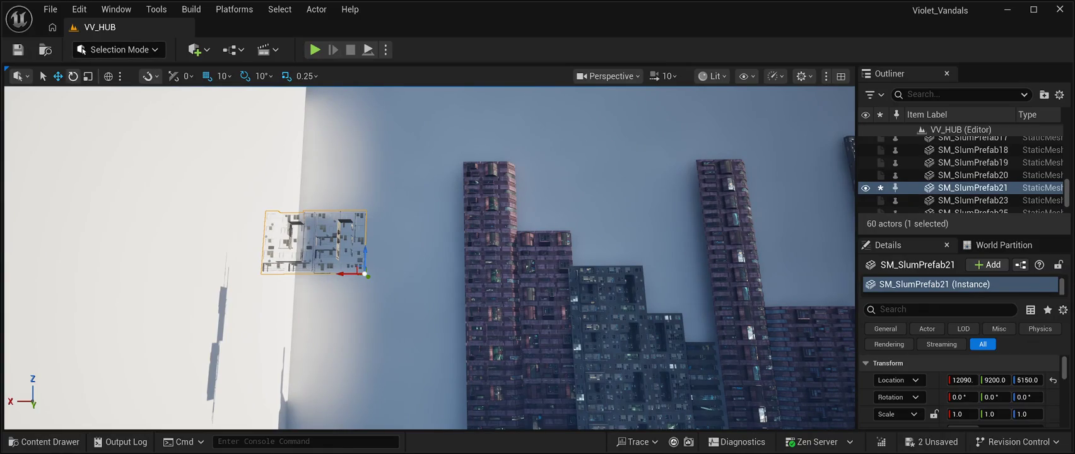
{"action": "mouse_move", "coordinate": [379, 289]}
{"action": "left_mouse_down"}
{"action": "mouse_move", "coordinate": [360, 270]}
{"action": "mouse_move", "coordinate": [396, 276]}
{"action": "left_mouse_up"}
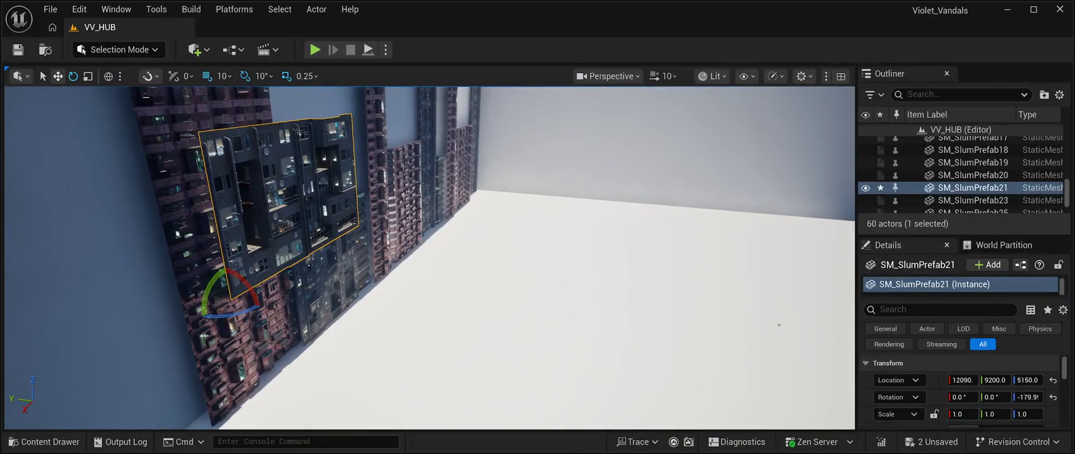
{"action": "left_click_drag", "start_coordinate": [215, 296], "coordinate": [7, 251]}
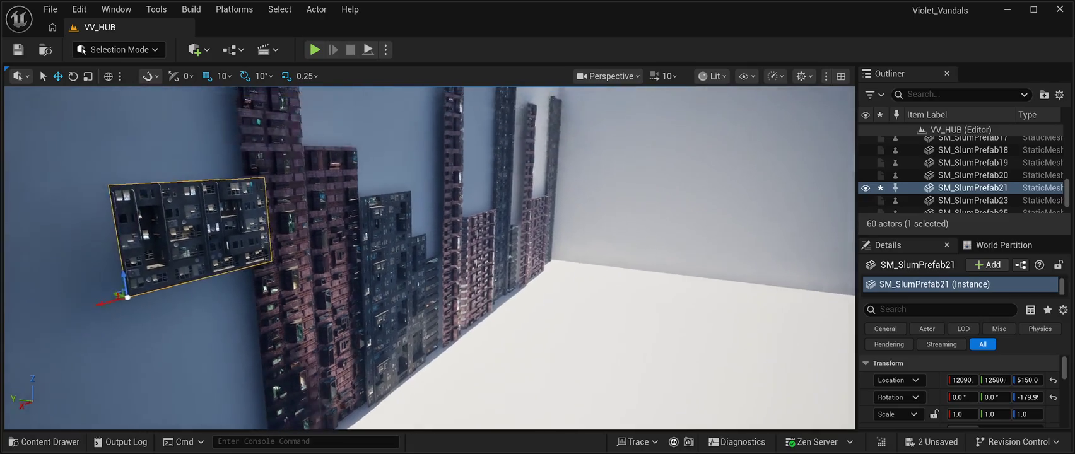
{"action": "left_click_drag", "start_coordinate": [243, 352], "coordinate": [154, 339]}
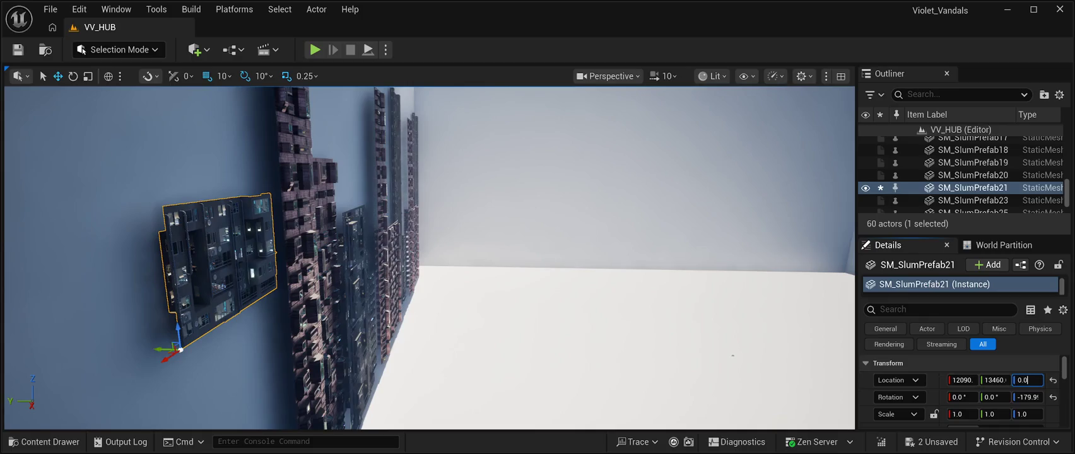
{"action": "key", "text": "Return"}
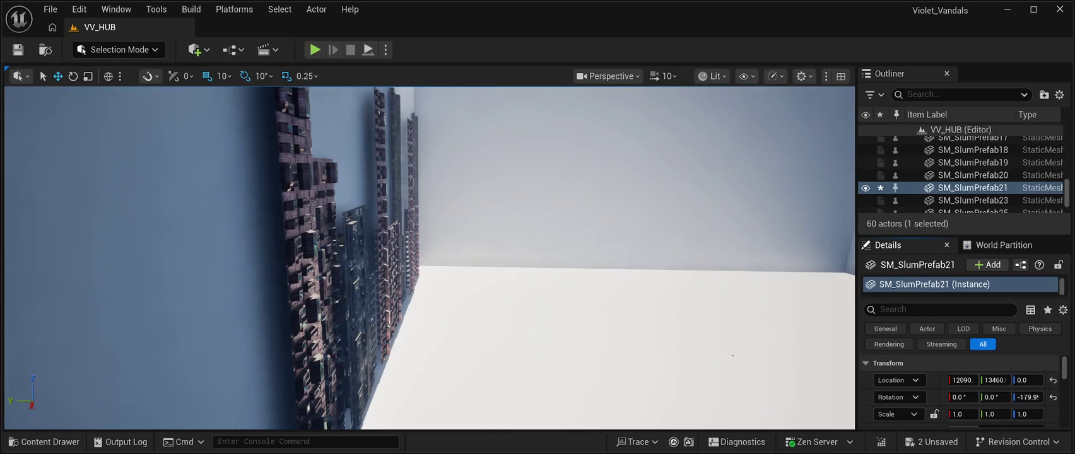
Nudge the facade along X beside the towers and stack a copy above it at Z 1490.
{"action": "key", "text": "f"}
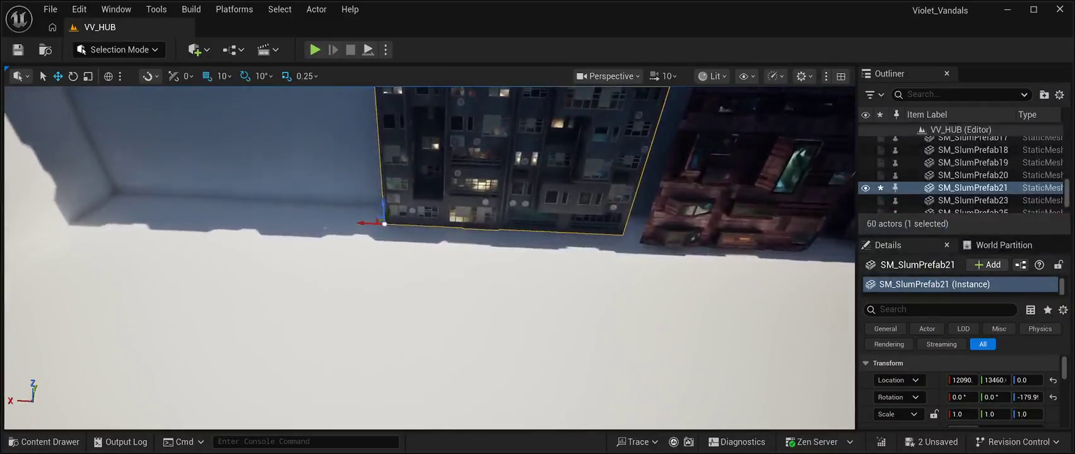
{"action": "left_click_drag", "start_coordinate": [357, 282], "coordinate": [386, 275]}
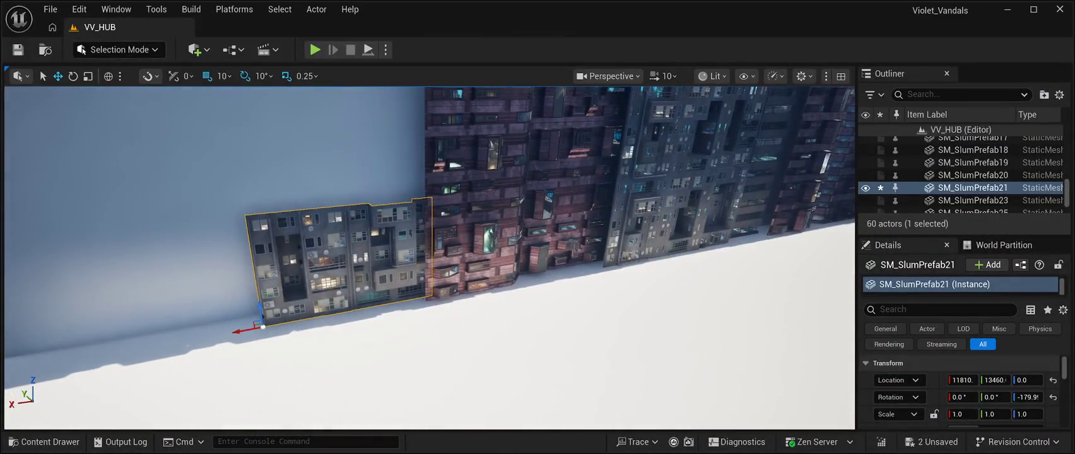
{"action": "key", "text": "ctrl+d"}
{"action": "left_click_drag", "start_coordinate": [259, 313], "coordinate": [252, 182]}
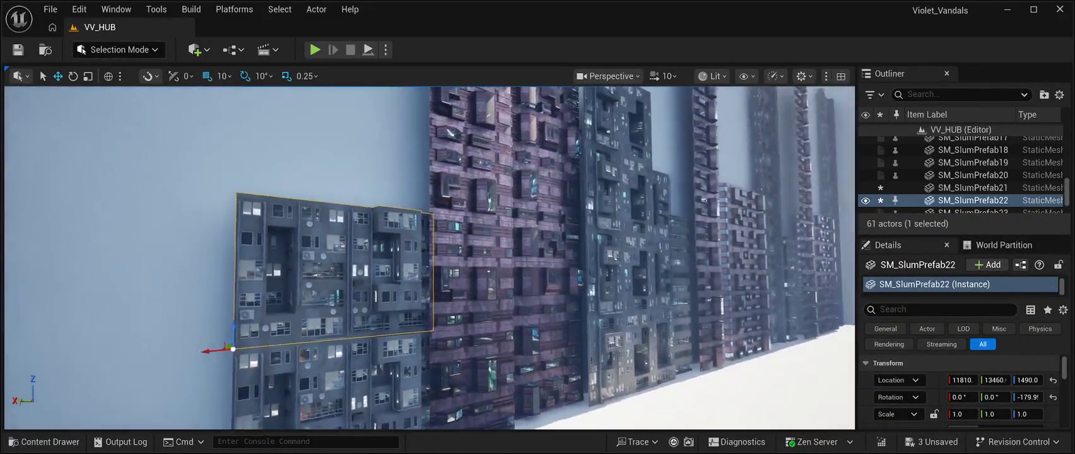
Duplicate the stacked facade up to Z 3000, then play-test the skyline and return to editing.
{"action": "key", "text": "ctrl+d"}
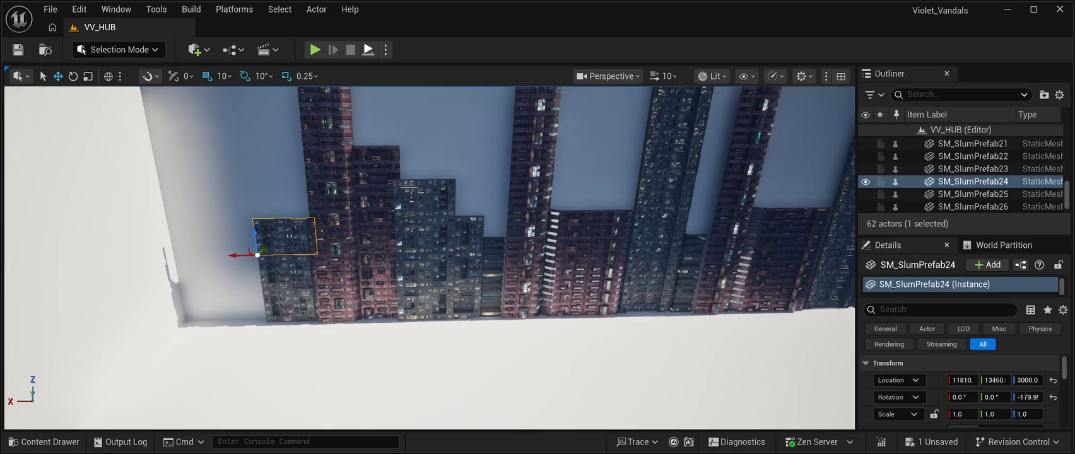
{"action": "key", "text": "alt+p"}
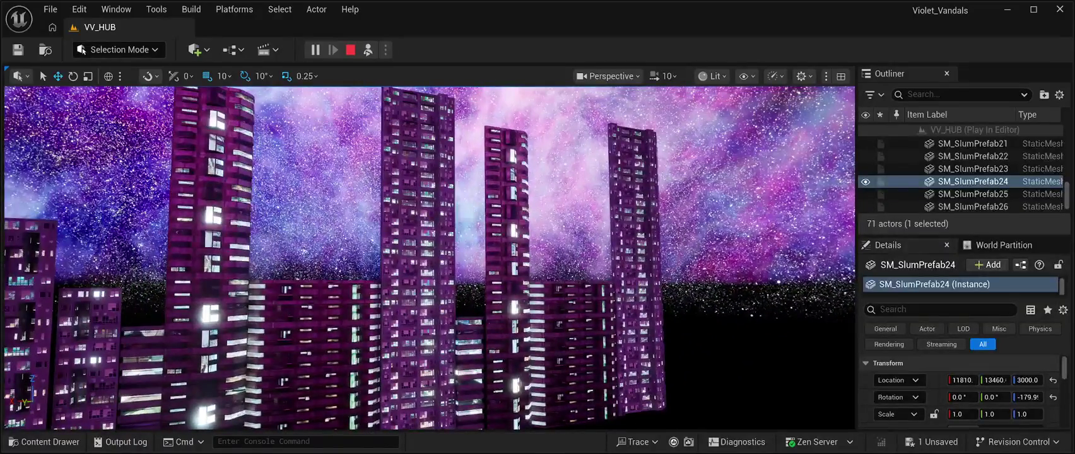
{"action": "key", "text": "Escape"}
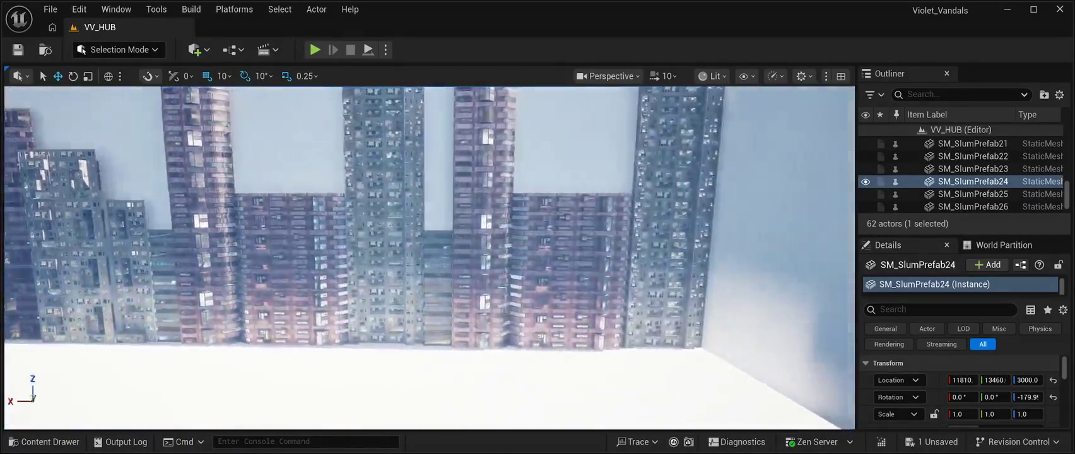
{"action": "key", "text": "f"}
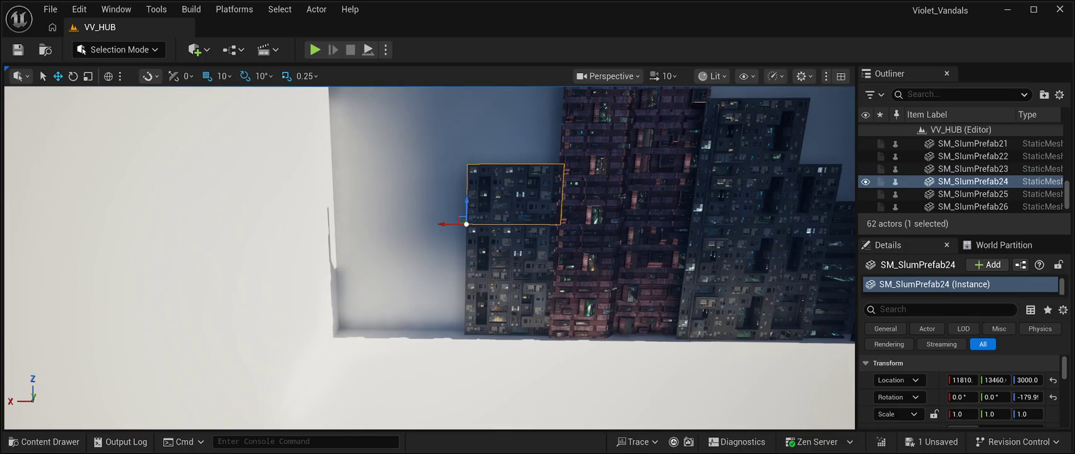
Select the four-block slum stack SM_SlumPrefab17–20 and slide it to the wall's left end.
{"action": "double_click", "coordinate": [975, 181]}
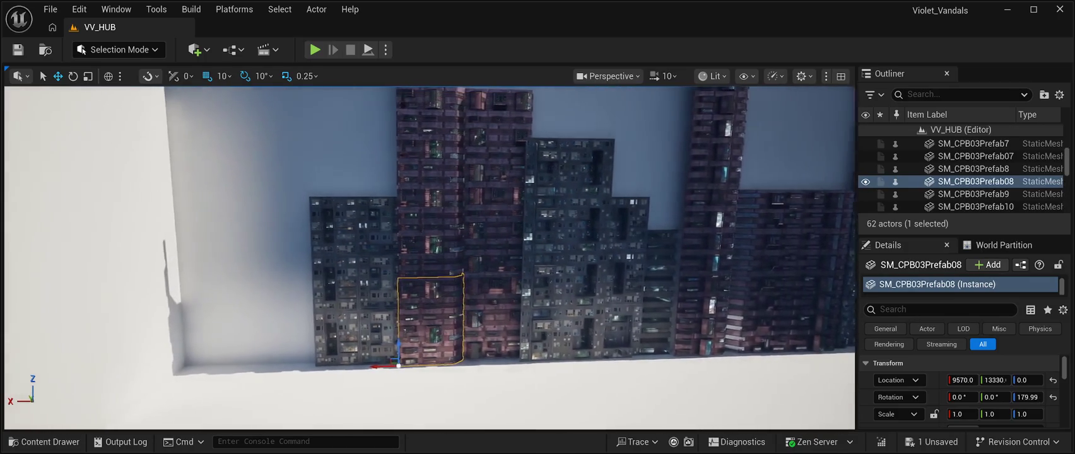
{"action": "left_click", "coordinate": [532, 335]}
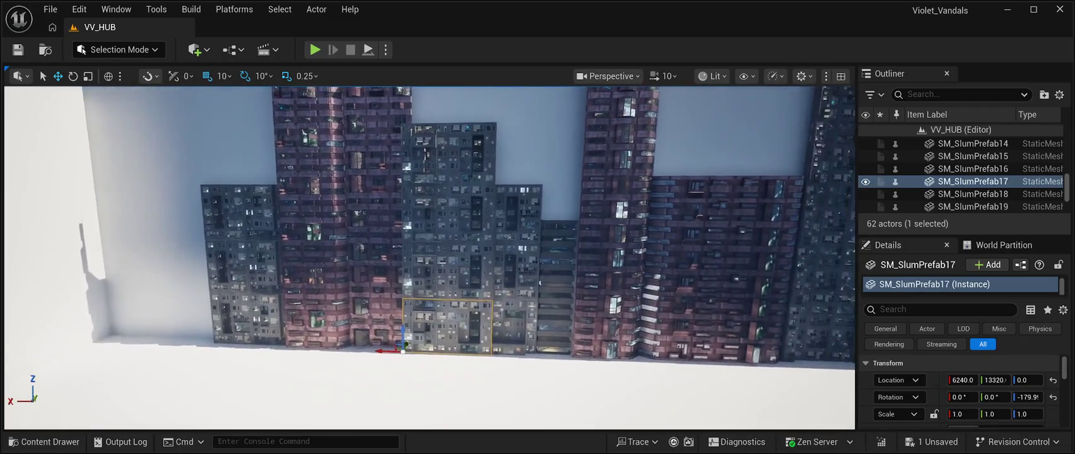
{"action": "left_click", "coordinate": [460, 262], "text": "ctrl"}
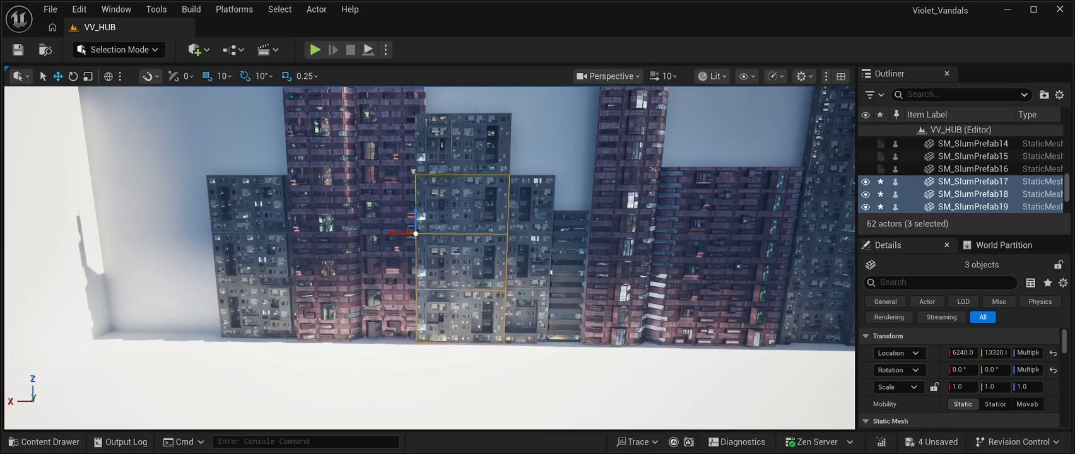
{"action": "left_click", "coordinate": [463, 145], "text": "ctrl"}
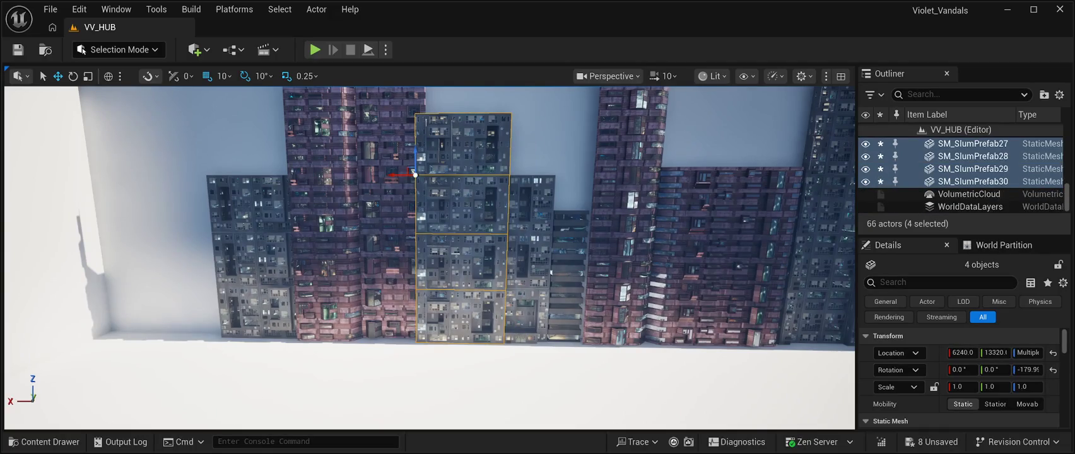
{"action": "mouse_move", "coordinate": [396, 175]}
{"action": "left_mouse_down"}
{"action": "mouse_move", "coordinate": [85, 175]}
{"action": "mouse_move", "coordinate": [96, 171]}
{"action": "mouse_move", "coordinate": [67, 188]}
{"action": "mouse_move", "coordinate": [50, 216]}
{"action": "left_mouse_up"}
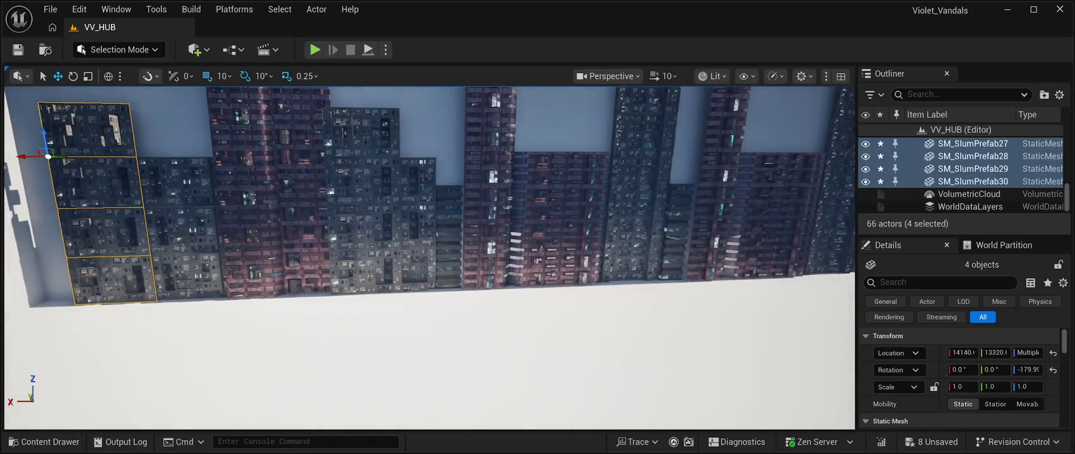
Duplicate the two-block SM_CPB01Prefab3/4 tower and move the copy left to X 8600.
{"action": "left_click", "coordinate": [448, 262]}
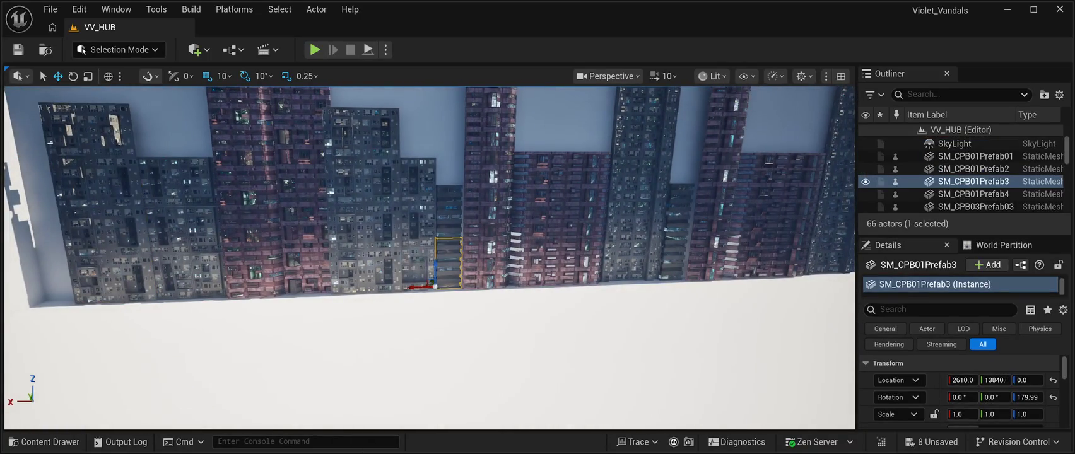
{"action": "left_click", "coordinate": [449, 210], "text": "ctrl"}
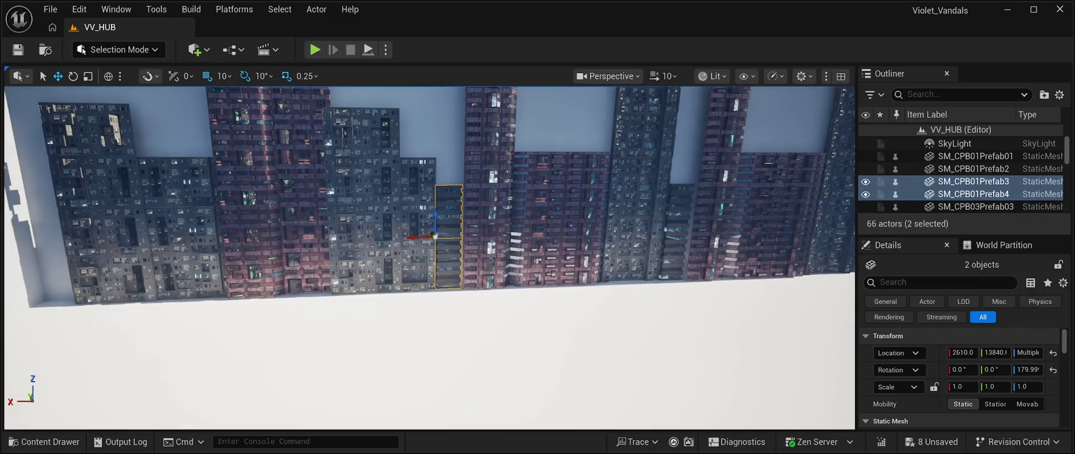
{"action": "key", "text": "ctrl+d"}
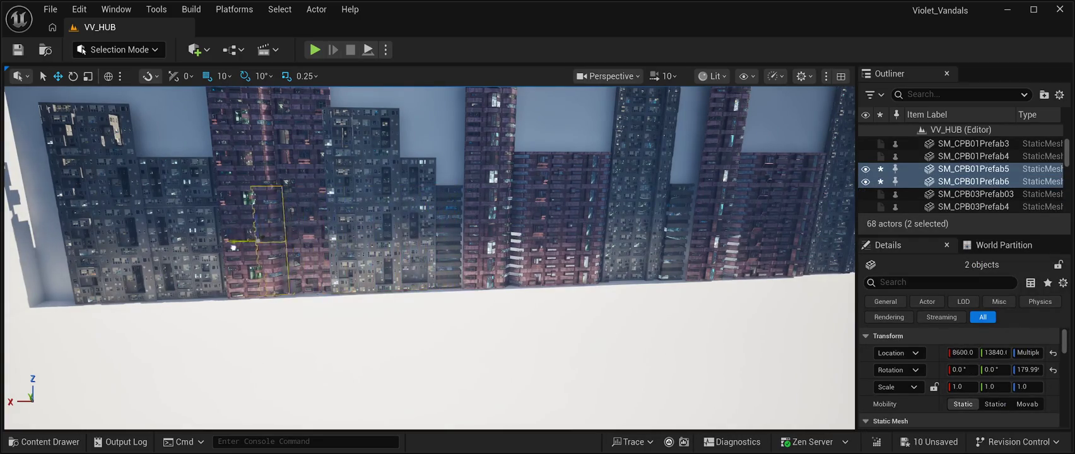
{"action": "left_click_drag", "start_coordinate": [233, 247], "coordinate": [56, 243]}
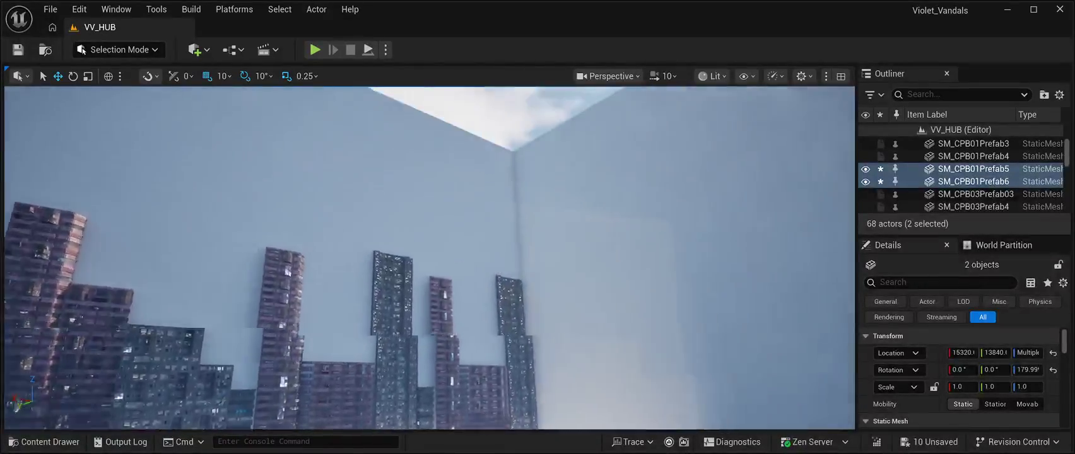
Duplicate the copied two-block CPB tower as SM_CPB01Prefab7–8 and pull back over the skyline.
{"action": "left_click", "coordinate": [378, 139]}
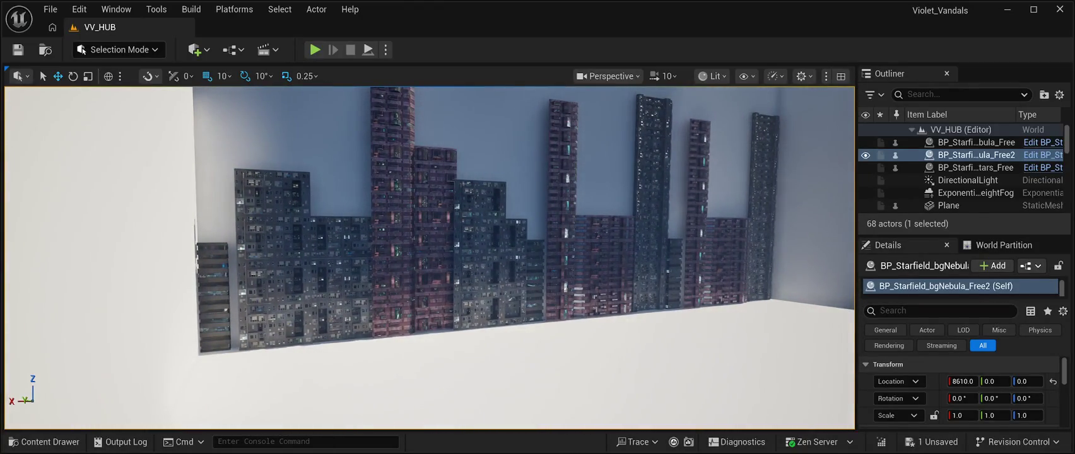
{"action": "left_click", "coordinate": [212, 296]}
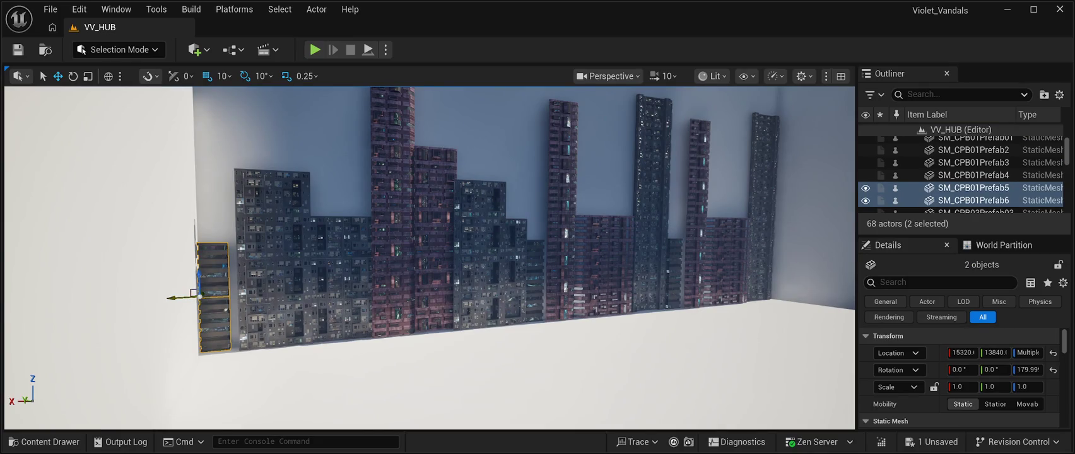
{"action": "key", "text": "ctrl+d"}
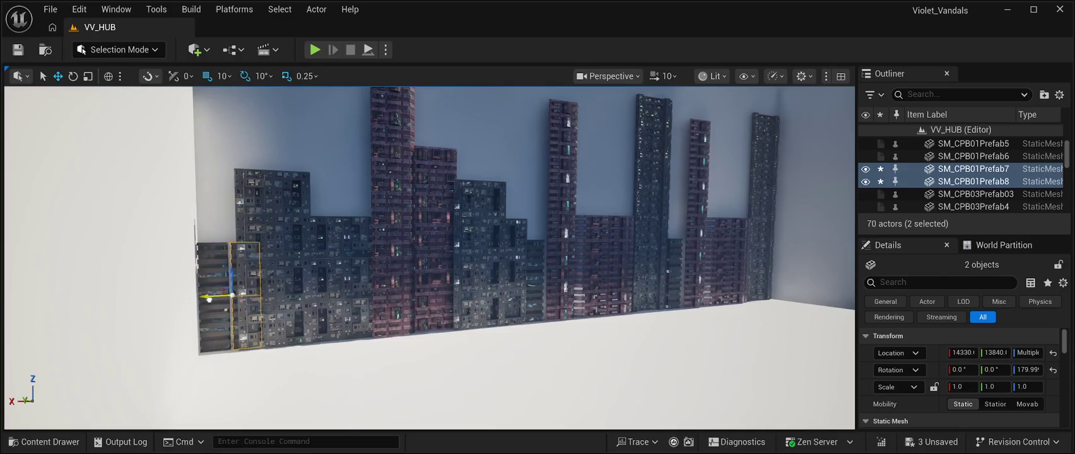
{"action": "left_click_drag", "start_coordinate": [429, 253], "coordinate": [429, 328]}
{"action": "left_click", "coordinate": [442, 158]}
{"action": "mouse_move", "coordinate": [442, 158]}
{"action": "left_mouse_down"}
{"action": "mouse_move", "coordinate": [441, 252]}
{"action": "mouse_move", "coordinate": [412, 289]}
{"action": "mouse_move", "coordinate": [386, 295]}
{"action": "left_mouse_up"}
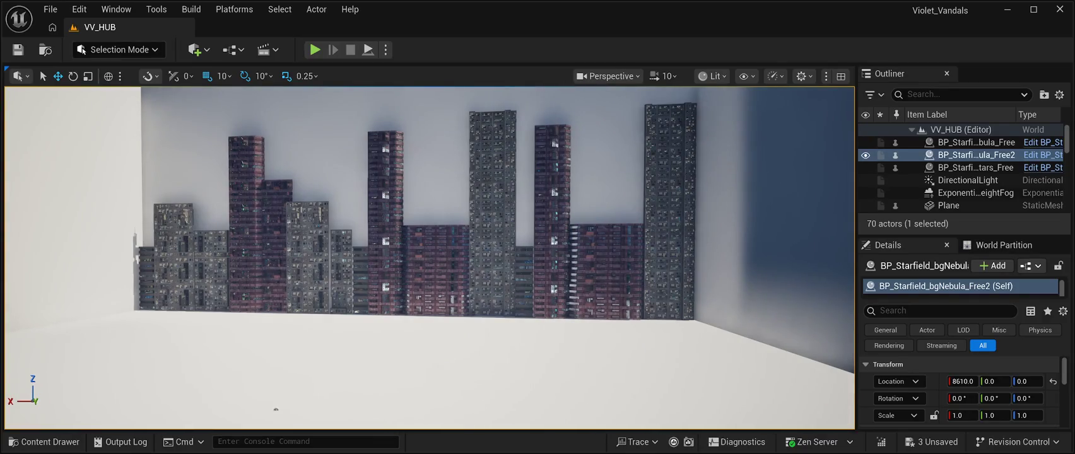
Turn the view toward the right wall corner and select blocks of the rightmost slum stack.
{"action": "mouse_move", "coordinate": [387, 295]}
{"action": "left_mouse_down"}
{"action": "mouse_move", "coordinate": [394, 284]}
{"action": "mouse_move", "coordinate": [372, 293]}
{"action": "mouse_move", "coordinate": [446, 394]}
{"action": "mouse_move", "coordinate": [351, 409]}
{"action": "mouse_move", "coordinate": [378, 391]}
{"action": "mouse_move", "coordinate": [222, 389]}
{"action": "mouse_move", "coordinate": [479, 415]}
{"action": "left_mouse_up"}
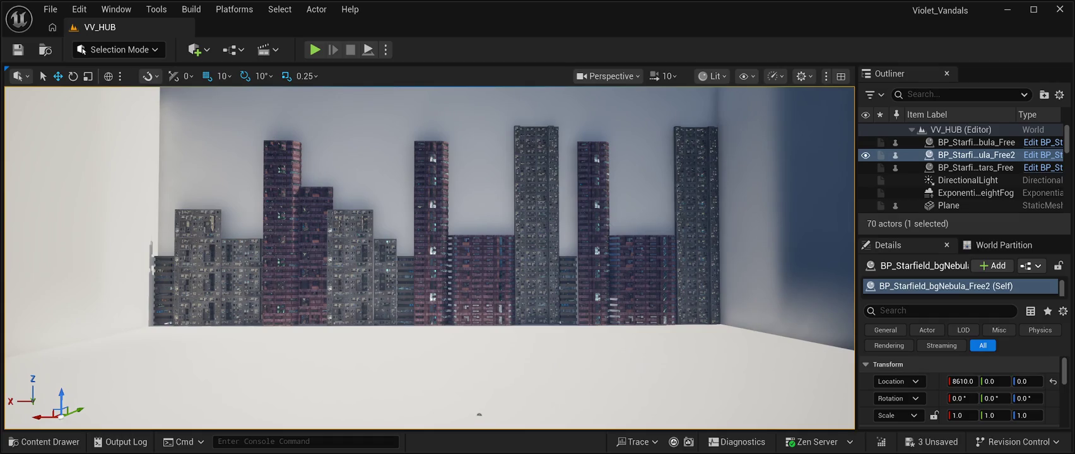
{"action": "left_click_drag", "start_coordinate": [479, 414], "coordinate": [237, 410]}
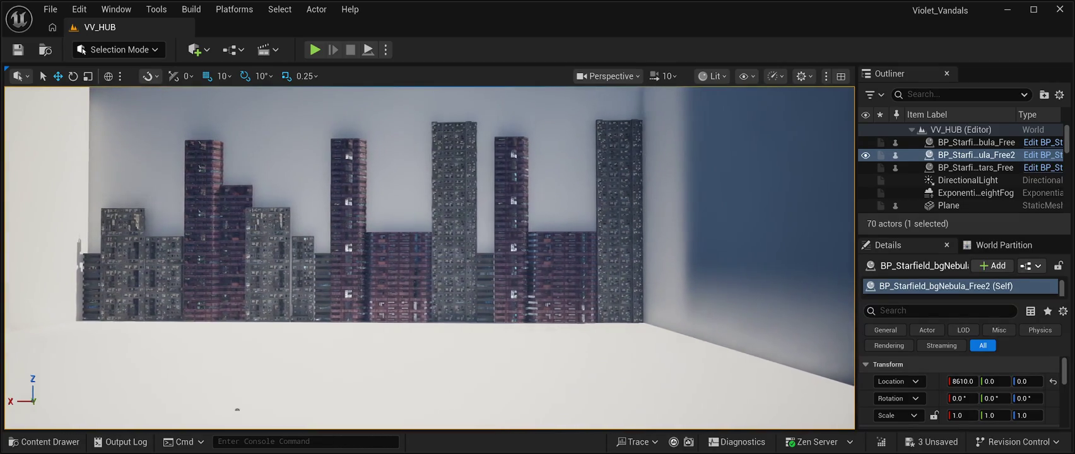
{"action": "left_click", "coordinate": [619, 309]}
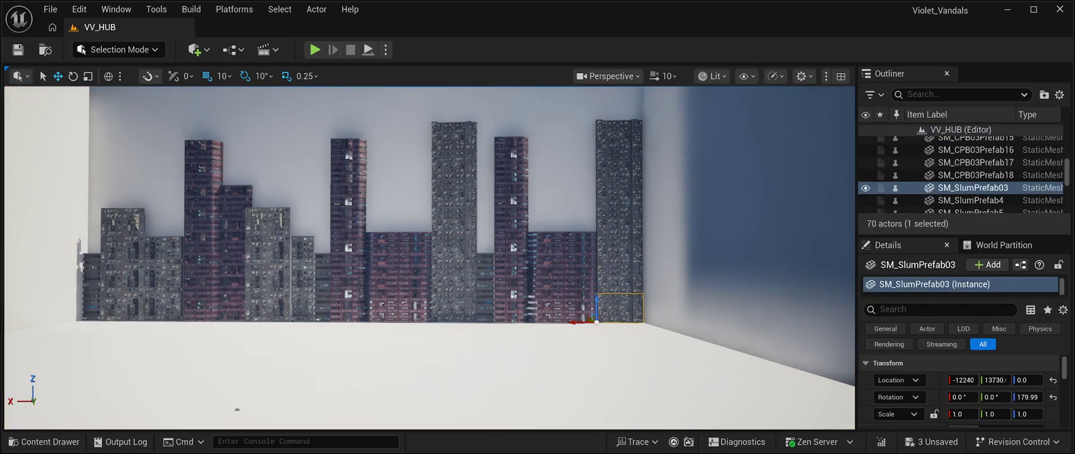
{"action": "left_click", "coordinate": [619, 279], "text": "ctrl"}
{"action": "left_click", "coordinate": [619, 221], "text": "ctrl"}
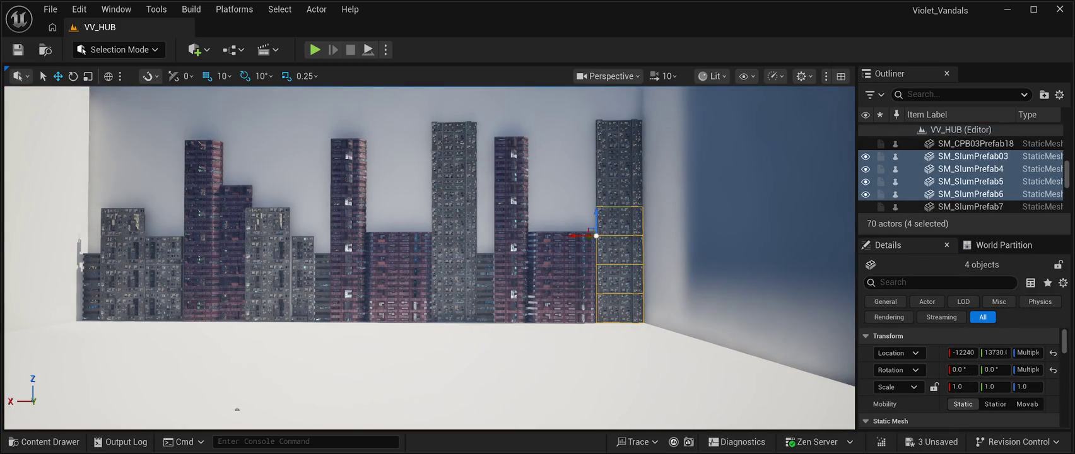
{"action": "left_click", "coordinate": [619, 192], "text": "ctrl"}
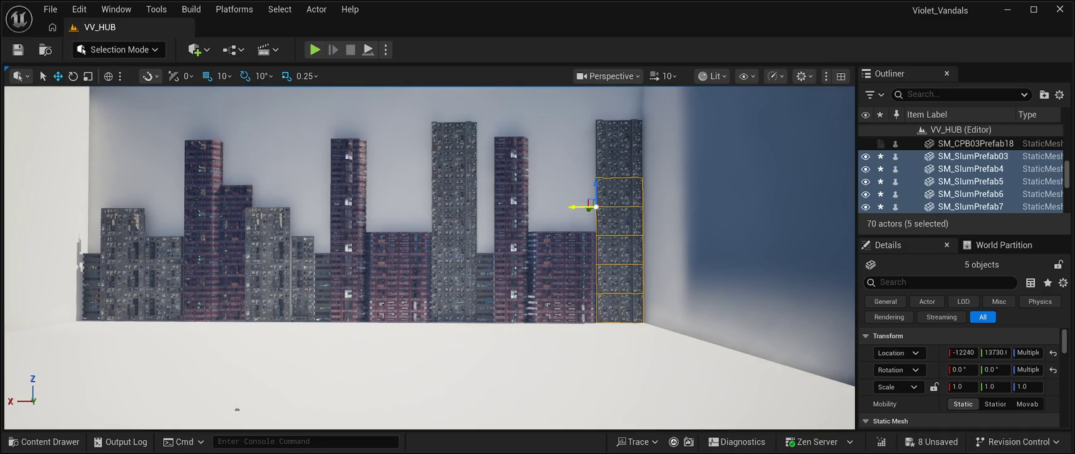
{"action": "left_click", "coordinate": [619, 162], "text": "ctrl"}
{"action": "left_click", "coordinate": [618, 134], "text": "ctrl"}
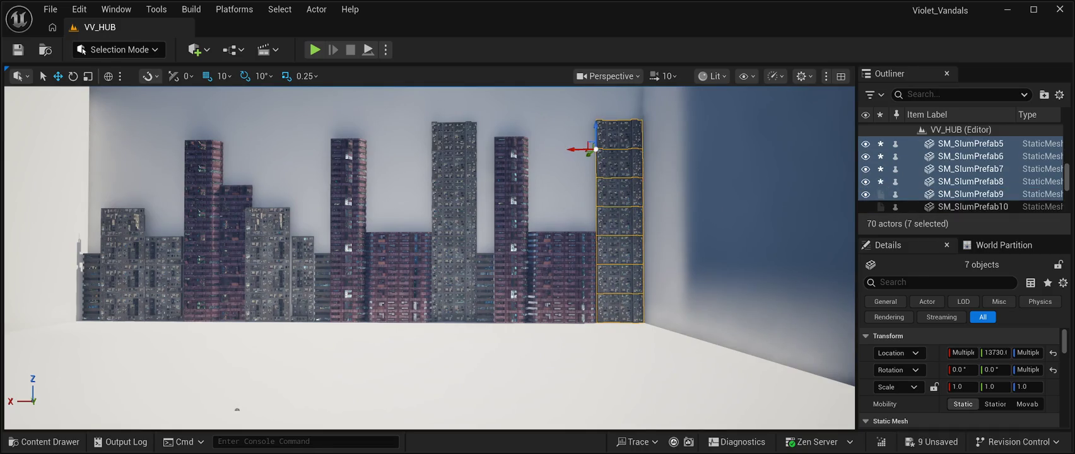
{"action": "left_click", "coordinate": [562, 300], "text": "ctrl"}
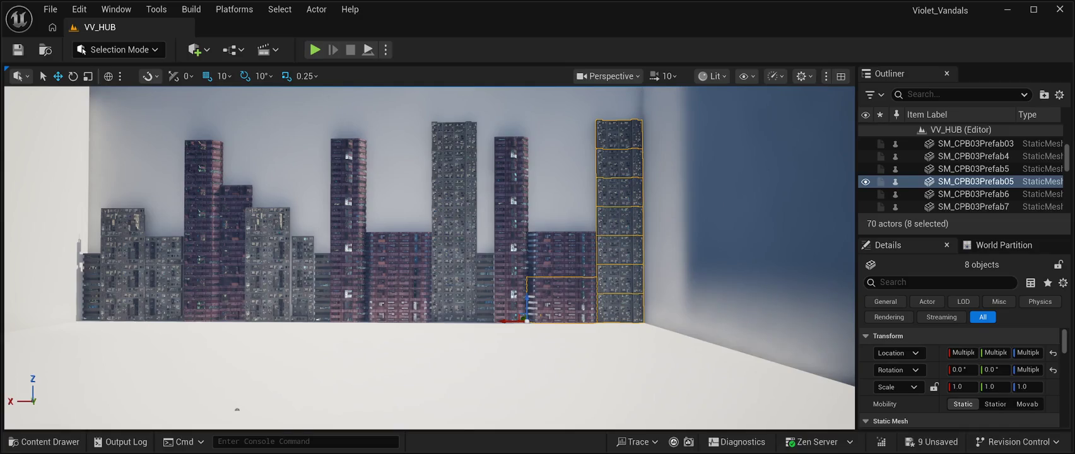
{"action": "left_click", "coordinate": [562, 255], "text": "ctrl"}
{"action": "left_click_drag", "start_coordinate": [237, 409], "coordinate": [237, 328]}
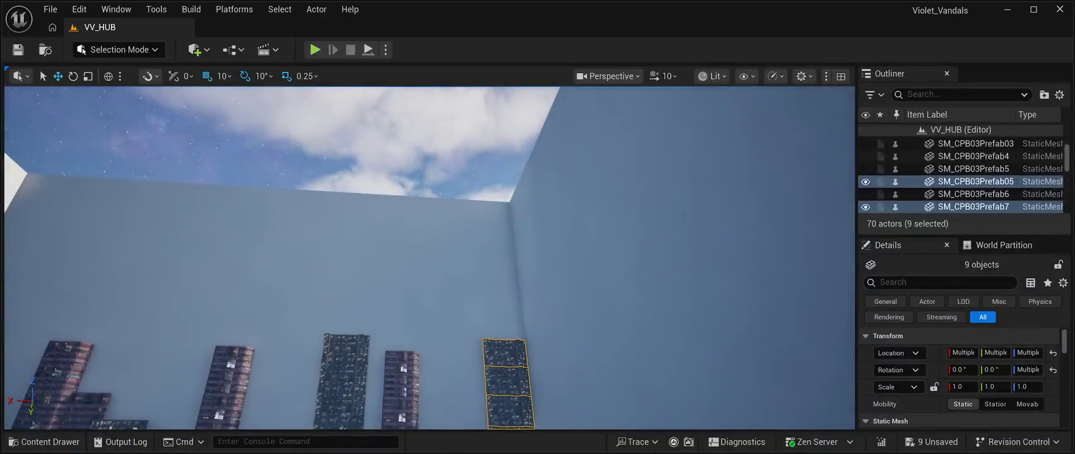
{"action": "left_click", "coordinate": [252, 139]}
{"action": "left_click_drag", "start_coordinate": [252, 139], "coordinate": [253, 195]}
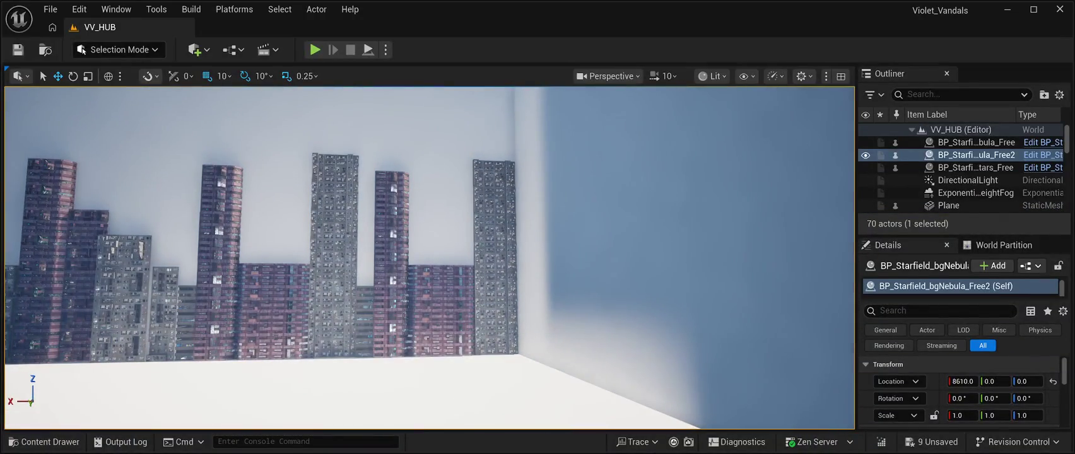
Select the seven-block slum column, duplicate it, and slide the copy into the right corner at Y 11970.
{"action": "left_click", "coordinate": [495, 341]}
{"action": "left_click", "coordinate": [496, 312], "text": "ctrl"}
{"action": "left_click", "coordinate": [495, 284], "text": "ctrl"}
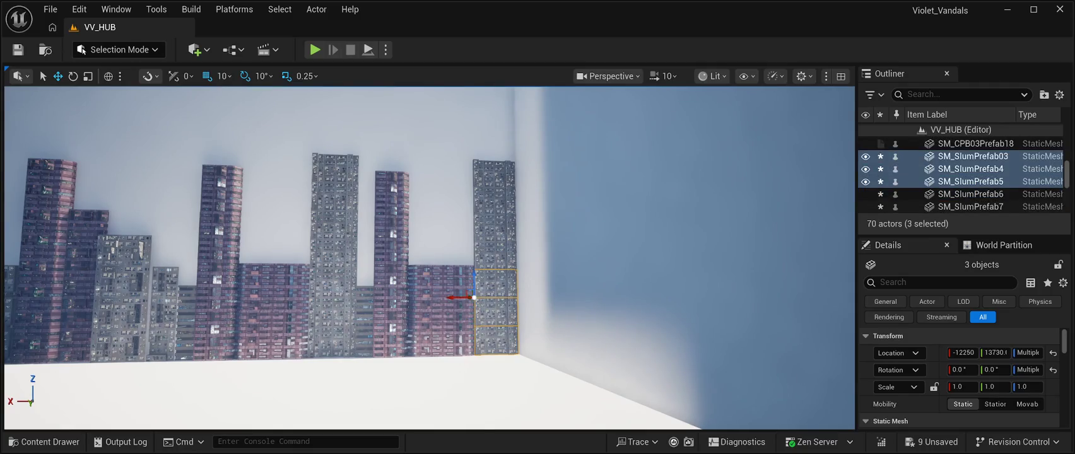
{"action": "left_click", "coordinate": [495, 256], "text": "ctrl"}
{"action": "left_click", "coordinate": [496, 228], "text": "ctrl"}
{"action": "left_click", "coordinate": [495, 201], "text": "ctrl"}
{"action": "left_click", "coordinate": [495, 174], "text": "ctrl"}
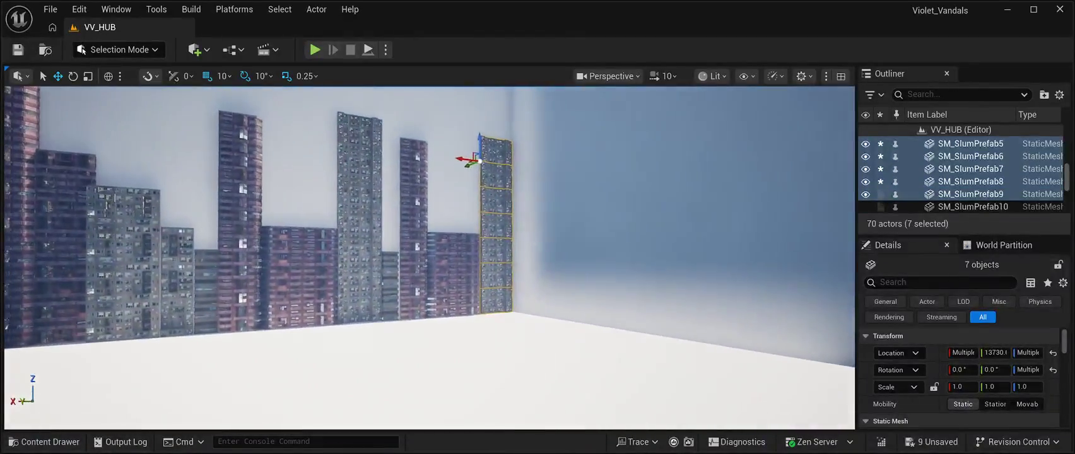
{"action": "key", "text": "ctrl+d"}
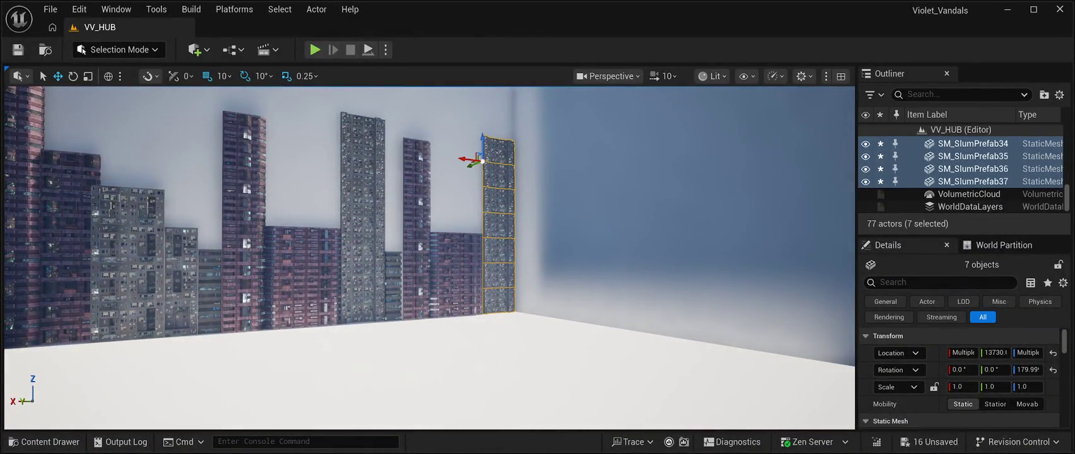
{"action": "left_click_drag", "start_coordinate": [473, 164], "coordinate": [492, 149]}
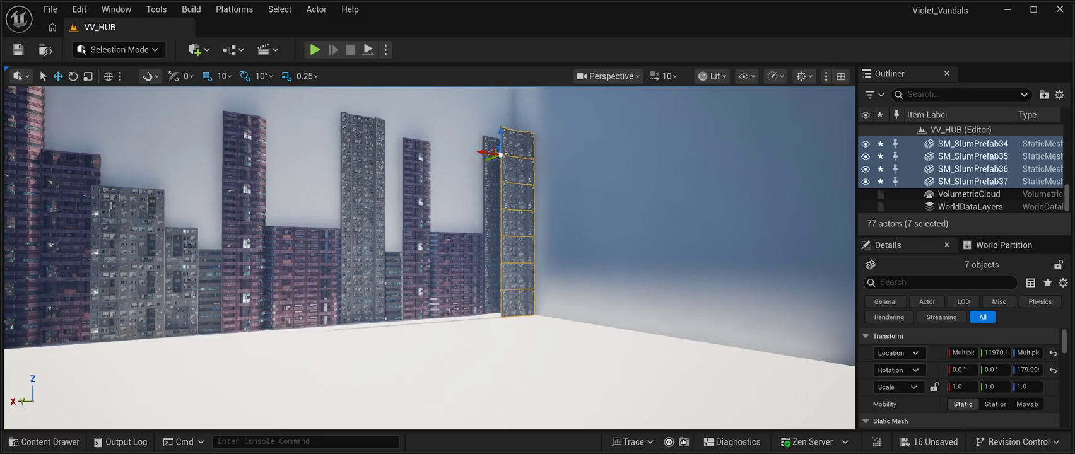
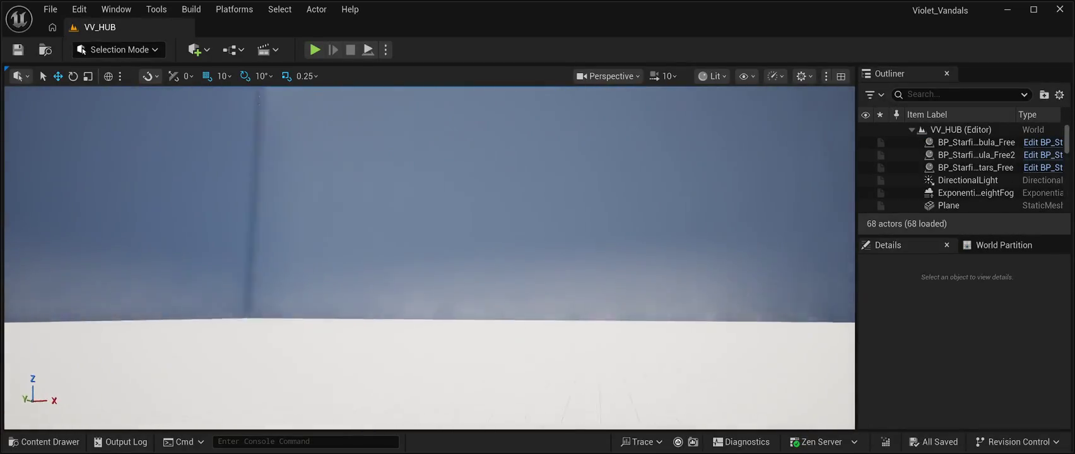
Select the seven stacked blocks of the corner slum tower, SM_SlumPrefab03 up to Prefab9.
{"action": "left_click_drag", "start_coordinate": [396, 405], "coordinate": [396, 405]}
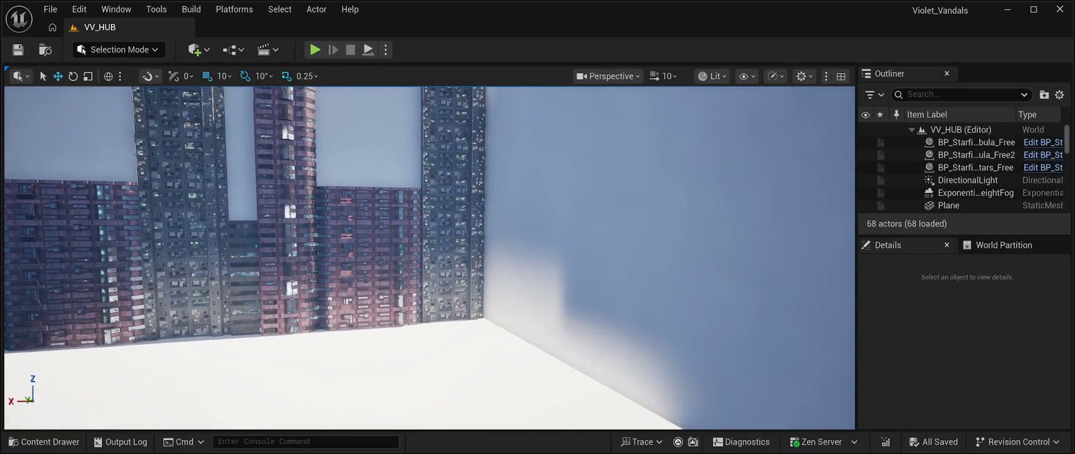
{"action": "left_click", "coordinate": [454, 301]}
{"action": "scroll", "coordinate": [453, 301], "scroll_direction": "up", "scroll_amount": 2}
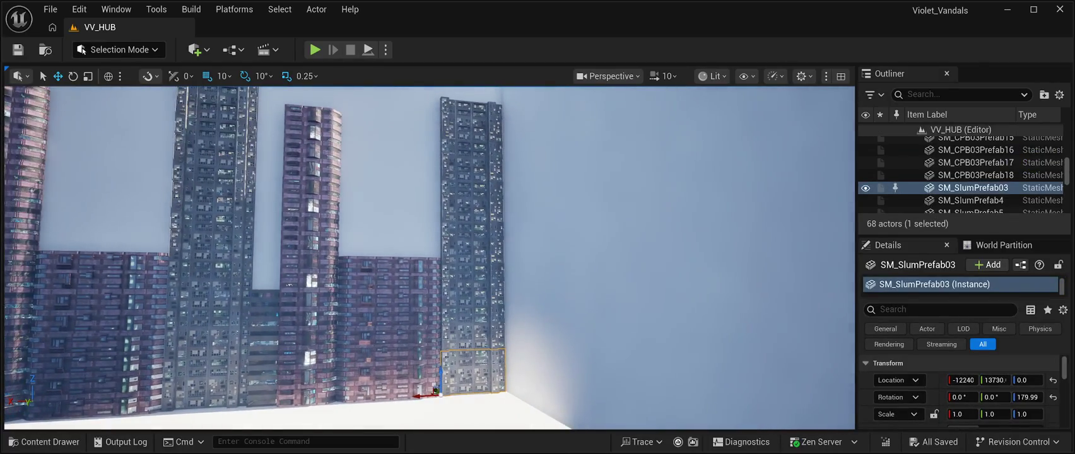
{"action": "left_click", "coordinate": [472, 328], "text": "ctrl"}
{"action": "left_click", "coordinate": [472, 286], "text": "ctrl"}
{"action": "left_click", "coordinate": [472, 243], "text": "ctrl"}
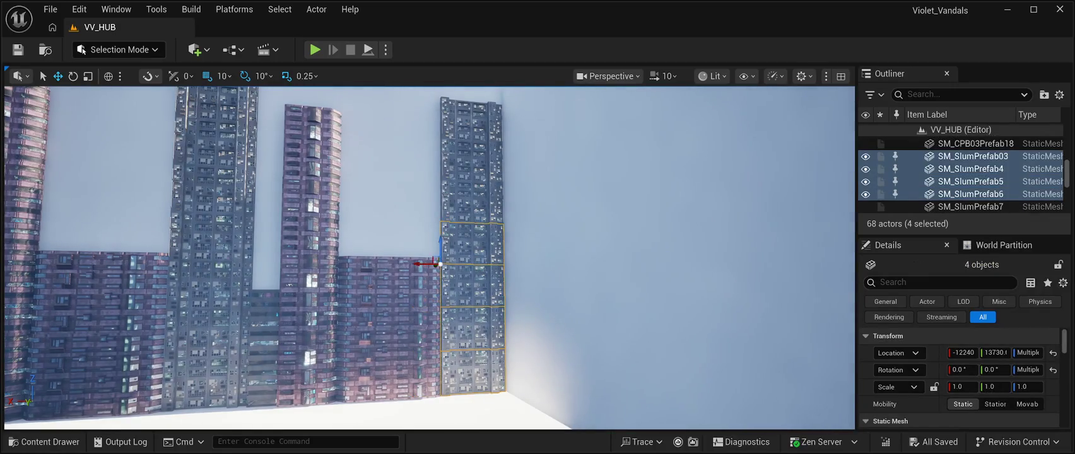
{"action": "left_click", "coordinate": [472, 201], "text": "ctrl"}
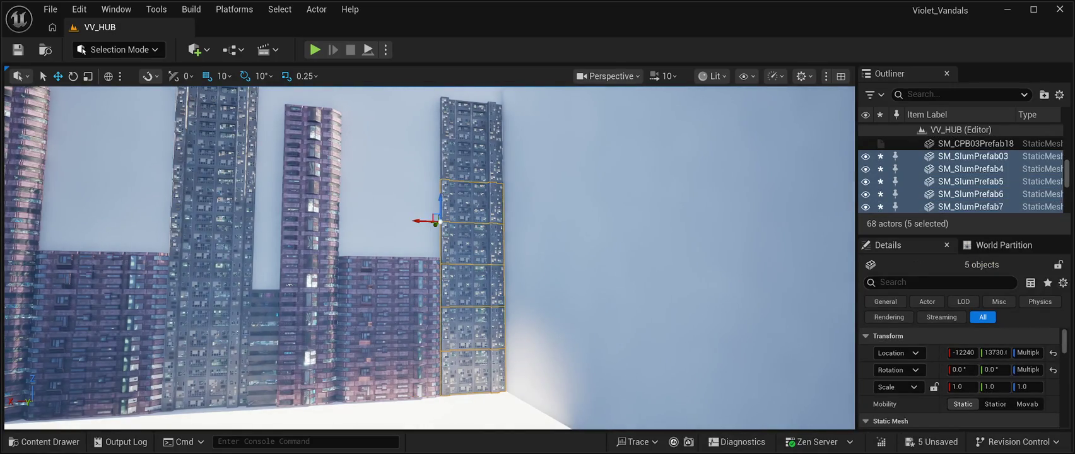
{"action": "left_click", "coordinate": [472, 159], "text": "ctrl"}
{"action": "left_click", "coordinate": [472, 118], "text": "ctrl"}
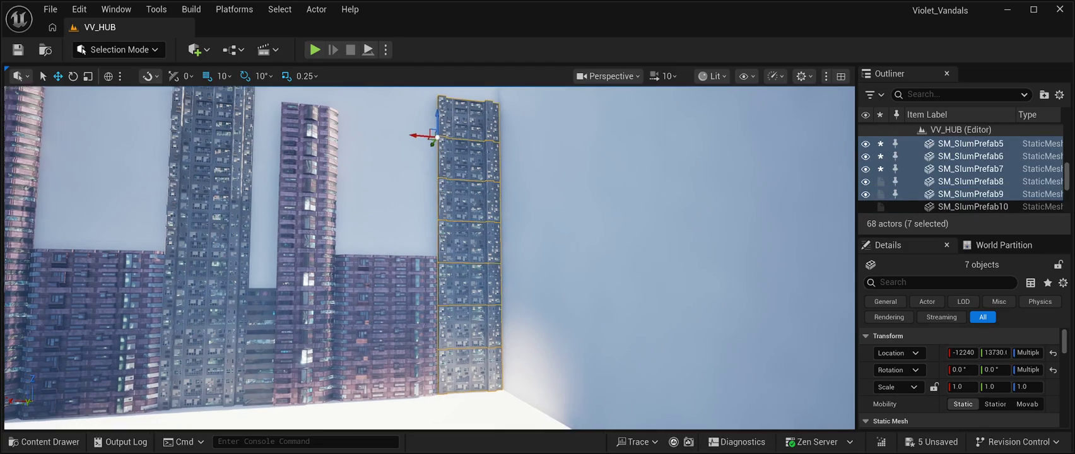
{"action": "scroll", "coordinate": [429, 258], "scroll_direction": "down", "scroll_amount": 2}
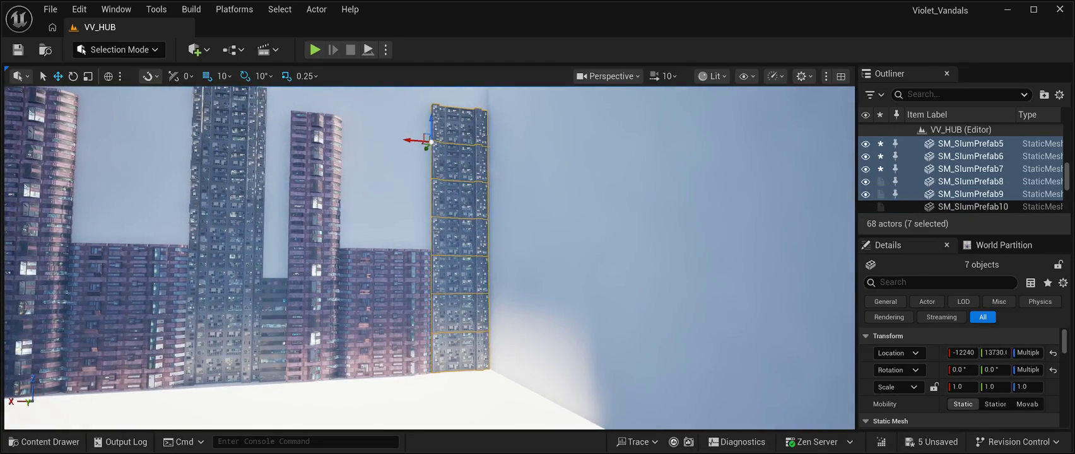
Duplicate the tower and slide the copy along X and Y against the left wall.
{"action": "key", "text": "ctrl+d"}
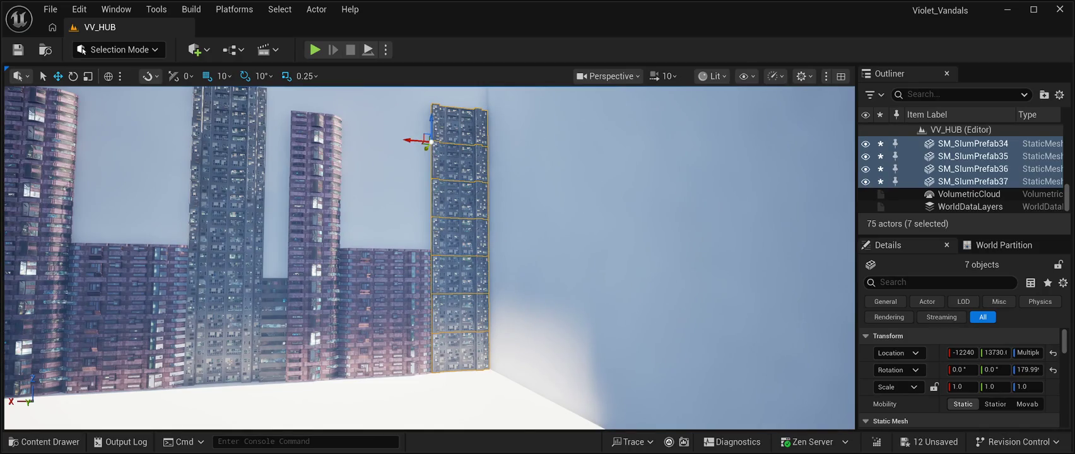
{"action": "left_click_drag", "start_coordinate": [428, 144], "coordinate": [437, 112]}
{"action": "scroll", "coordinate": [436, 112], "scroll_direction": "down", "scroll_amount": 2}
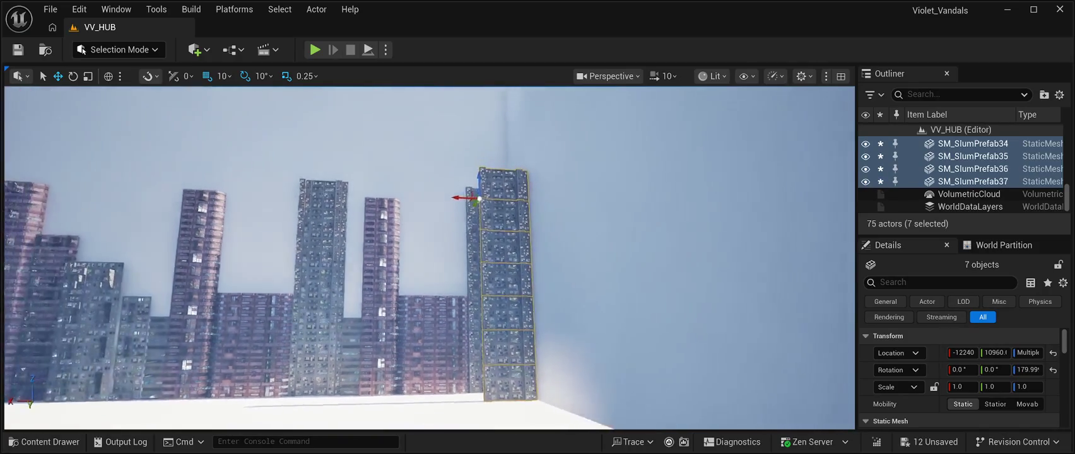
{"action": "left_click_drag", "start_coordinate": [461, 200], "coordinate": [148, 190]}
{"action": "left_click_drag", "start_coordinate": [442, 252], "coordinate": [297, 255]}
{"action": "left_click_drag", "start_coordinate": [458, 223], "coordinate": [271, 240]}
{"action": "scroll", "coordinate": [215, 204], "scroll_direction": "up", "scroll_amount": 3}
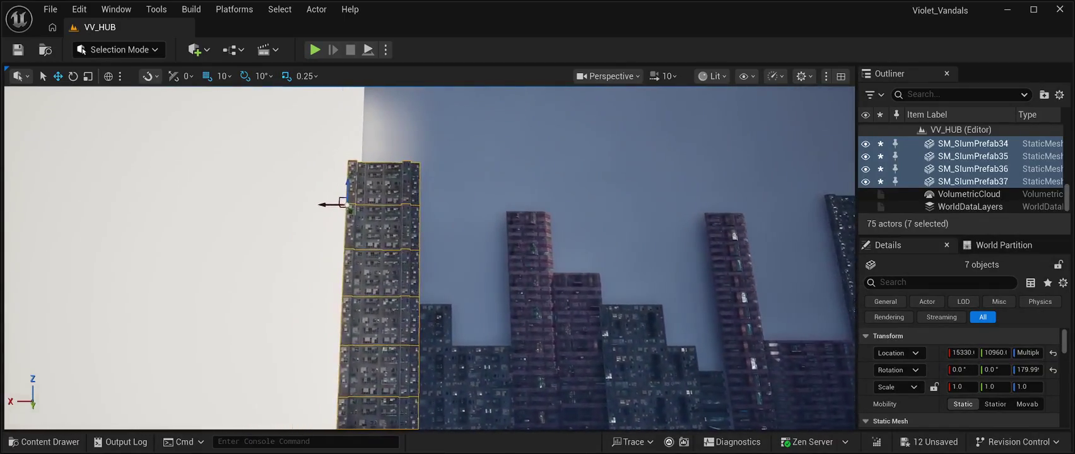
{"action": "left_click_drag", "start_coordinate": [321, 222], "coordinate": [392, 223]}
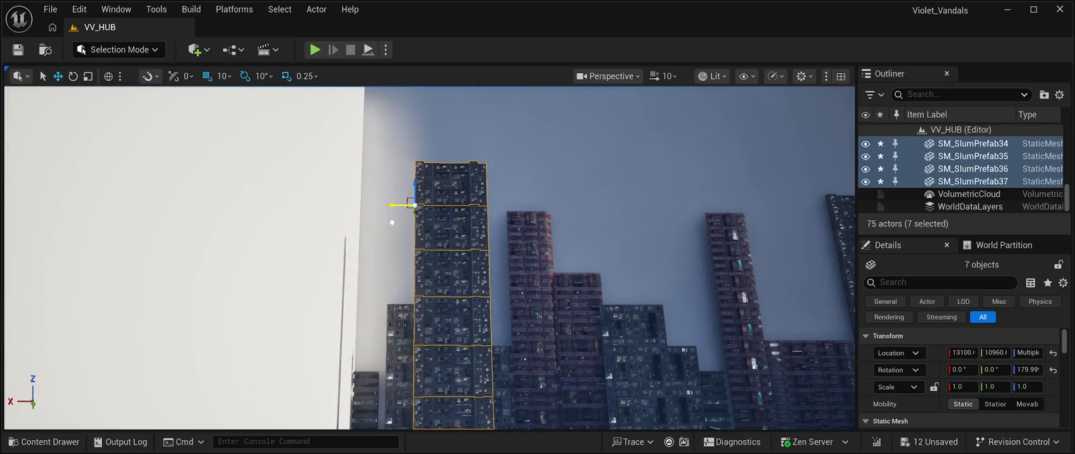
{"action": "scroll", "coordinate": [430, 258], "scroll_direction": "up", "scroll_amount": 3}
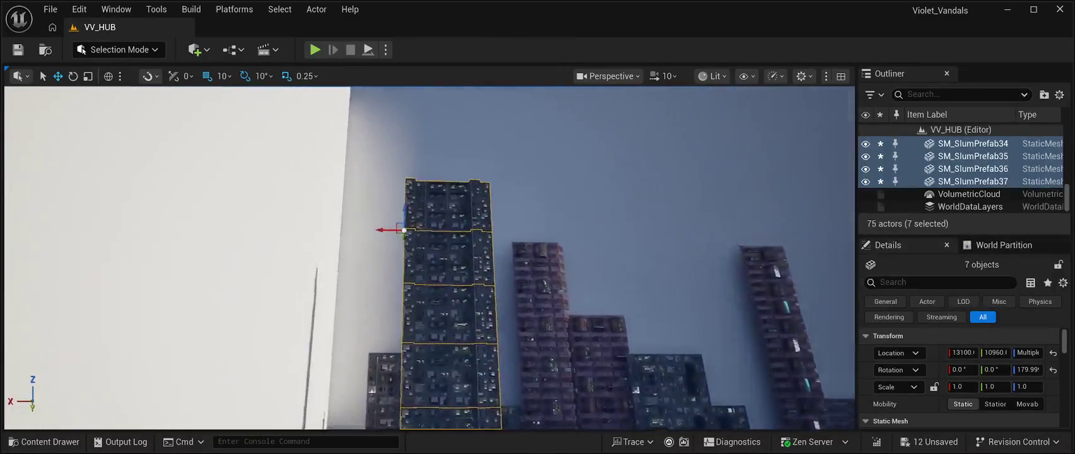
{"action": "left_click_drag", "start_coordinate": [464, 180], "coordinate": [515, 181]}
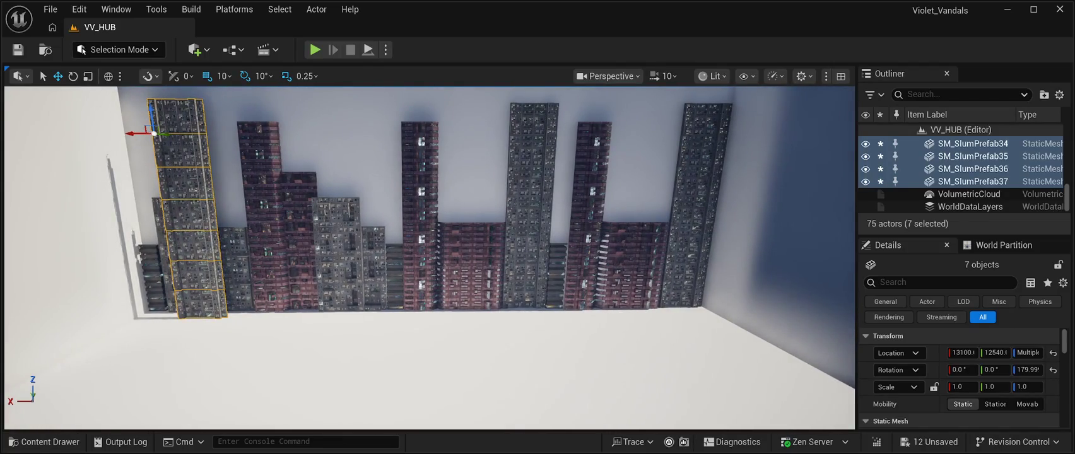
{"action": "left_click", "coordinate": [525, 281]}
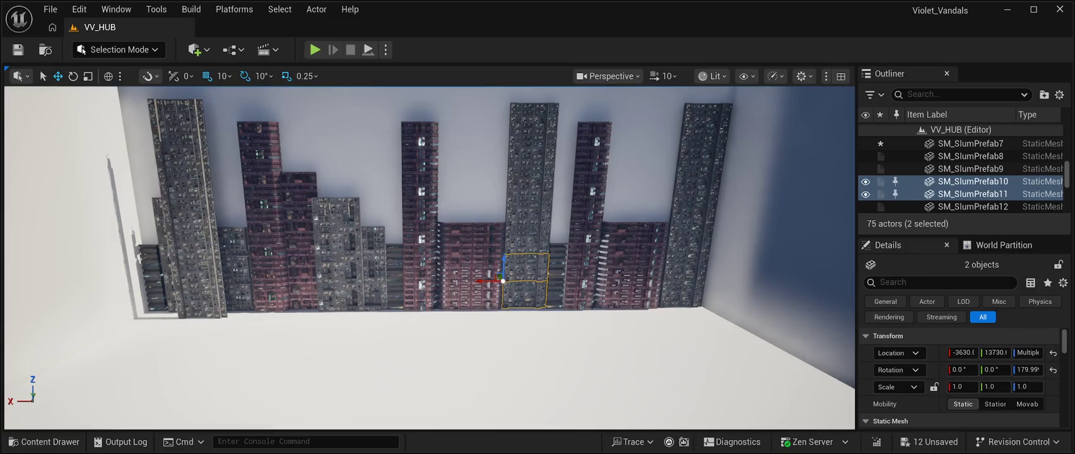
Alt-drag copies of the mid-skyline blocks upward to stack taller towers.
{"action": "left_click_drag", "start_coordinate": [503, 281], "coordinate": [508, 135]}
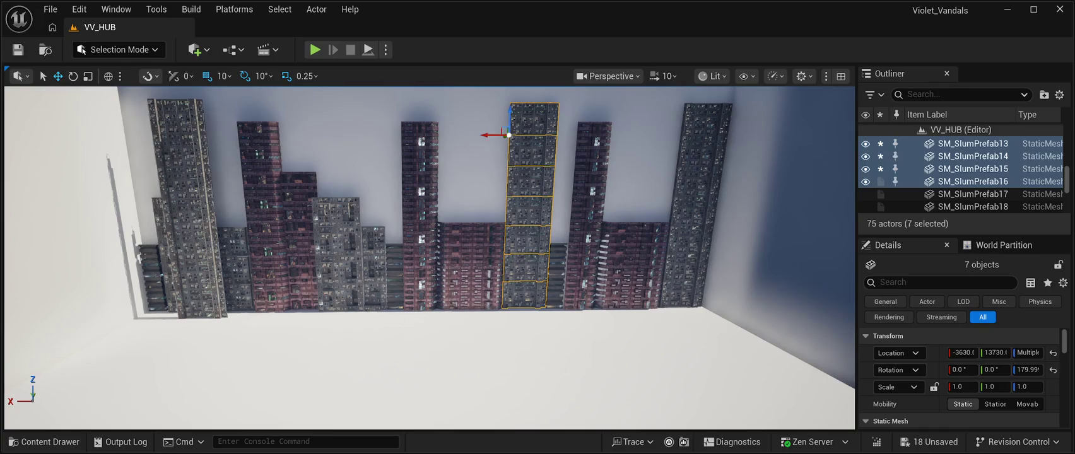
{"action": "left_click", "coordinate": [470, 287], "text": "ctrl"}
{"action": "left_click_drag", "start_coordinate": [437, 294], "coordinate": [438, 251]}
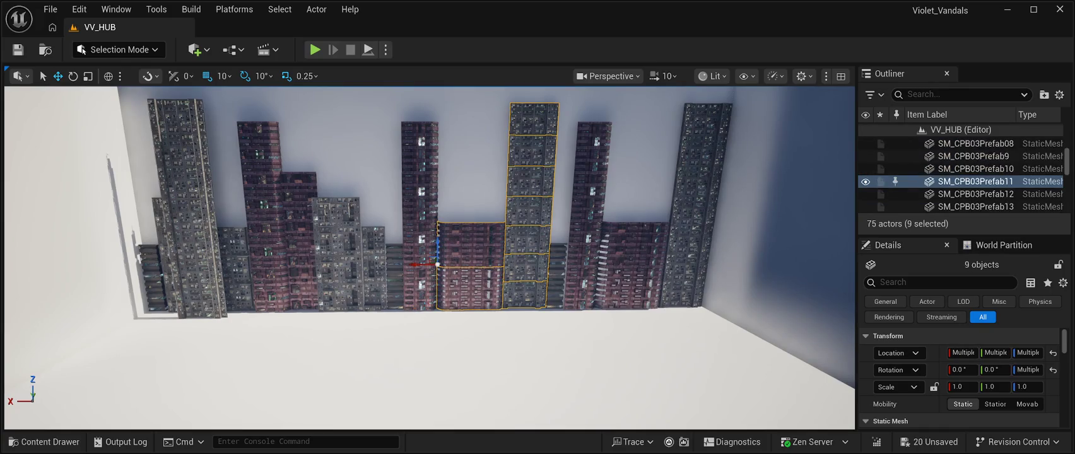
Add the neighbouring column's four blocks to the selection and duplicate all 13 buildings.
{"action": "left_click", "coordinate": [420, 287], "text": "ctrl"}
{"action": "left_click", "coordinate": [420, 243], "text": "ctrl"}
{"action": "left_click", "coordinate": [420, 197], "text": "ctrl"}
{"action": "left_click", "coordinate": [420, 148], "text": "ctrl"}
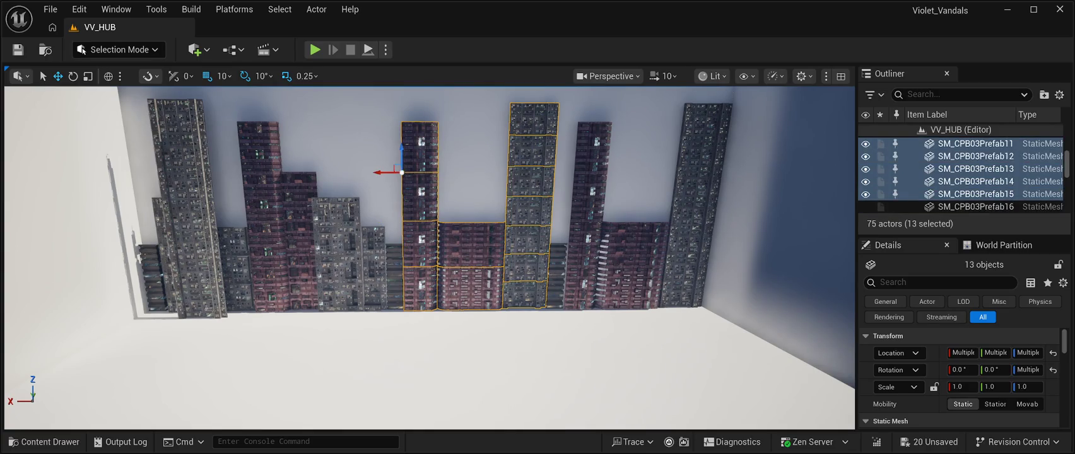
{"action": "key", "text": "ctrl+d"}
Offset the 13 copied buildings along X to form a new skyline layer.
{"action": "left_click_drag", "start_coordinate": [429, 252], "coordinate": [271, 253]}
{"action": "left_click_drag", "start_coordinate": [549, 193], "coordinate": [265, 201]}
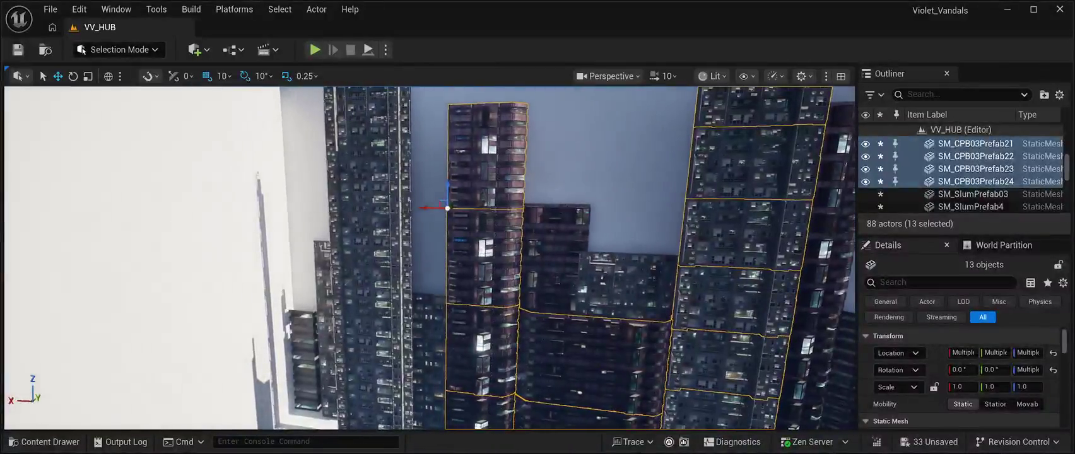
{"action": "mouse_move", "coordinate": [422, 210]}
{"action": "left_mouse_down"}
{"action": "mouse_move", "coordinate": [452, 211]}
{"action": "mouse_move", "coordinate": [452, 275]}
{"action": "mouse_move", "coordinate": [412, 285]}
{"action": "left_mouse_up"}
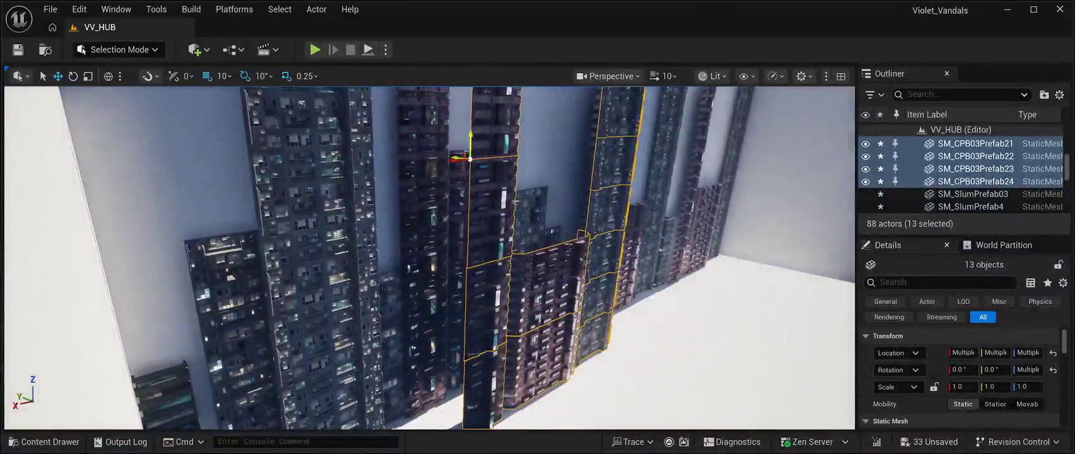
{"action": "left_click_drag", "start_coordinate": [454, 153], "coordinate": [422, 140]}
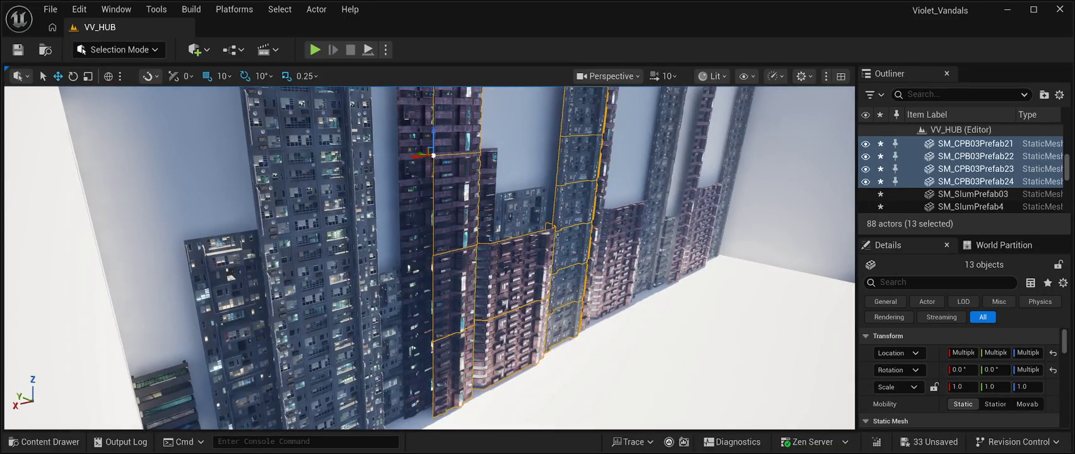
{"action": "left_click_drag", "start_coordinate": [442, 252], "coordinate": [396, 260]}
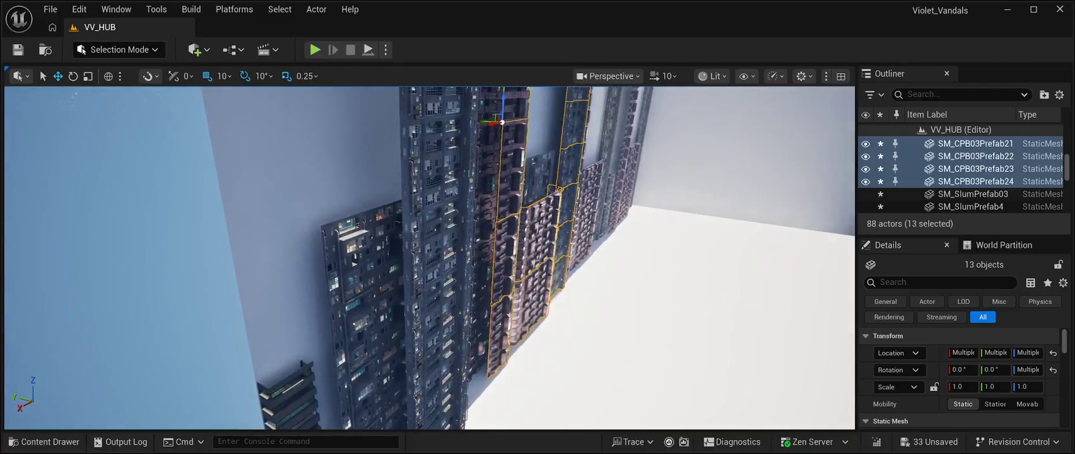
{"action": "left_click", "coordinate": [438, 233]}
{"action": "left_click_drag", "start_coordinate": [439, 234], "coordinate": [359, 237]}
{"action": "key", "text": "alt+p"}
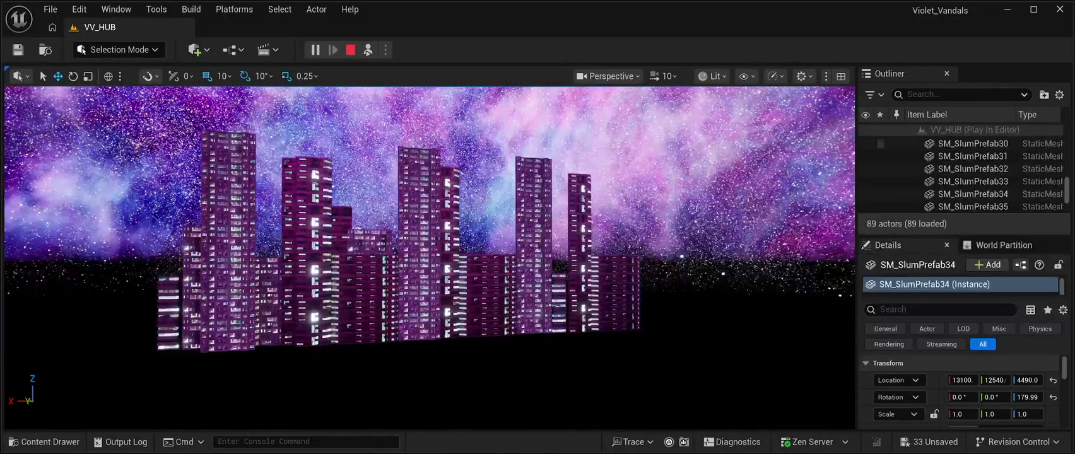
{"action": "left_click", "coordinate": [351, 49]}
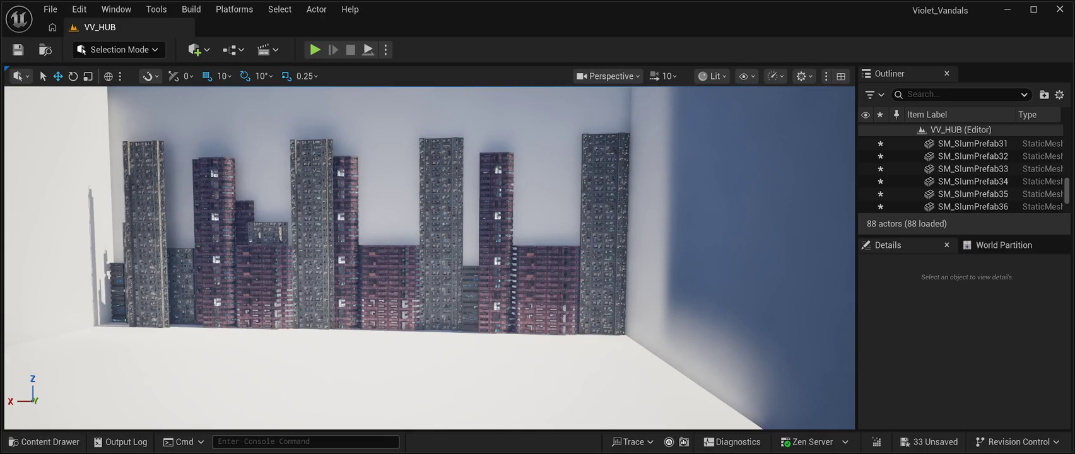
Frame the skyline, select the Plane5 wall, then focus on the BP_Starfield_bgNebula_Free2 backdrop.
{"action": "scroll", "coordinate": [429, 258], "scroll_direction": "up", "scroll_amount": 6}
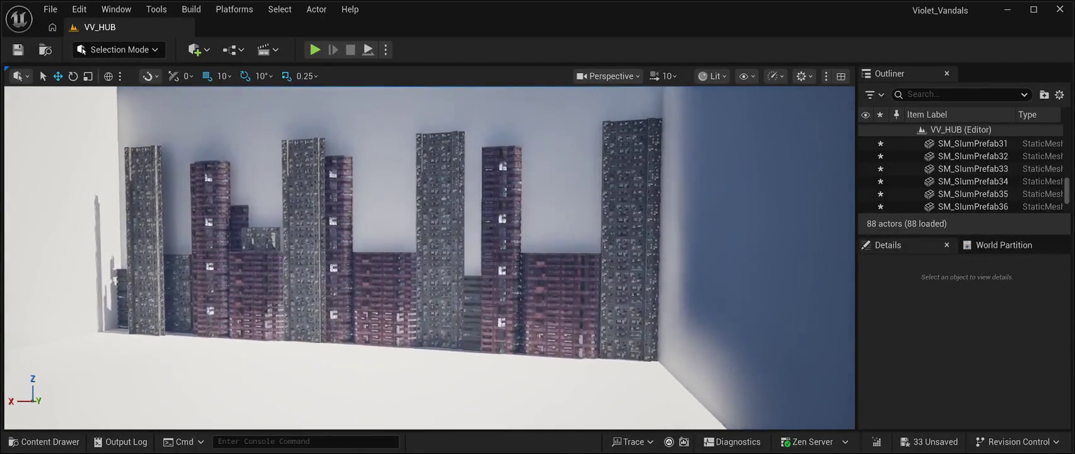
{"action": "scroll", "coordinate": [223, 377], "scroll_direction": "down", "scroll_amount": 4}
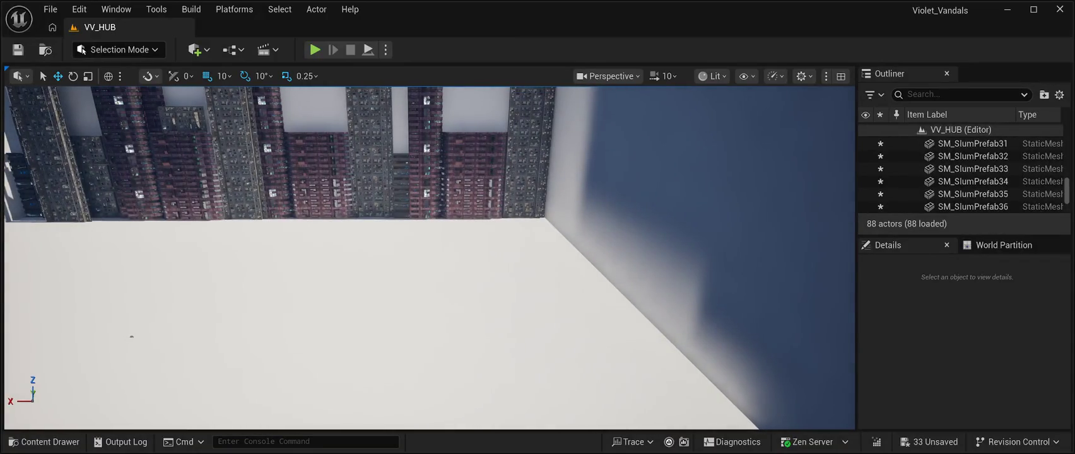
{"action": "left_click", "coordinate": [45, 442]}
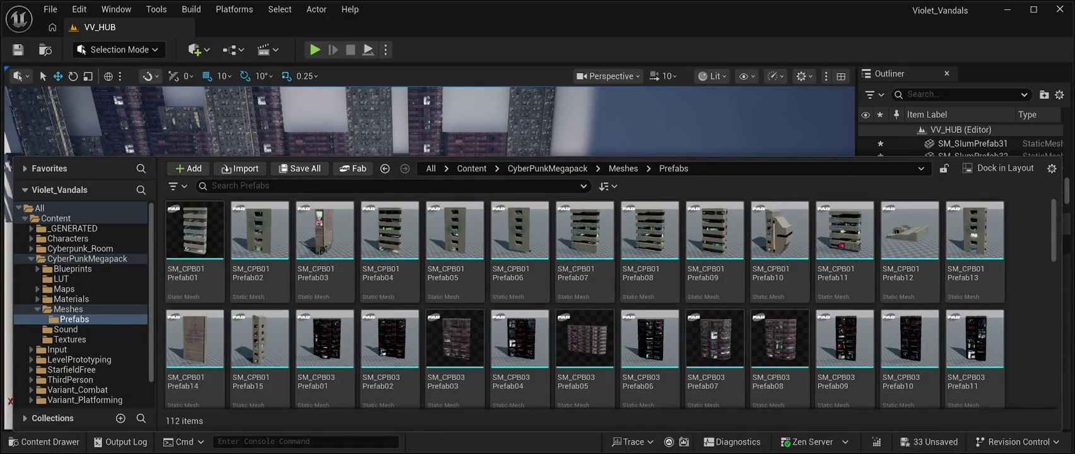
{"action": "left_click", "coordinate": [694, 120]}
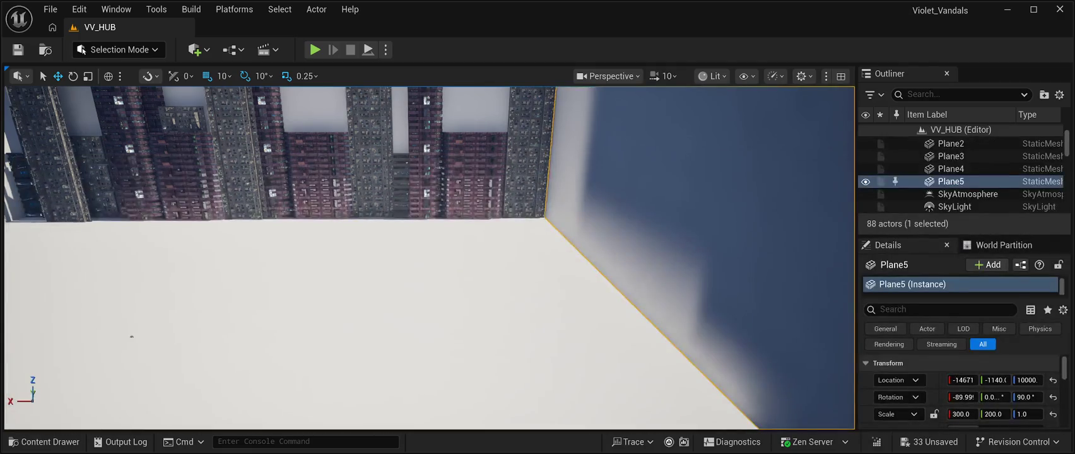
{"action": "scroll", "coordinate": [429, 259], "scroll_direction": "down", "scroll_amount": 5}
{"action": "left_click", "coordinate": [432, 89]}
{"action": "key", "text": "f"}
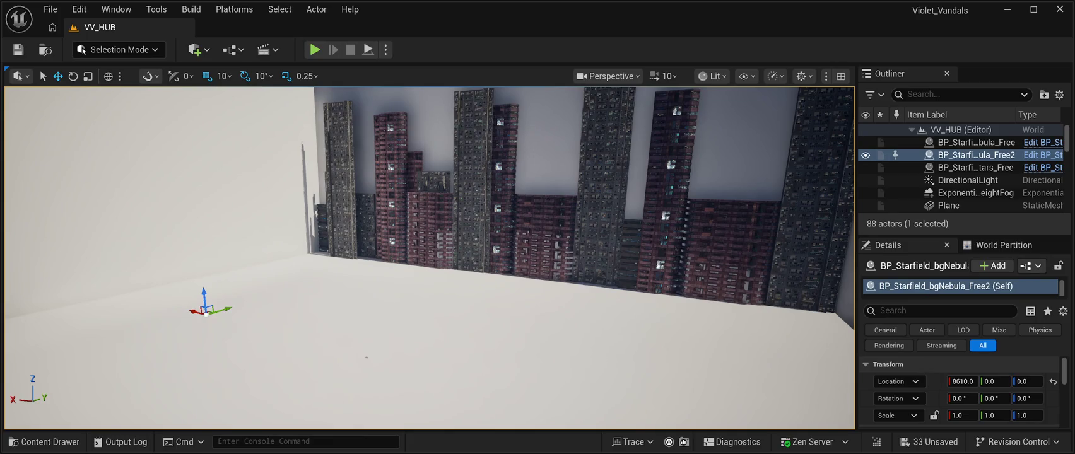
Fly the camera back to face the skyline and pick the right tower's lower blocks.
{"action": "key", "text": "a"}
{"action": "key", "text": "d"}
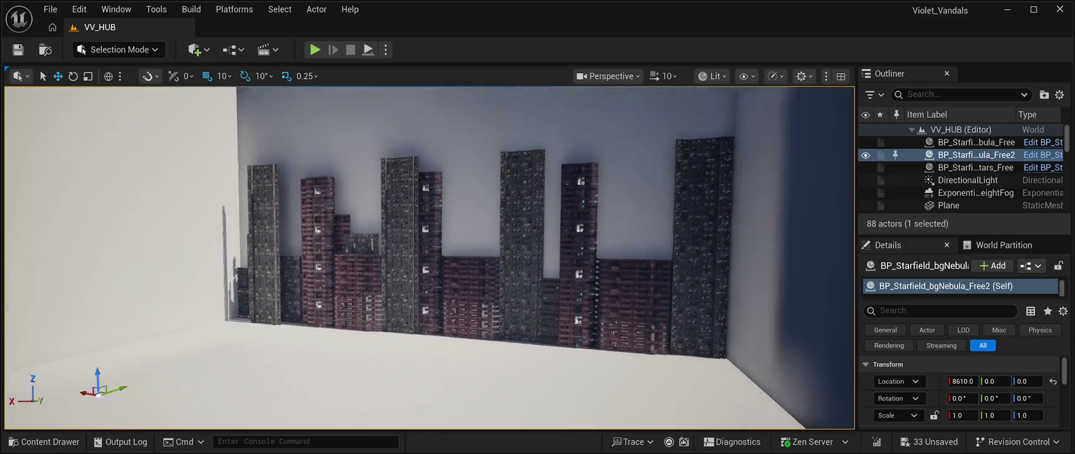
{"action": "key", "text": "w"}
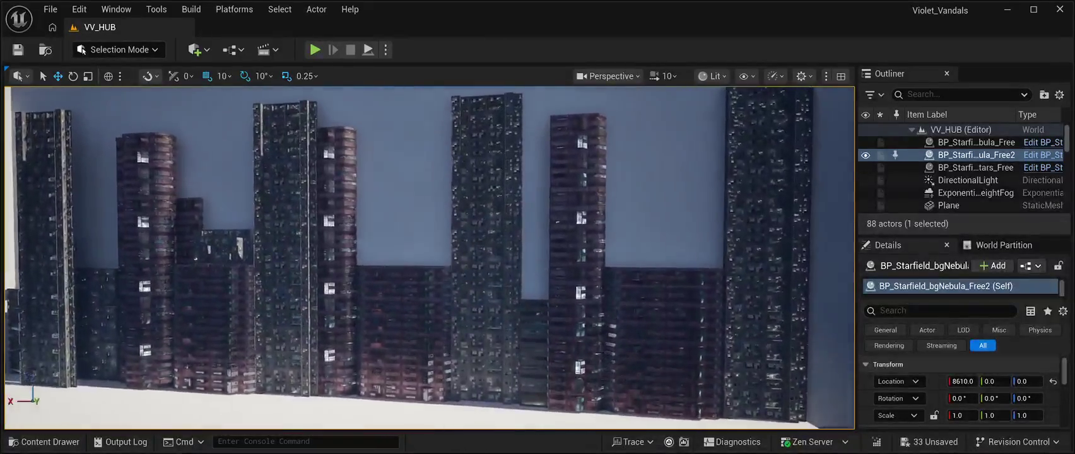
{"action": "key", "text": "a"}
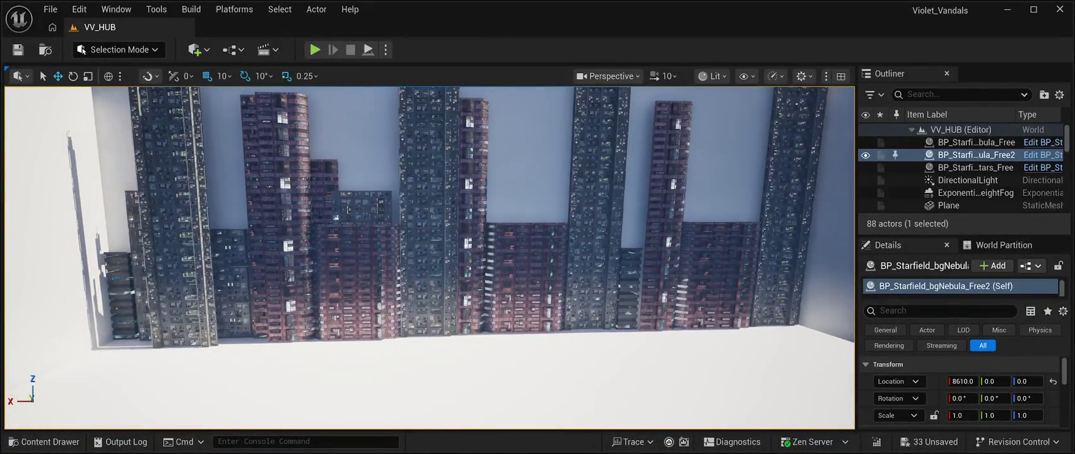
{"action": "key", "text": "s"}
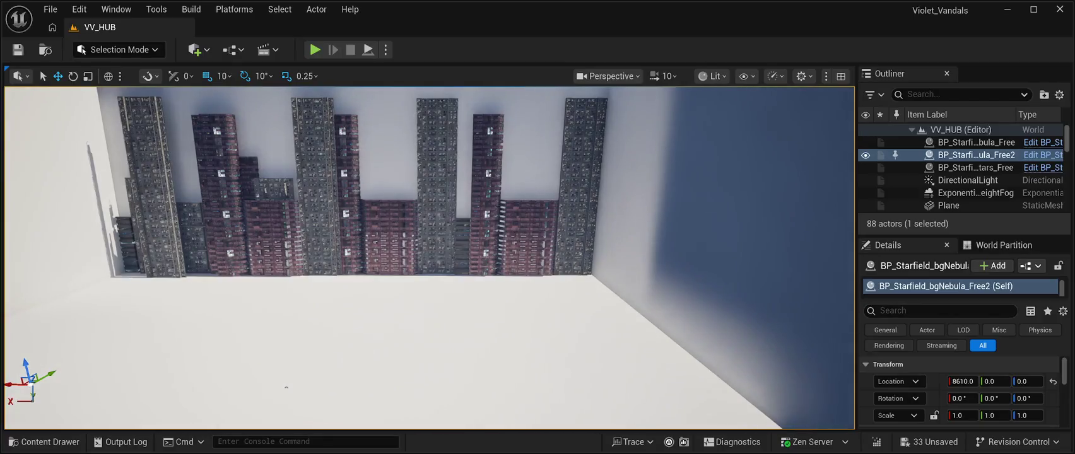
{"action": "left_click", "coordinate": [574, 262]}
{"action": "left_click", "coordinate": [574, 240], "text": "ctrl"}
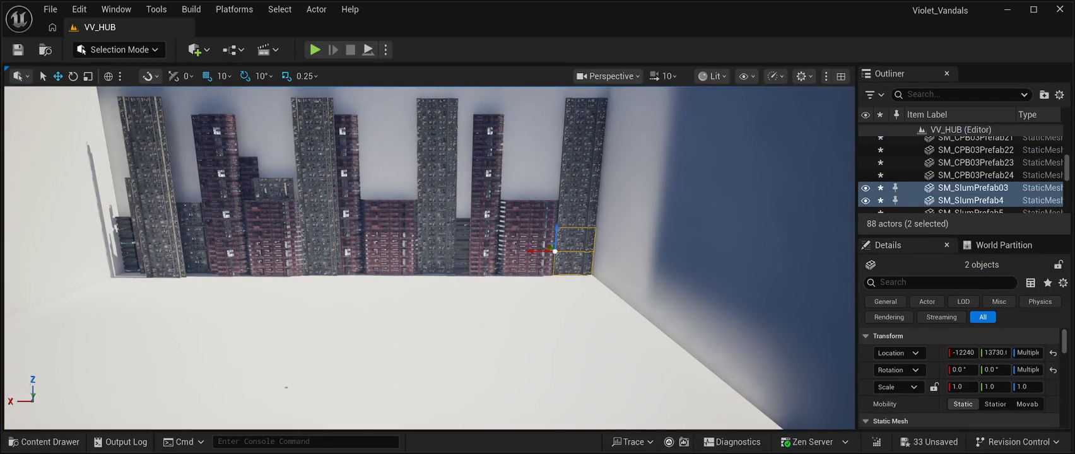
{"action": "left_click", "coordinate": [575, 214], "text": "ctrl"}
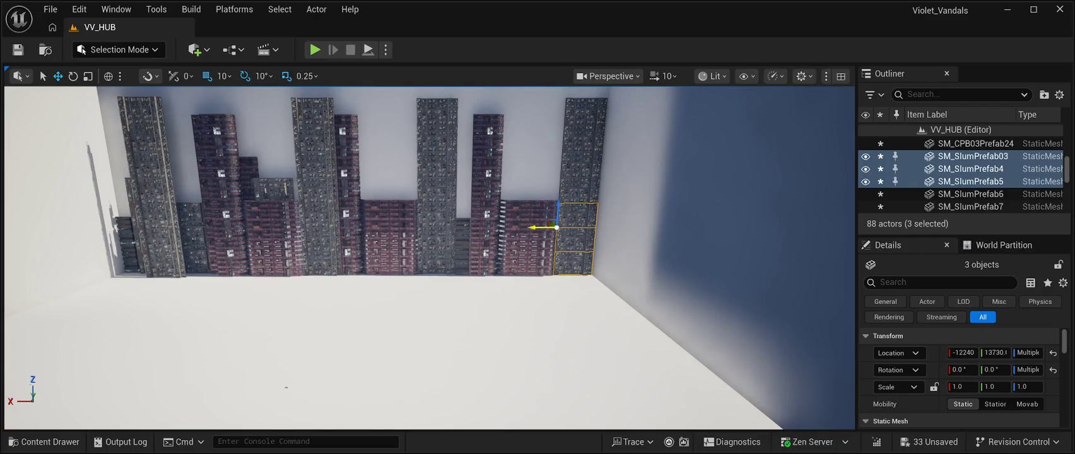
{"action": "key", "text": "d"}
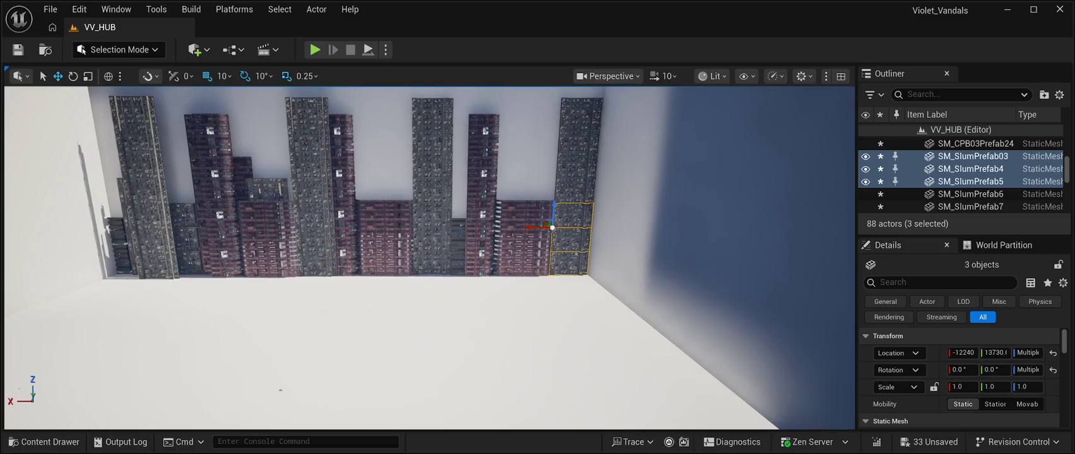
Select the right tower's four blocks down to SM_SlumPrefab6 and shift them along X to -12260.
{"action": "left_click", "coordinate": [577, 166]}
{"action": "scroll", "coordinate": [429, 259], "scroll_direction": "down", "scroll_amount": 3}
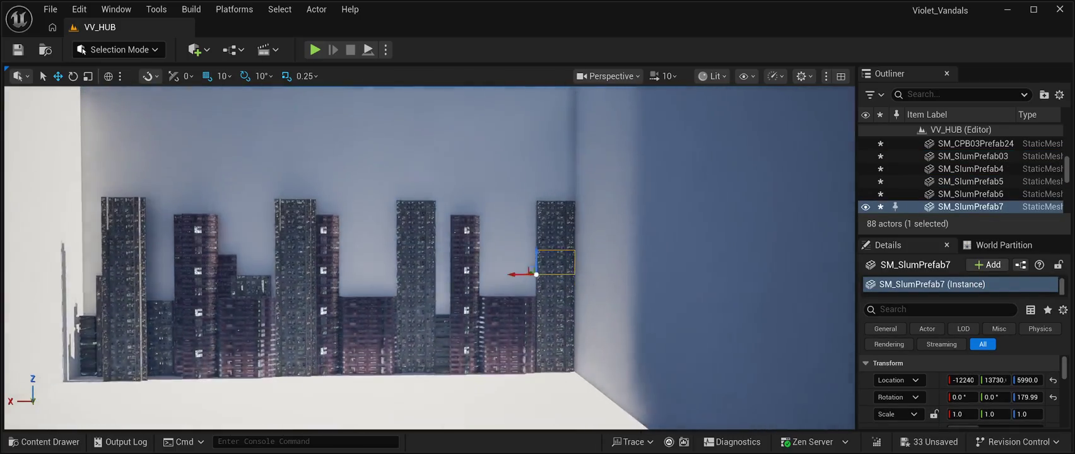
{"action": "left_click", "coordinate": [556, 213]}
{"action": "left_click", "coordinate": [556, 238], "text": "ctrl"}
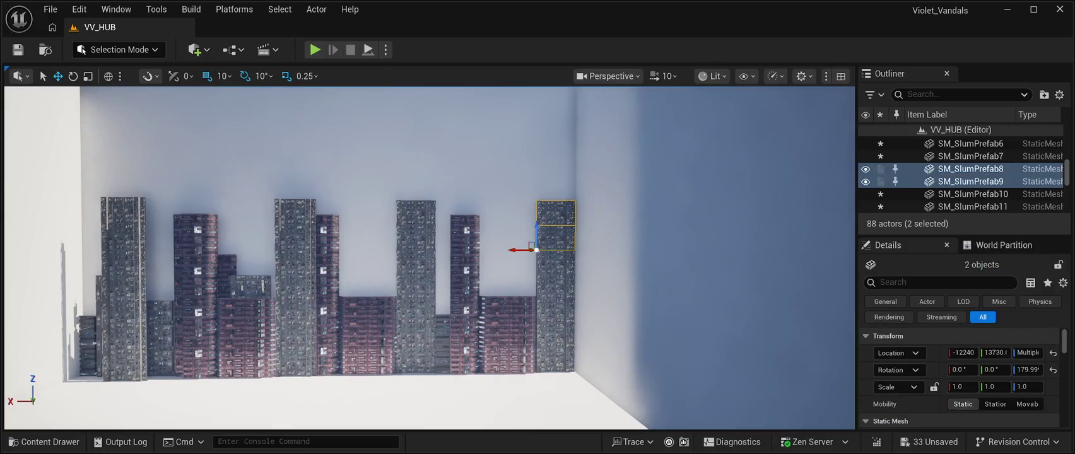
{"action": "left_click", "coordinate": [556, 262], "text": "ctrl"}
{"action": "left_click", "coordinate": [555, 286], "text": "ctrl"}
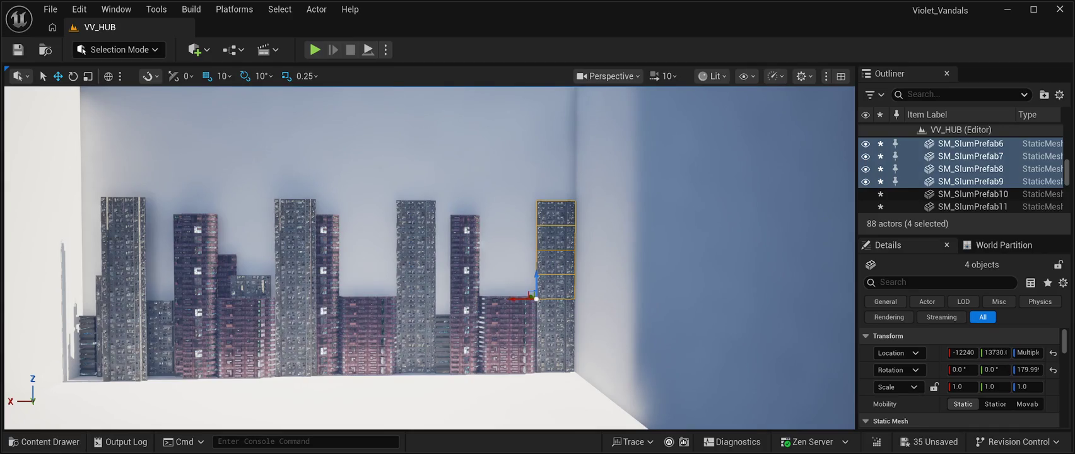
{"action": "left_click_drag", "start_coordinate": [521, 299], "coordinate": [525, 265]}
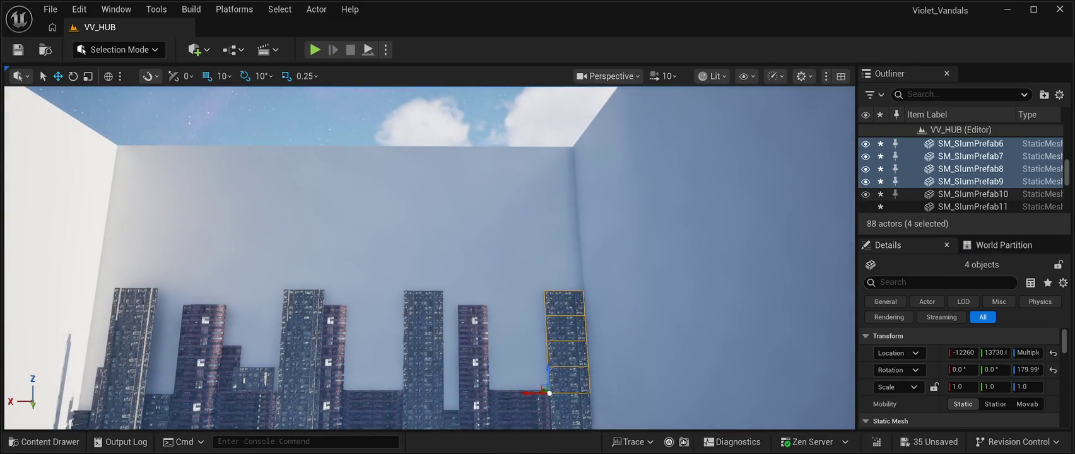
Add SM_SlumPrefab10 through SM_SlumPrefab19 to the Outliner selection.
{"action": "left_click", "coordinate": [972, 193], "text": "shift"}
{"action": "left_click", "coordinate": [972, 206], "text": "shift"}
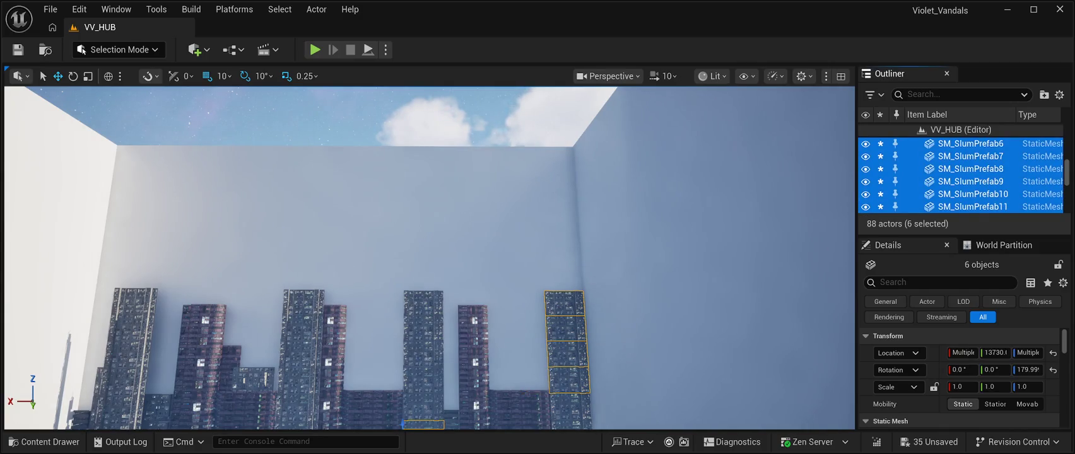
{"action": "scroll", "coordinate": [972, 183], "scroll_direction": "down", "scroll_amount": 3}
{"action": "left_click", "coordinate": [971, 158], "text": "shift"}
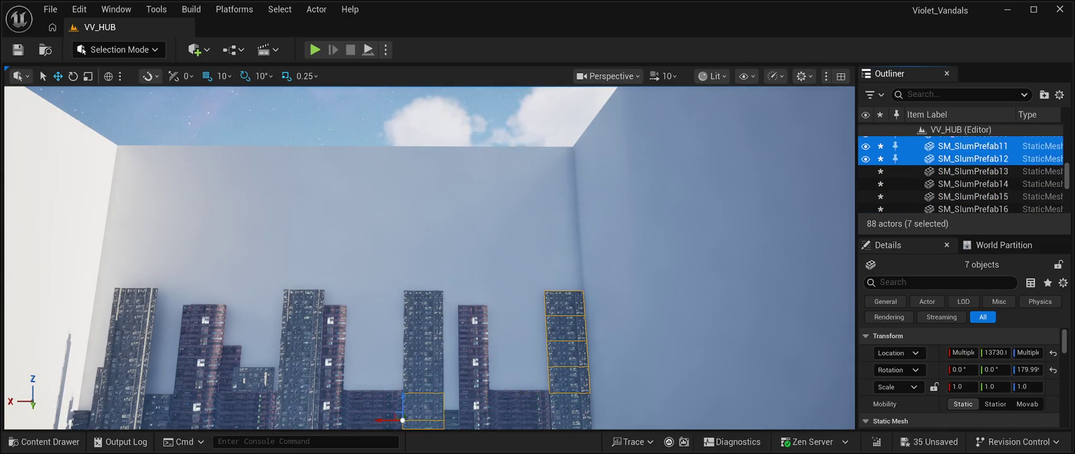
{"action": "left_click", "coordinate": [972, 171], "text": "shift"}
{"action": "left_click", "coordinate": [972, 184], "text": "shift"}
{"action": "left_click", "coordinate": [972, 196], "text": "shift"}
{"action": "scroll", "coordinate": [972, 183], "scroll_direction": "down", "scroll_amount": 2}
{"action": "left_click", "coordinate": [972, 168], "text": "shift"}
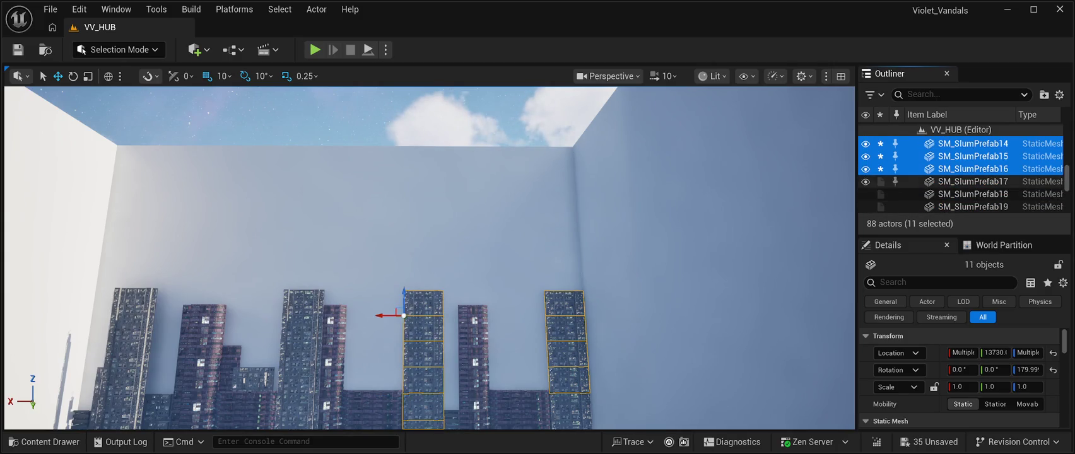
{"action": "left_click", "coordinate": [972, 181], "text": "shift"}
{"action": "left_click", "coordinate": [972, 194], "text": "shift"}
{"action": "left_click", "coordinate": [971, 206], "text": "shift"}
{"action": "scroll", "coordinate": [971, 183], "scroll_direction": "down", "scroll_amount": 3}
{"action": "scroll", "coordinate": [972, 183], "scroll_direction": "down", "scroll_amount": 2}
Add SM_SlumPrefab20 through SM_SlumPrefab32 to the selection.
{"action": "left_click", "coordinate": [972, 158], "text": "shift"}
{"action": "left_click", "coordinate": [972, 171], "text": "shift"}
{"action": "left_click", "coordinate": [971, 184], "text": "shift"}
{"action": "left_click", "coordinate": [972, 196], "text": "shift"}
{"action": "scroll", "coordinate": [972, 183], "scroll_direction": "down", "scroll_amount": 3}
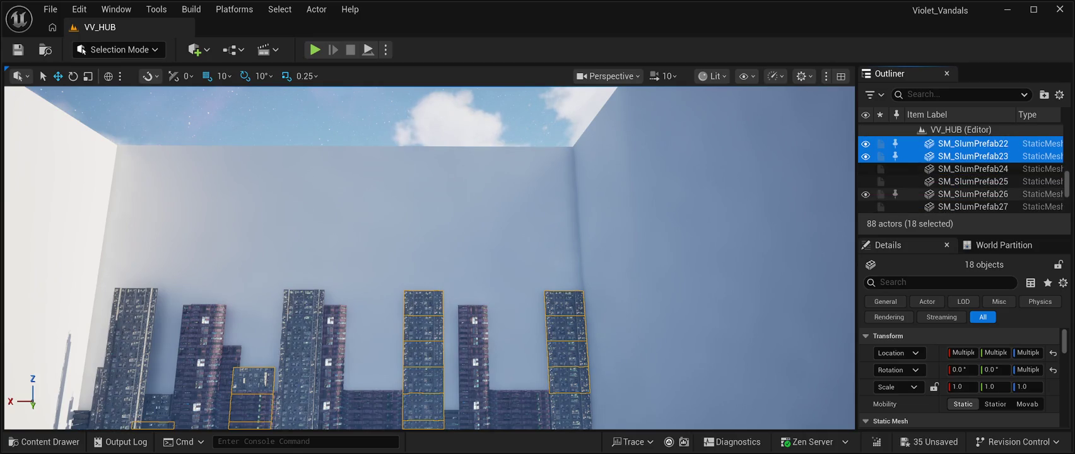
{"action": "left_click", "coordinate": [972, 169], "text": "shift"}
{"action": "left_click", "coordinate": [972, 181], "text": "shift"}
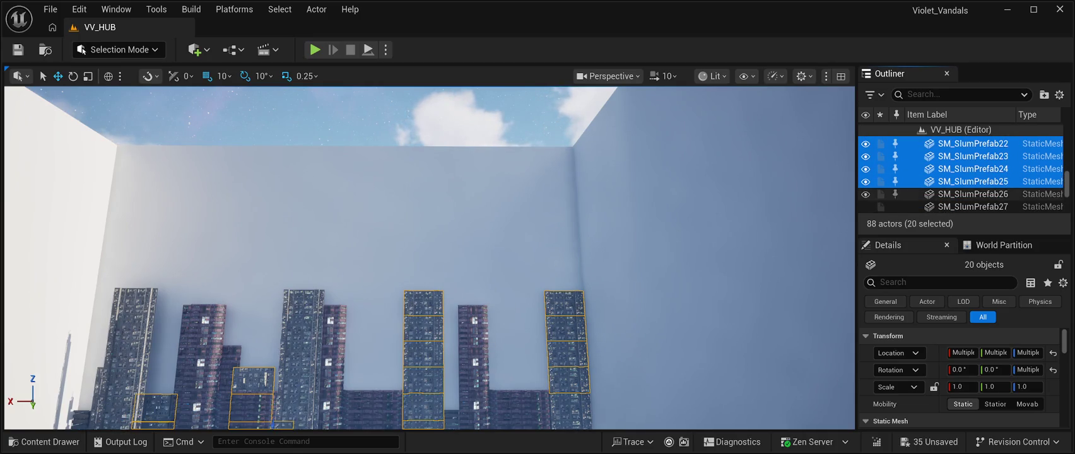
{"action": "left_click", "coordinate": [972, 194], "text": "shift"}
{"action": "left_click", "coordinate": [971, 206], "text": "shift"}
{"action": "scroll", "coordinate": [972, 183], "scroll_direction": "down", "scroll_amount": 5}
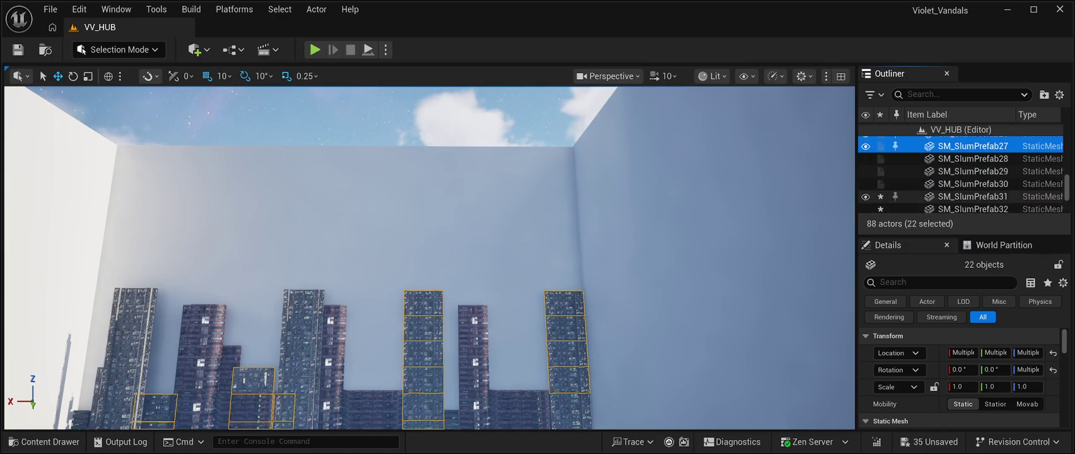
{"action": "left_click", "coordinate": [971, 158], "text": "shift"}
{"action": "left_click", "coordinate": [972, 171], "text": "shift"}
{"action": "left_click", "coordinate": [972, 183], "text": "shift"}
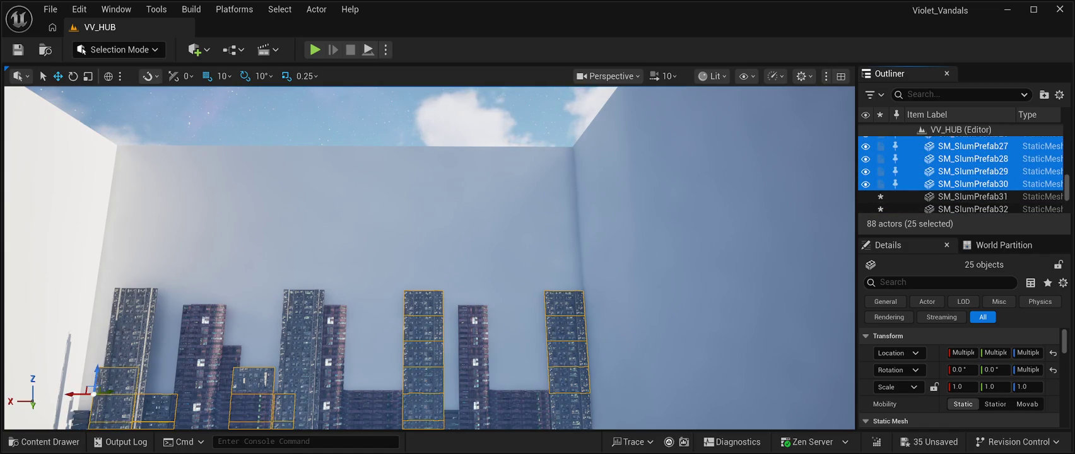
{"action": "left_click", "coordinate": [972, 196], "text": "shift"}
{"action": "left_click", "coordinate": [972, 208], "text": "shift"}
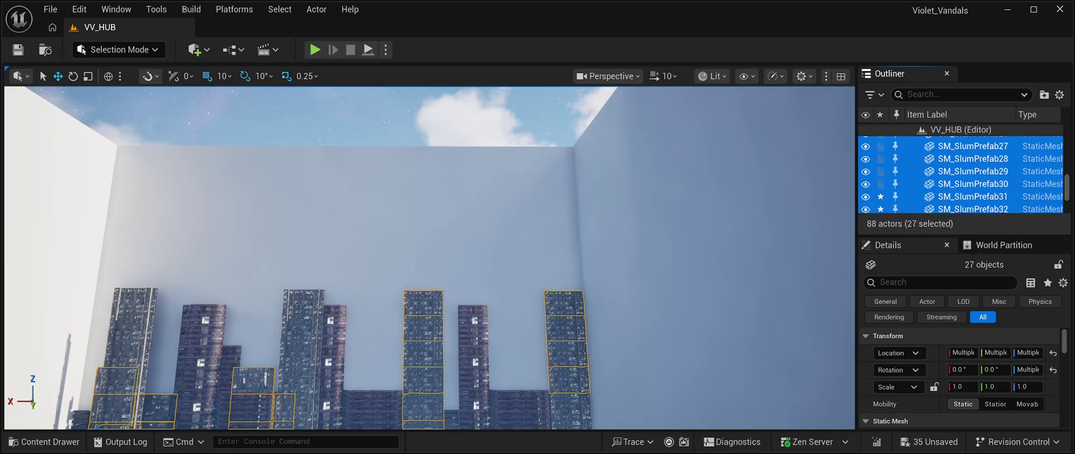
{"action": "scroll", "coordinate": [972, 183], "scroll_direction": "down", "scroll_amount": 3}
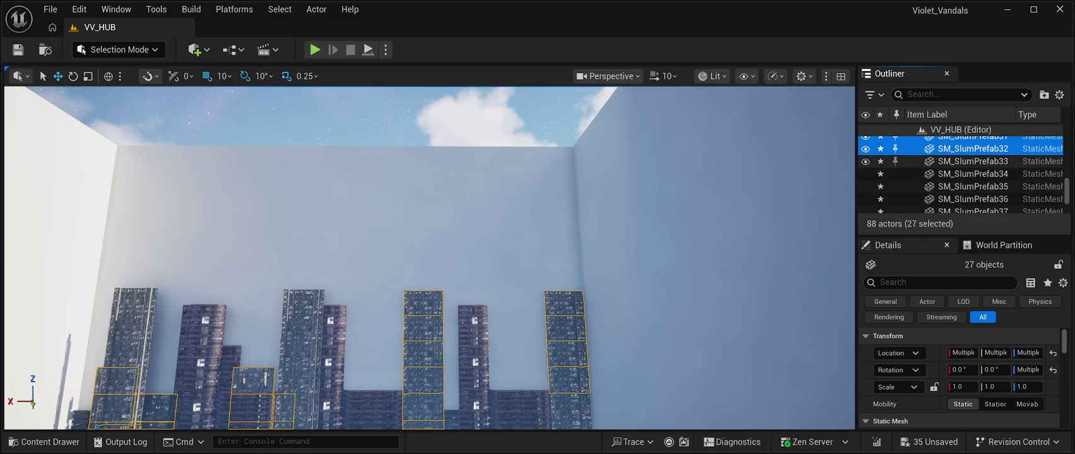
Add SM_SlumPrefab33 through SM_SlumPrefab44 to the selection.
{"action": "left_click", "coordinate": [971, 161], "text": "shift"}
{"action": "left_click", "coordinate": [972, 174], "text": "shift"}
{"action": "left_click", "coordinate": [972, 186], "text": "shift"}
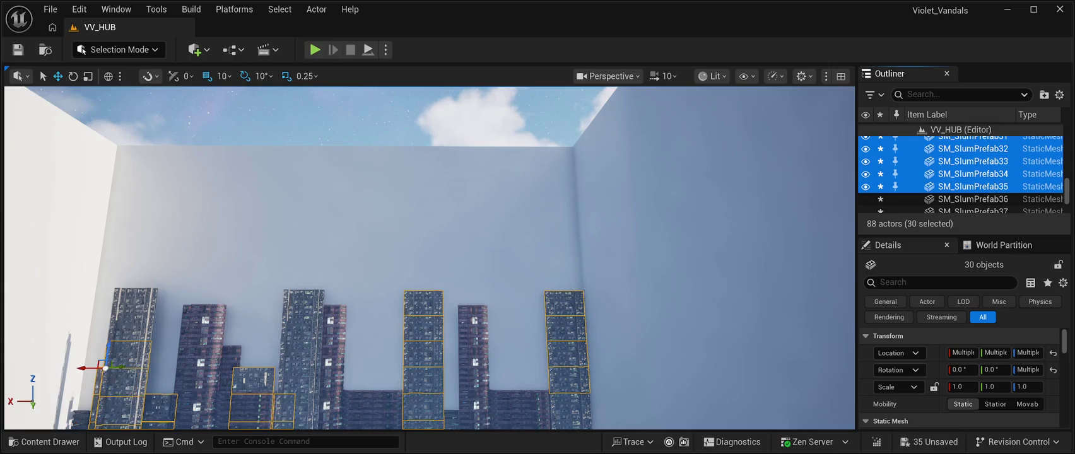
{"action": "left_click", "coordinate": [971, 199], "text": "shift"}
{"action": "left_click", "coordinate": [972, 211], "text": "shift"}
{"action": "scroll", "coordinate": [972, 177], "scroll_direction": "down", "scroll_amount": 3}
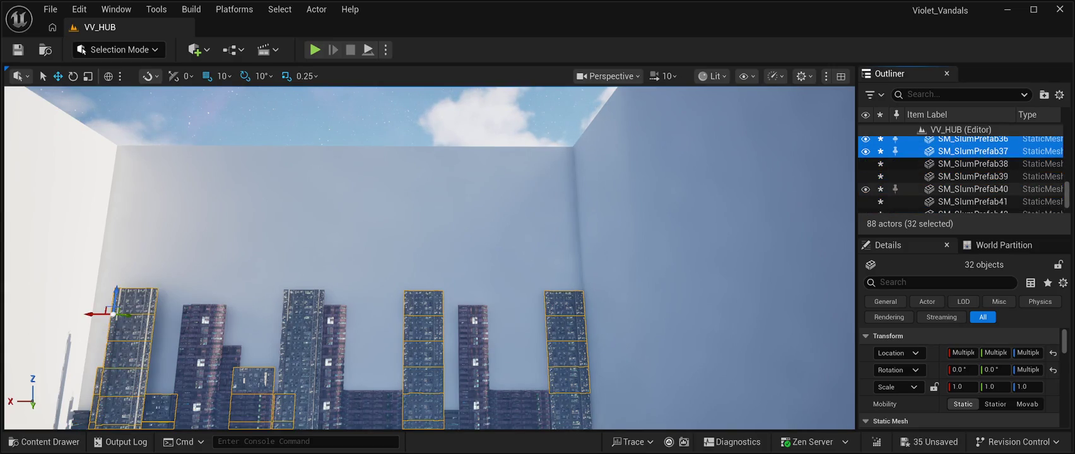
{"action": "left_click", "coordinate": [972, 164], "text": "shift"}
{"action": "left_click", "coordinate": [972, 176], "text": "shift"}
{"action": "left_click", "coordinate": [972, 188], "text": "shift"}
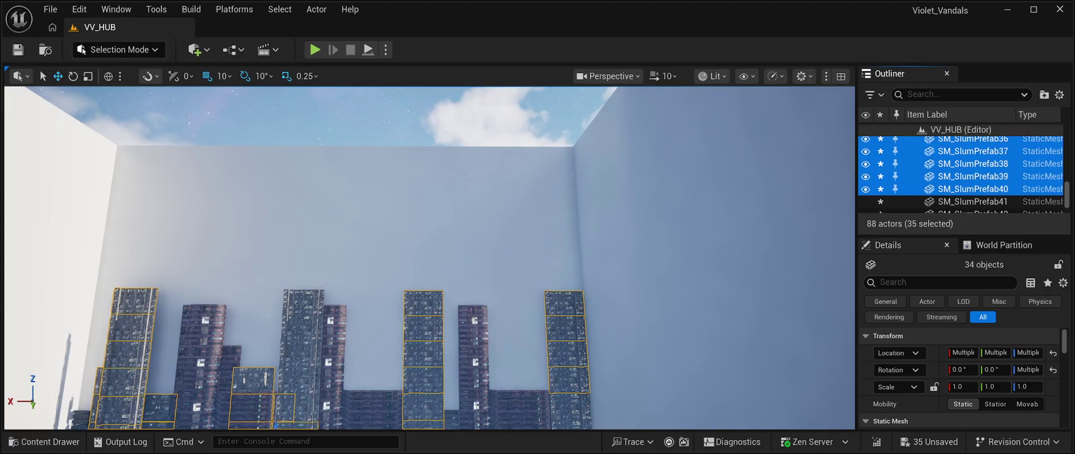
{"action": "left_click", "coordinate": [972, 201], "text": "shift"}
{"action": "scroll", "coordinate": [963, 175], "scroll_direction": "down", "scroll_amount": 3}
{"action": "left_click", "coordinate": [972, 154], "text": "shift"}
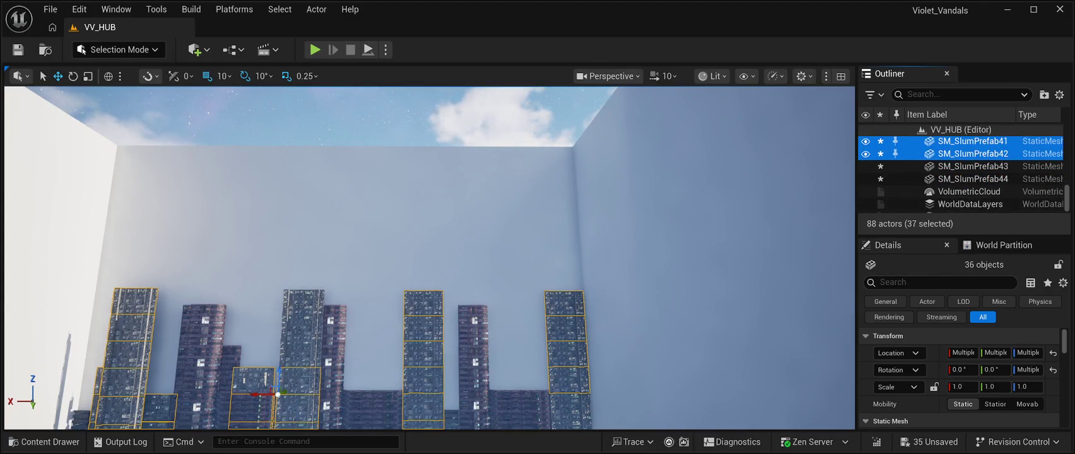
{"action": "left_click", "coordinate": [972, 166], "text": "shift"}
{"action": "left_click", "coordinate": [971, 179], "text": "shift"}
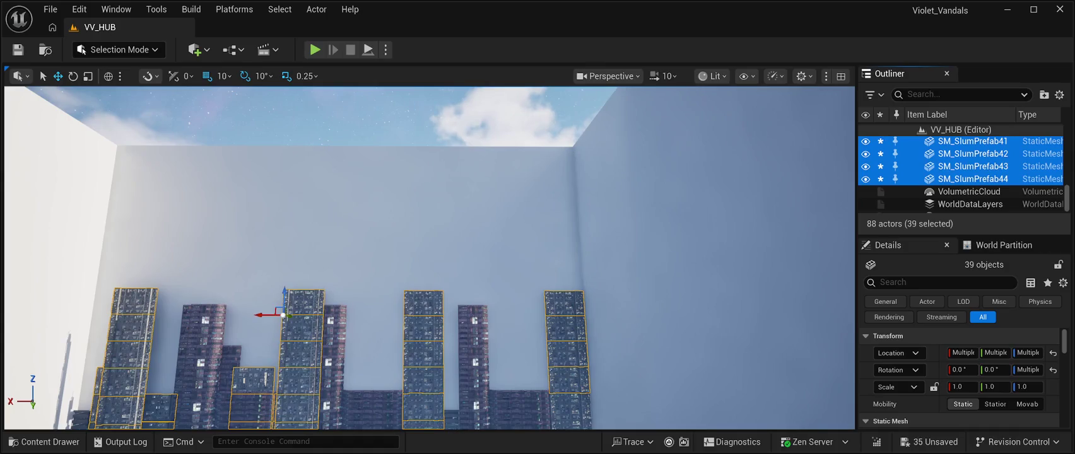
{"action": "scroll", "coordinate": [964, 175], "scroll_direction": "down", "scroll_amount": 1}
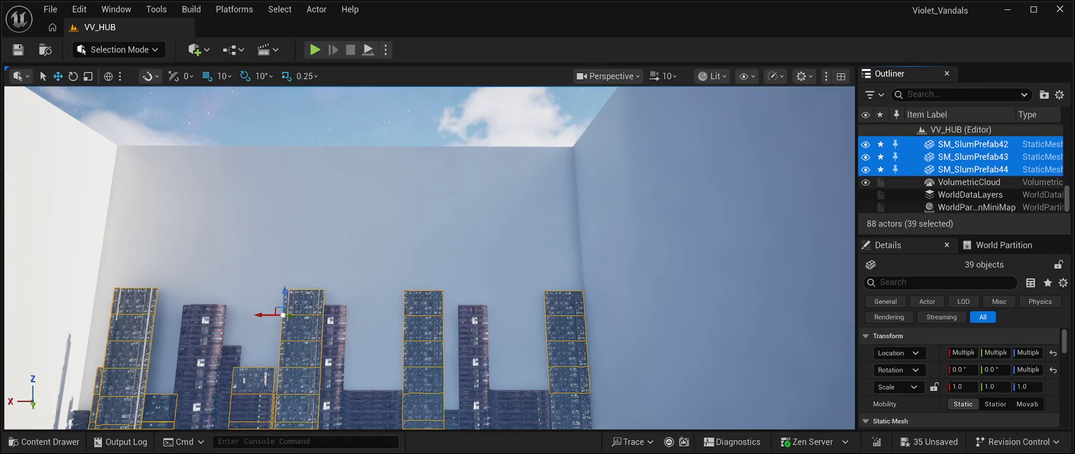
{"action": "scroll", "coordinate": [963, 175], "scroll_direction": "up", "scroll_amount": 10}
{"action": "scroll", "coordinate": [963, 175], "scroll_direction": "up", "scroll_amount": 5}
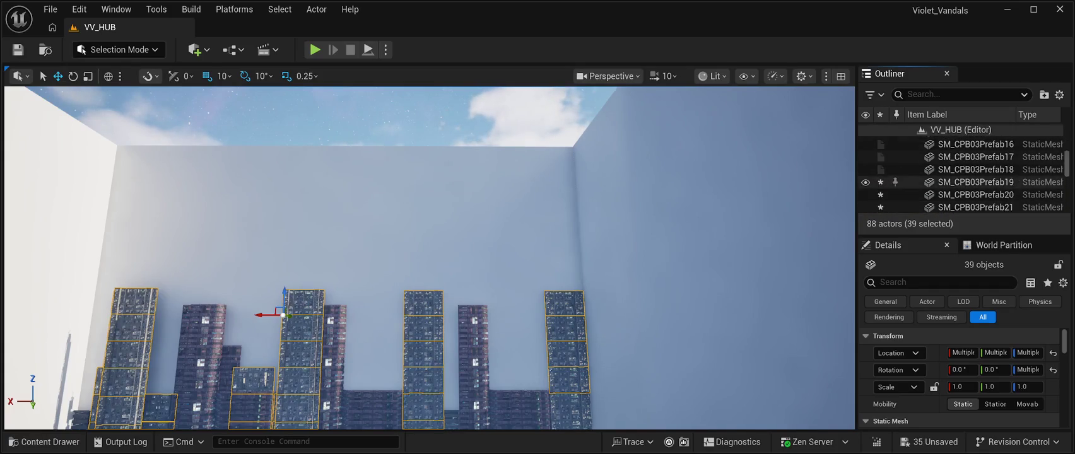
{"action": "scroll", "coordinate": [964, 181], "scroll_direction": "down", "scroll_amount": 8}
Add SM_SlumPrefab5, 4, 03 and SM_CPB03Prefab24 down to Prefab19 to the selection.
{"action": "left_click", "coordinate": [970, 182], "text": "ctrl"}
{"action": "left_click", "coordinate": [970, 169], "text": "ctrl"}
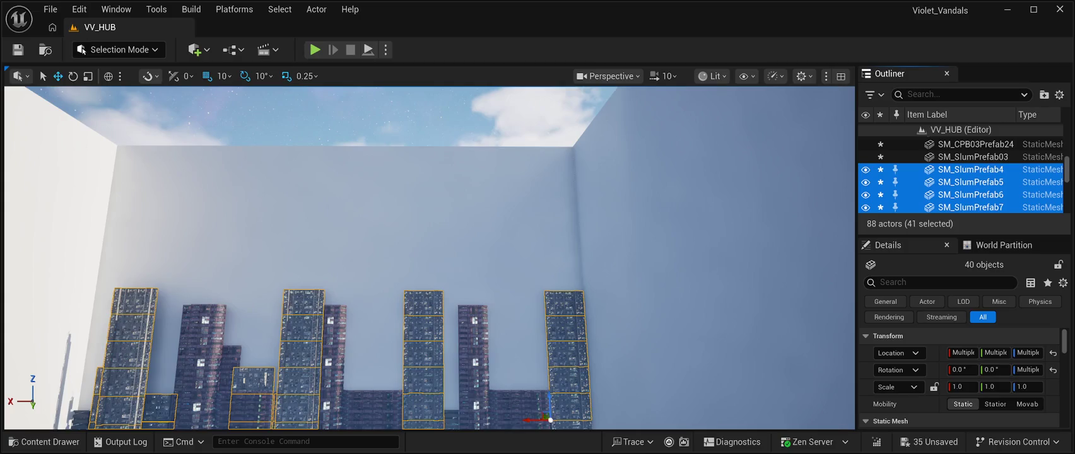
{"action": "left_click", "coordinate": [972, 157], "text": "ctrl"}
{"action": "left_click", "coordinate": [971, 144], "text": "ctrl"}
{"action": "scroll", "coordinate": [972, 183], "scroll_direction": "up", "scroll_amount": 5}
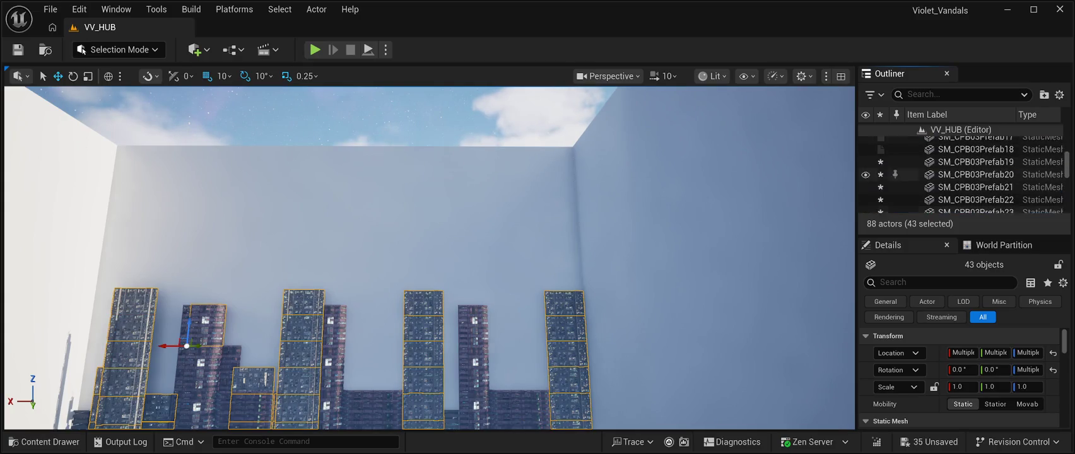
{"action": "left_click", "coordinate": [972, 191], "text": "ctrl"}
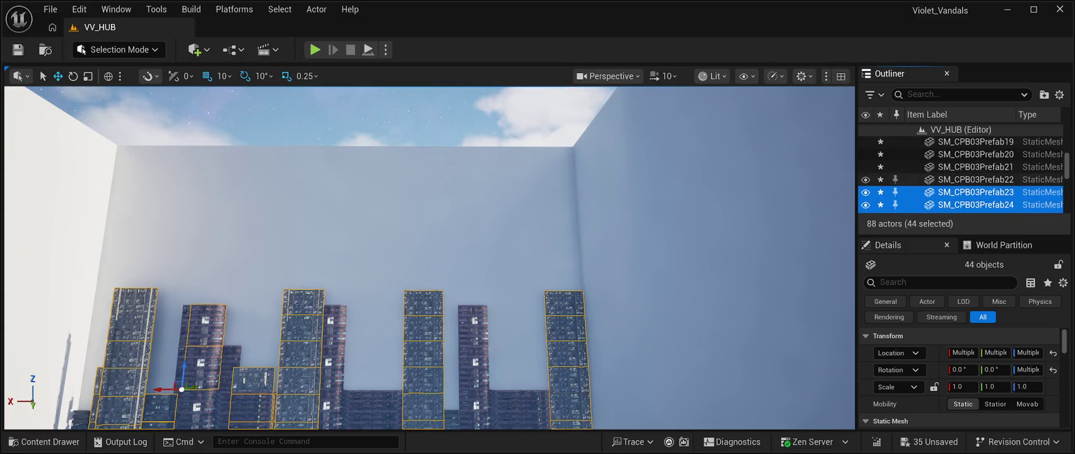
{"action": "left_click", "coordinate": [971, 179], "text": "ctrl"}
{"action": "left_click", "coordinate": [972, 167], "text": "ctrl"}
{"action": "left_click", "coordinate": [971, 154], "text": "ctrl"}
{"action": "left_click", "coordinate": [972, 141], "text": "ctrl"}
{"action": "scroll", "coordinate": [971, 183], "scroll_direction": "up", "scroll_amount": 5}
Add SM_CPB03Prefab18 down to SM_CPB03Prefab14 to the selection.
{"action": "left_click", "coordinate": [972, 190], "text": "ctrl"}
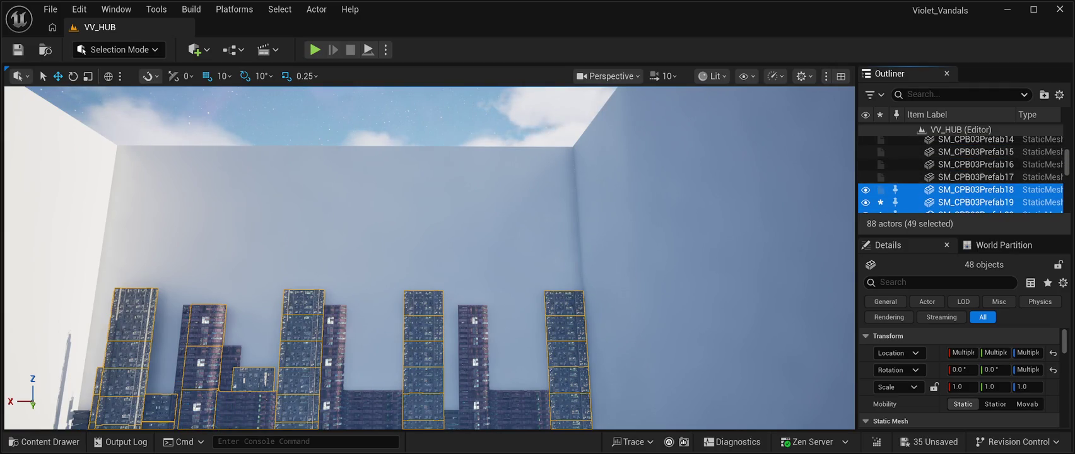
{"action": "left_click", "coordinate": [972, 176], "text": "ctrl"}
{"action": "left_click", "coordinate": [971, 164], "text": "ctrl"}
{"action": "left_click", "coordinate": [972, 152], "text": "ctrl"}
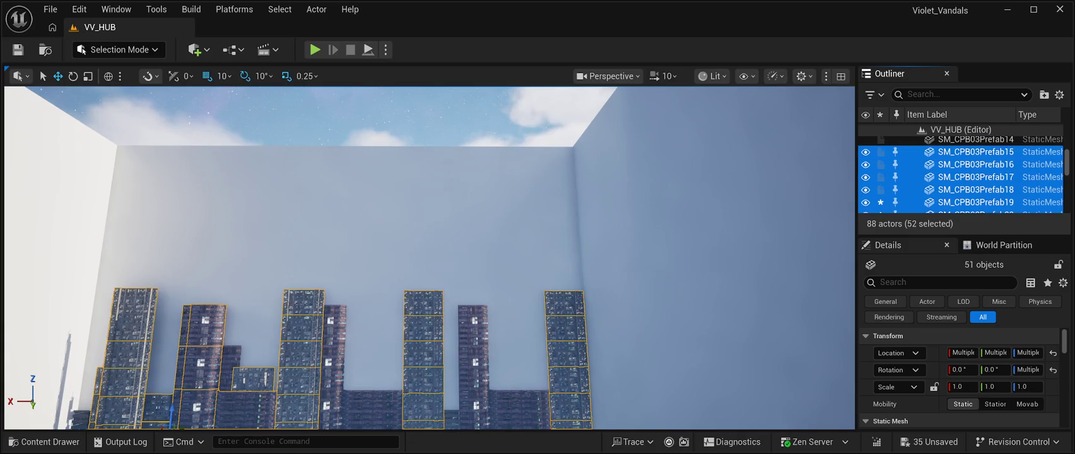
{"action": "left_click", "coordinate": [972, 139], "text": "ctrl"}
{"action": "scroll", "coordinate": [972, 177], "scroll_direction": "up", "scroll_amount": 5}
{"action": "scroll", "coordinate": [971, 187], "scroll_direction": "down", "scroll_amount": 2}
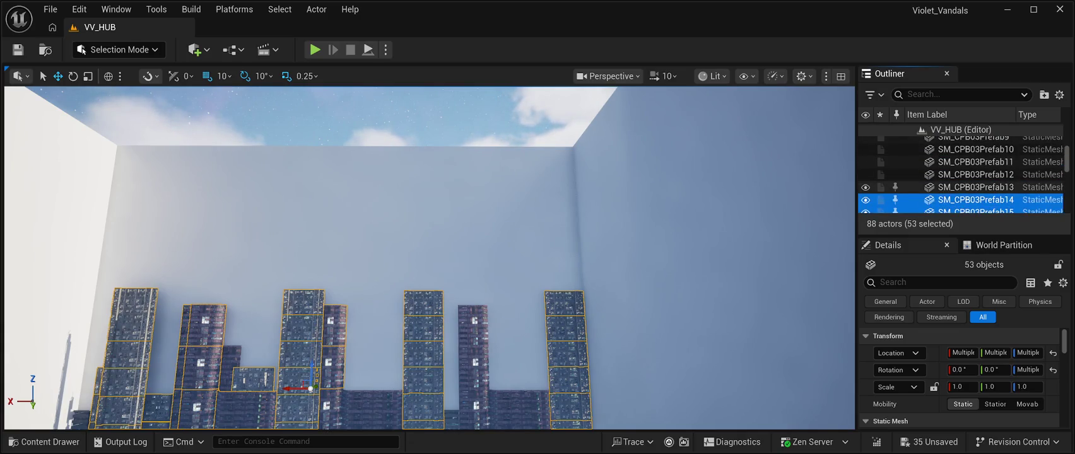
Add SM_CPB03Prefab13 down to Prefab07, then focus the starfield nebula actor.
{"action": "left_click", "coordinate": [972, 187], "text": "ctrl"}
{"action": "left_click", "coordinate": [971, 174], "text": "ctrl"}
{"action": "left_click", "coordinate": [972, 161], "text": "ctrl"}
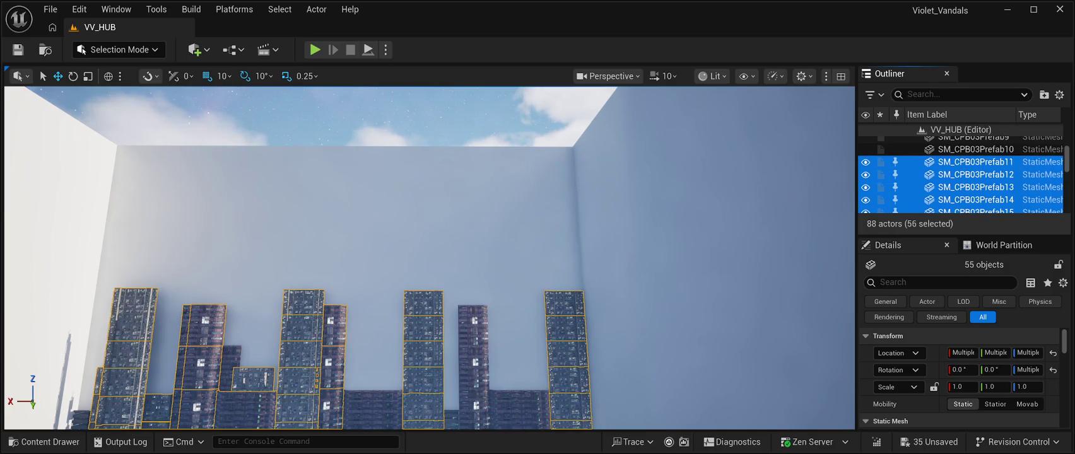
{"action": "left_click", "coordinate": [972, 149], "text": "ctrl"}
{"action": "scroll", "coordinate": [972, 177], "scroll_direction": "up", "scroll_amount": 3}
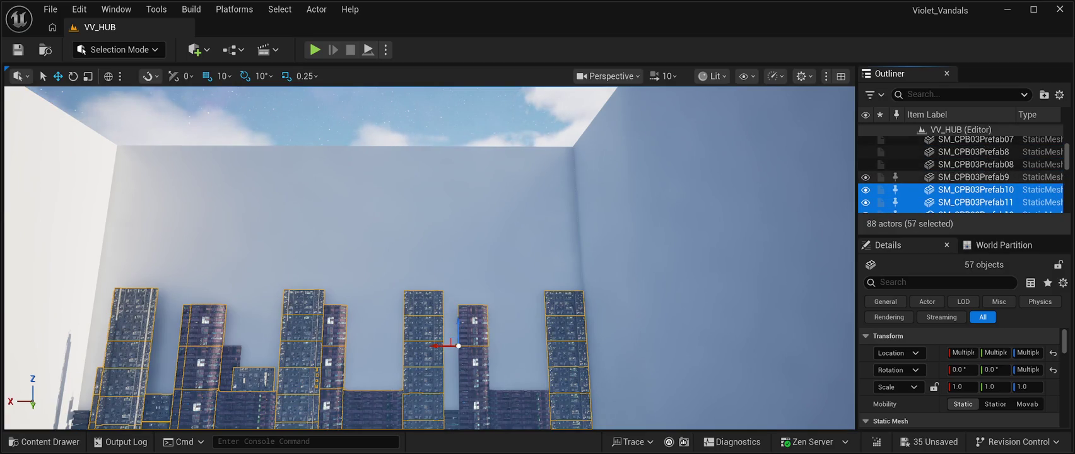
{"action": "left_click", "coordinate": [972, 177], "text": "ctrl"}
{"action": "left_click", "coordinate": [972, 164], "text": "ctrl"}
{"action": "left_click", "coordinate": [972, 151], "text": "ctrl"}
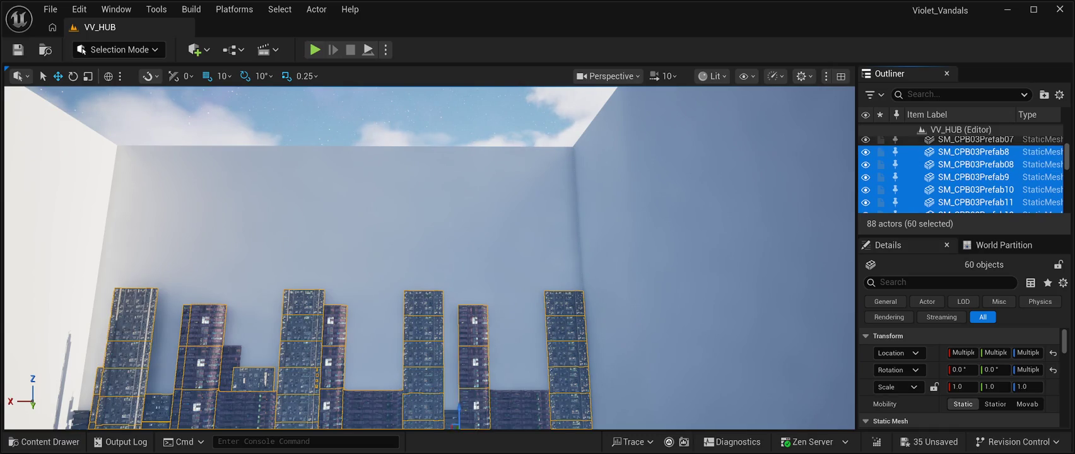
{"action": "left_click", "coordinate": [972, 139], "text": "ctrl"}
{"action": "scroll", "coordinate": [959, 174], "scroll_direction": "up", "scroll_amount": 5}
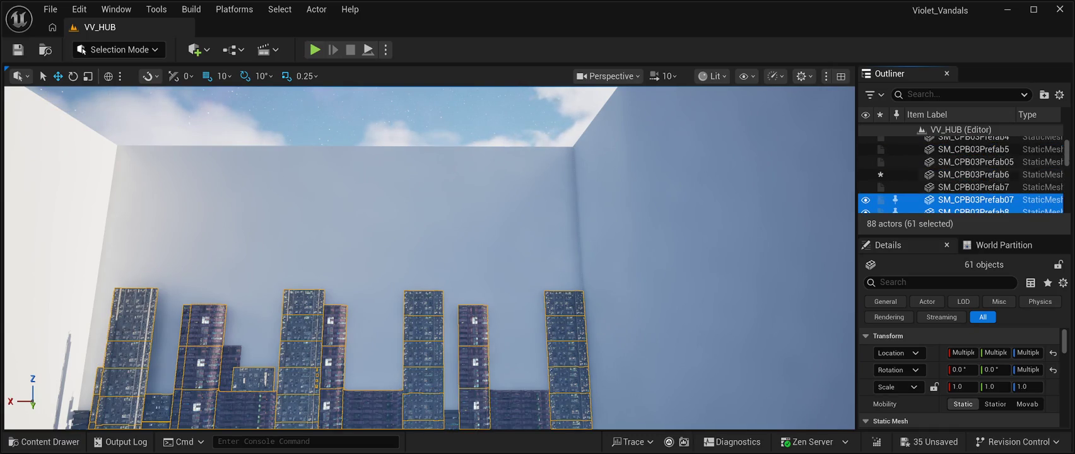
{"action": "scroll", "coordinate": [960, 175], "scroll_direction": "up", "scroll_amount": 10}
{"action": "double_click", "coordinate": [976, 155]}
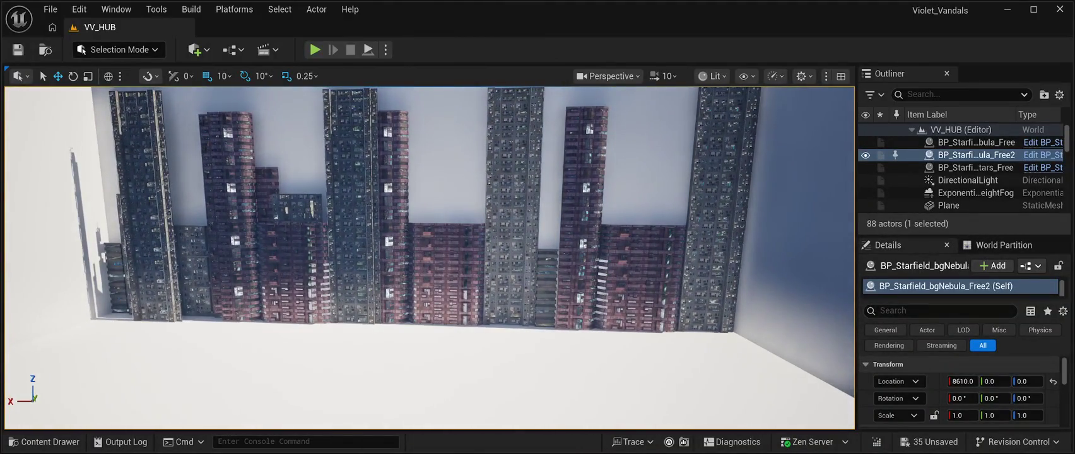
Duplicate SM_CPB03Prefab6 and the block above it, then slide the copy along the back wall.
{"action": "left_click", "coordinate": [446, 300]}
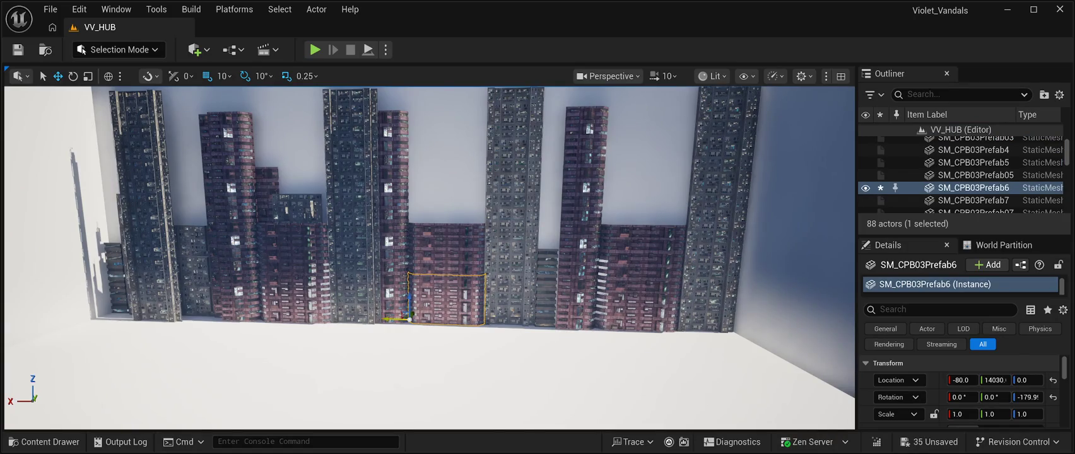
{"action": "left_click", "coordinate": [447, 250], "text": "ctrl"}
{"action": "key", "text": "ctrl+d"}
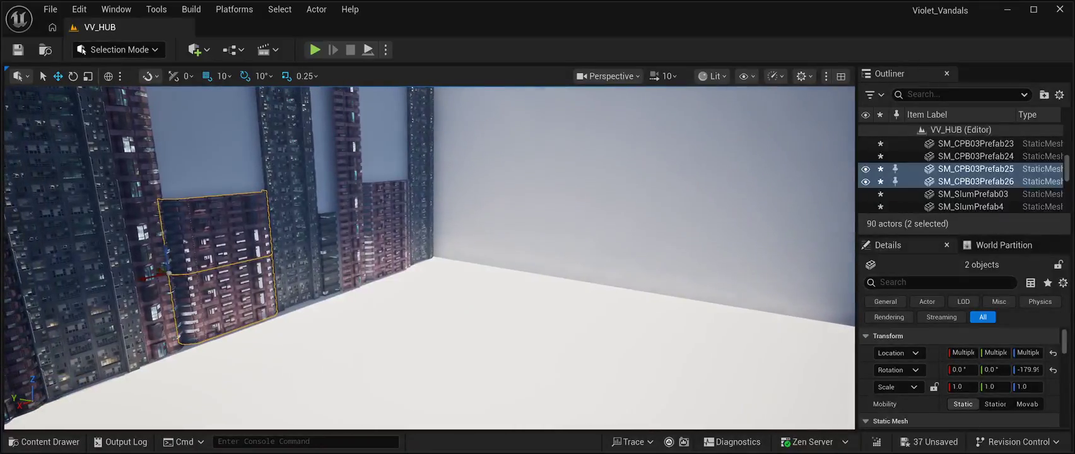
{"action": "mouse_move", "coordinate": [158, 267]}
{"action": "left_mouse_down"}
{"action": "mouse_move", "coordinate": [183, 278]}
{"action": "mouse_move", "coordinate": [256, 270]}
{"action": "mouse_move", "coordinate": [258, 259]}
{"action": "left_mouse_up"}
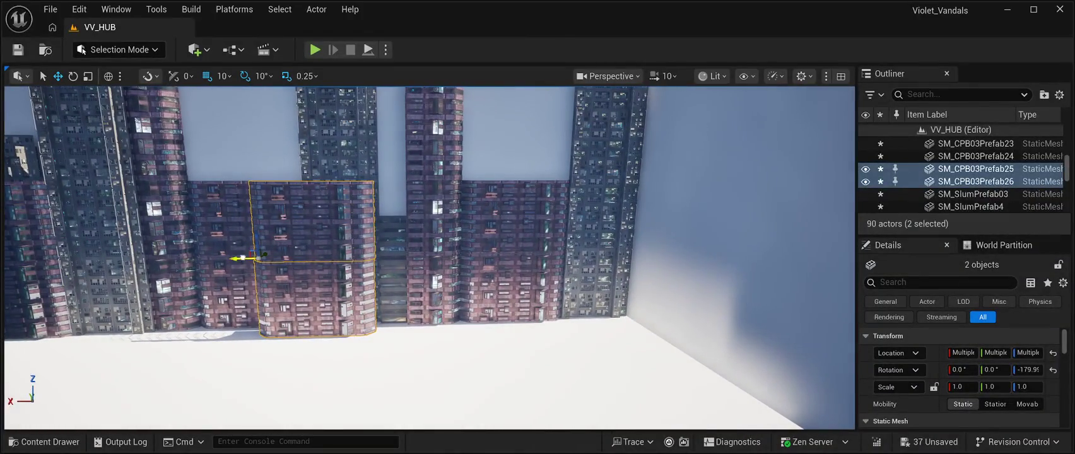
Shift the view along the tower row and select the bottom segment SM_CPB03Prefab07.
{"action": "scroll", "coordinate": [258, 259], "scroll_direction": "down", "scroll_amount": 6}
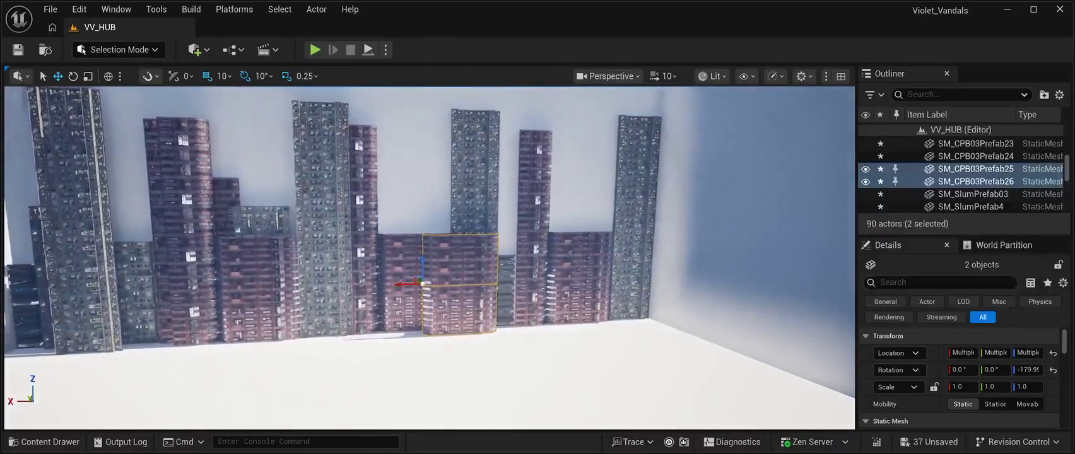
{"action": "key", "text": "a"}
{"action": "key", "text": "a"}
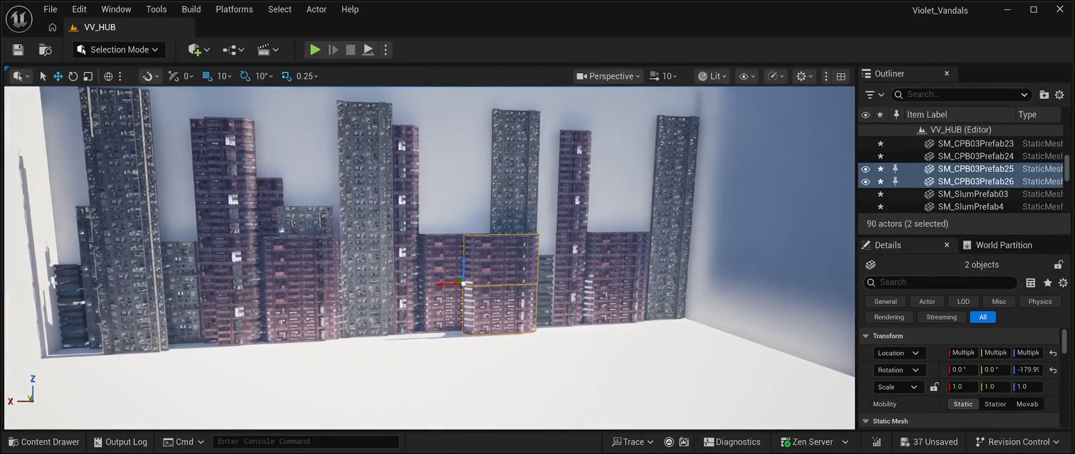
{"action": "key", "text": "a"}
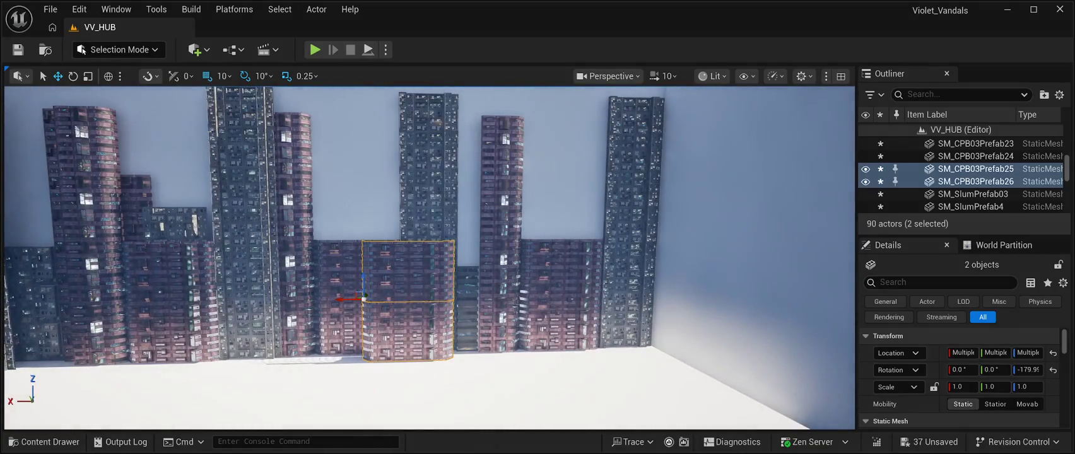
{"action": "left_click", "coordinate": [499, 322]}
Select the four stacked tower segments up to SM_CPB03Prefab10, duplicate them, and move the copy aside.
{"action": "left_click", "coordinate": [500, 266], "text": "ctrl"}
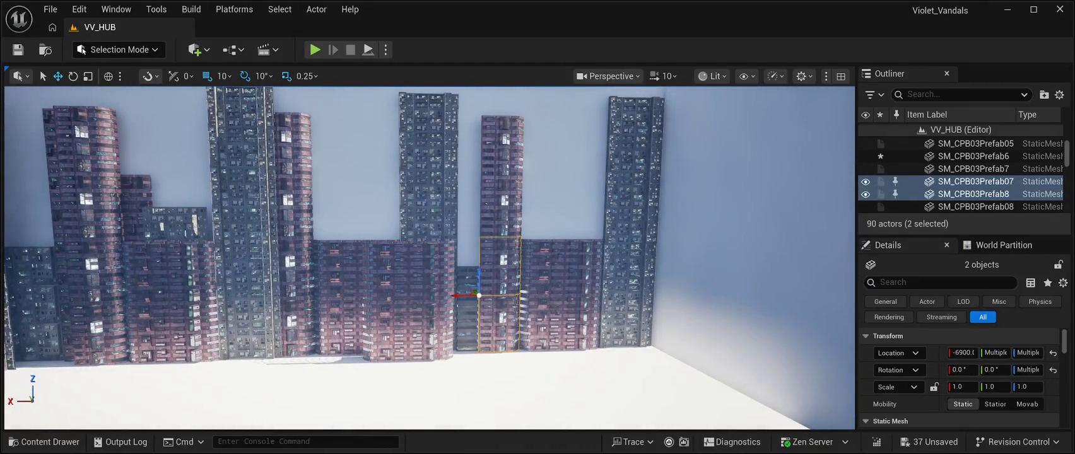
{"action": "left_click", "coordinate": [501, 205], "text": "ctrl"}
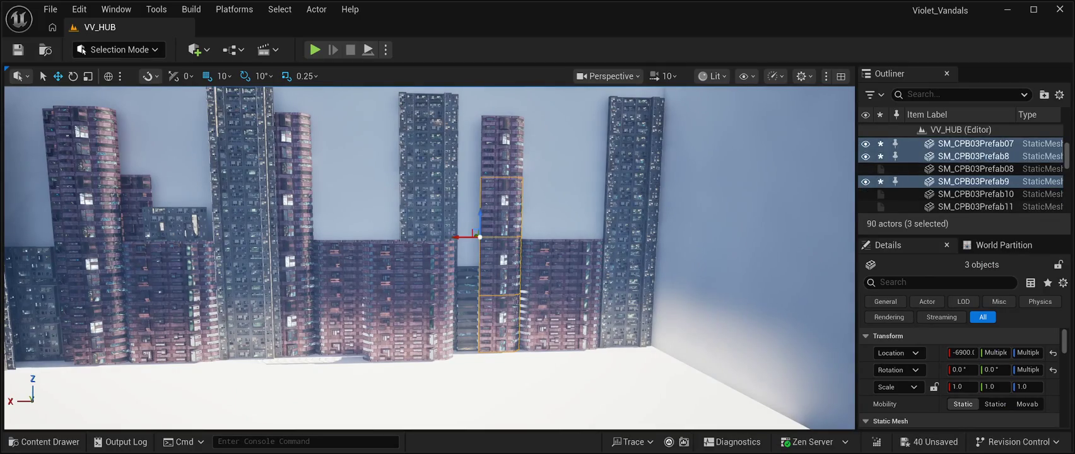
{"action": "left_click", "coordinate": [502, 145], "text": "ctrl"}
{"action": "key", "text": "ctrl+d"}
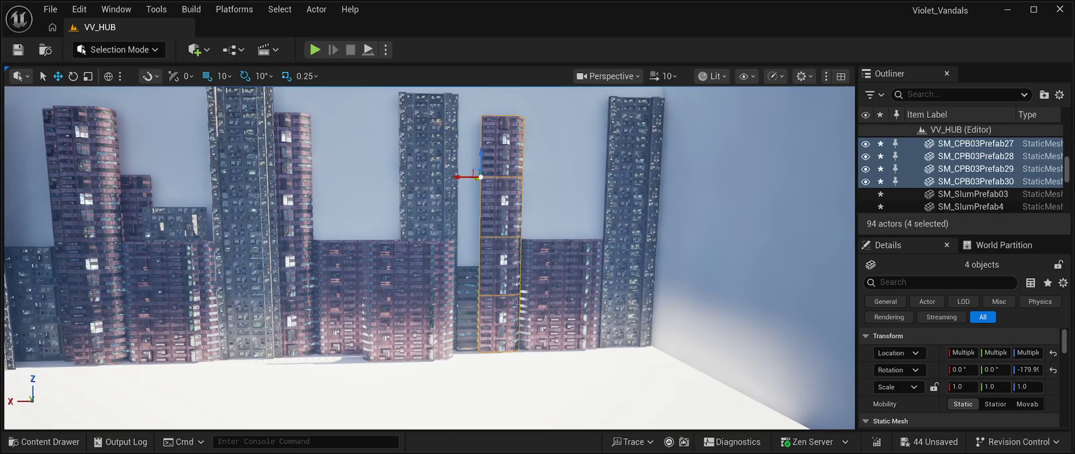
{"action": "mouse_move", "coordinate": [478, 180]}
{"action": "left_mouse_down"}
{"action": "mouse_move", "coordinate": [466, 179]}
{"action": "mouse_move", "coordinate": [631, 189]}
{"action": "left_mouse_up"}
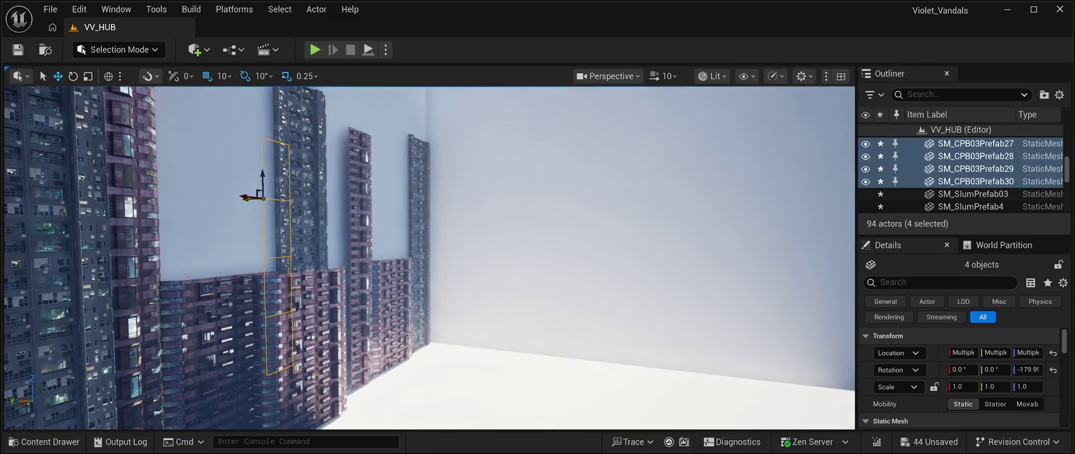
Frame and orbit around the copied tower to check its placement, then save the level.
{"action": "key", "text": "f"}
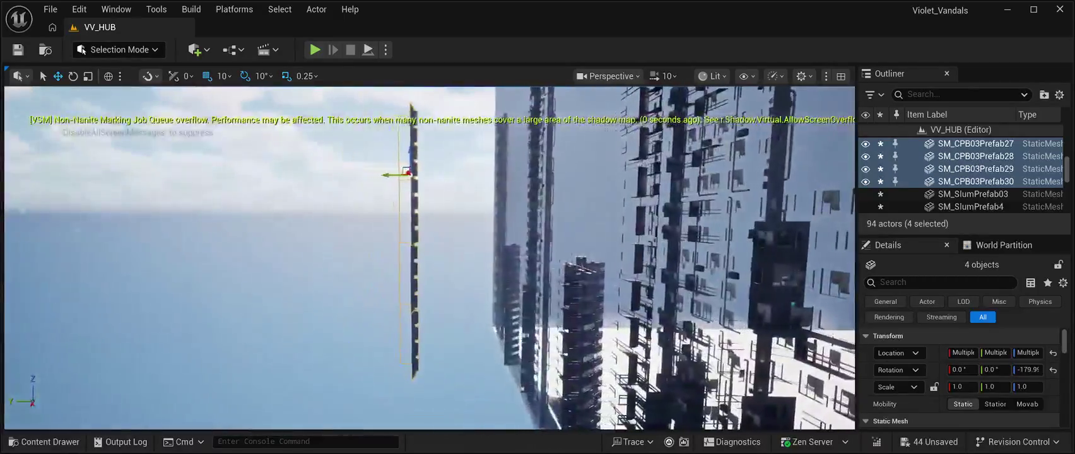
{"action": "mouse_move", "coordinate": [631, 190]}
{"action": "left_mouse_down"}
{"action": "mouse_move", "coordinate": [470, 192]}
{"action": "mouse_move", "coordinate": [470, 214]}
{"action": "mouse_move", "coordinate": [470, 196]}
{"action": "mouse_move", "coordinate": [442, 195]}
{"action": "mouse_move", "coordinate": [435, 183]}
{"action": "mouse_move", "coordinate": [322, 186]}
{"action": "left_mouse_up"}
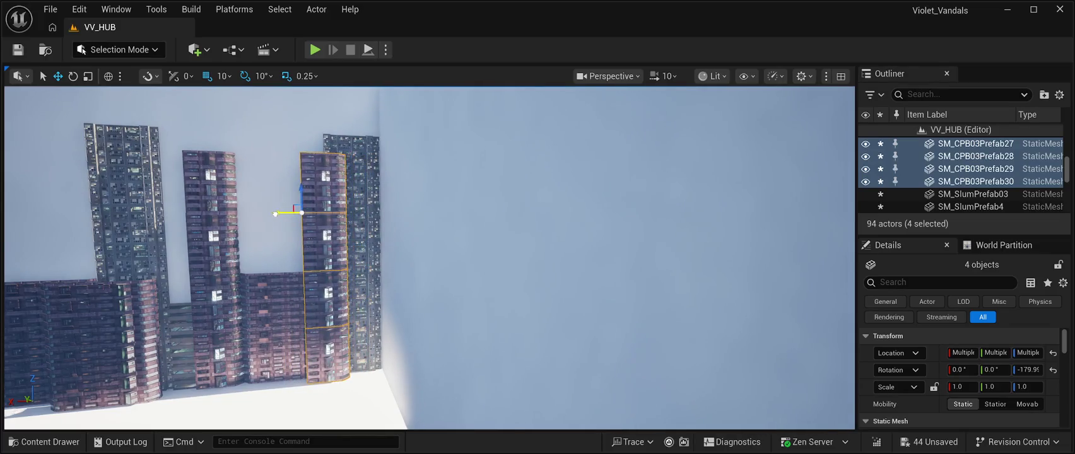
{"action": "left_click_drag", "start_coordinate": [321, 186], "coordinate": [218, 186]}
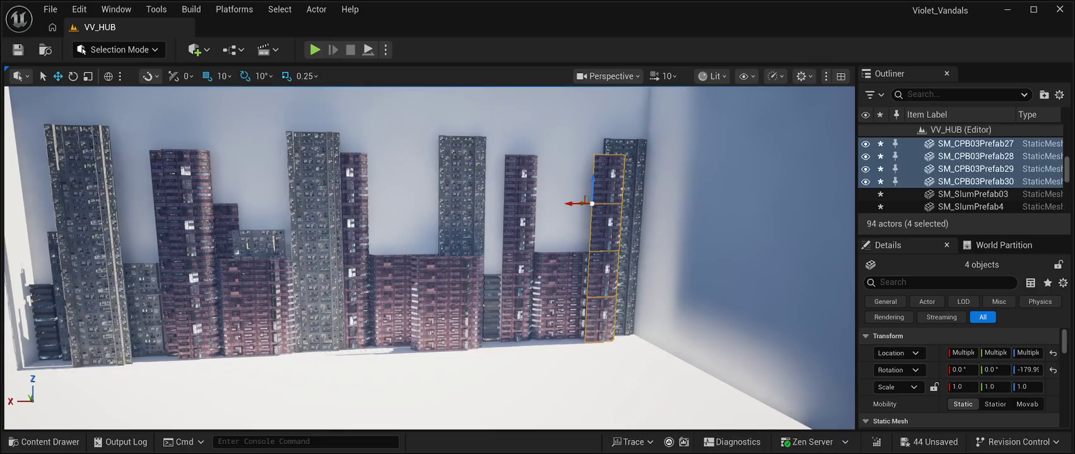
{"action": "key", "text": "ctrl+s"}
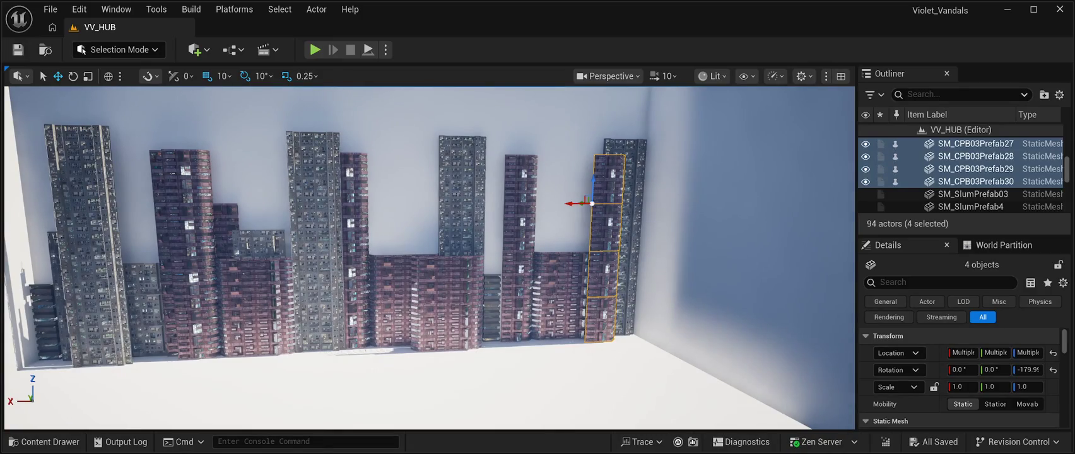
Nudge the copied four-segment tower slightly left and pull back to a wide skyline view.
{"action": "left_click_drag", "start_coordinate": [218, 186], "coordinate": [117, 186]}
{"action": "left_click_drag", "start_coordinate": [287, 199], "coordinate": [282, 198]}
{"action": "left_click_drag", "start_coordinate": [378, 253], "coordinate": [499, 252]}
{"action": "left_click_drag", "start_coordinate": [435, 200], "coordinate": [431, 199]}
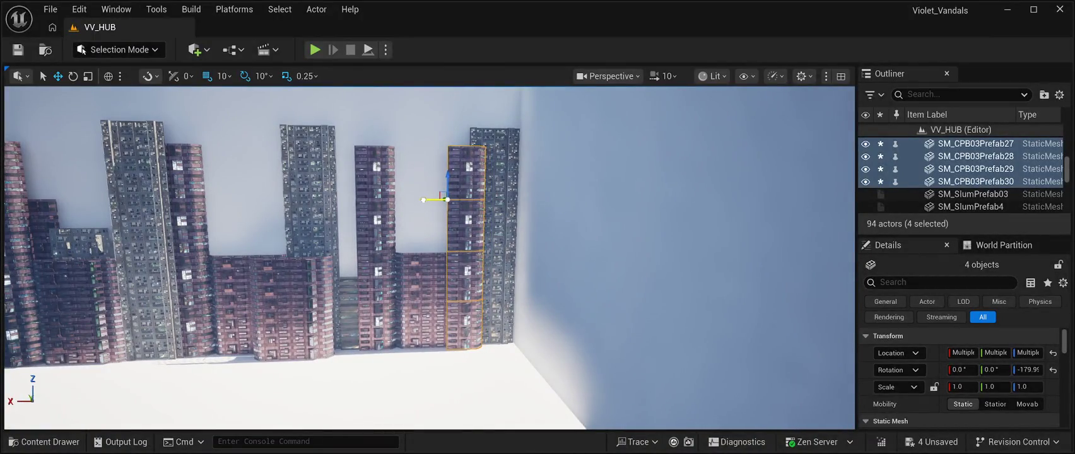
{"action": "left_click_drag", "start_coordinate": [441, 253], "coordinate": [523, 253]}
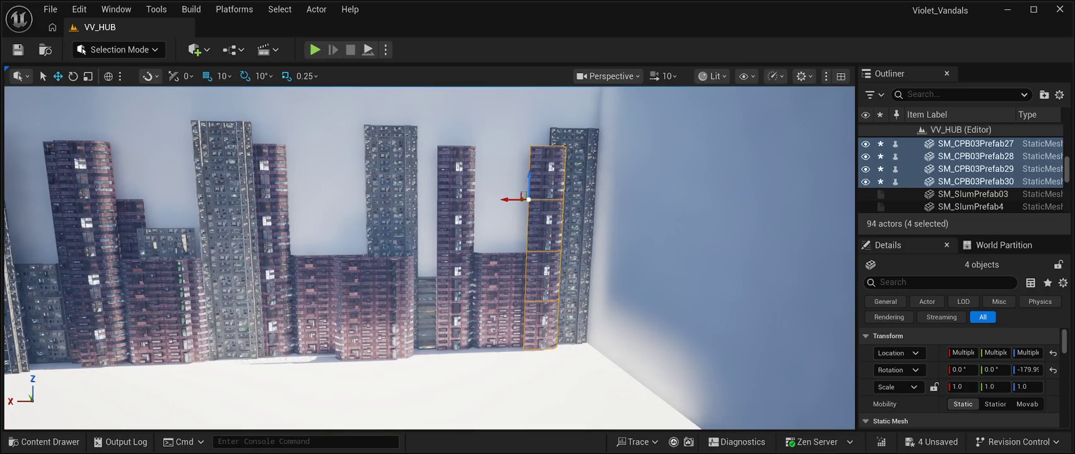
{"action": "left_click_drag", "start_coordinate": [442, 252], "coordinate": [524, 253]}
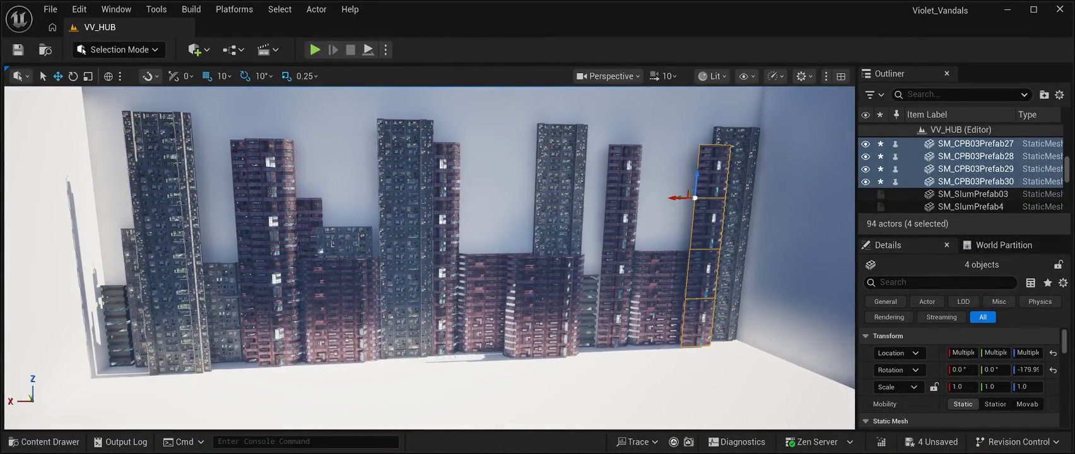
Duplicate the three slum blocks SM_SlumPrefab21, 22 and 24.
{"action": "left_click", "coordinate": [221, 346]}
{"action": "left_click", "coordinate": [218, 312], "text": "ctrl"}
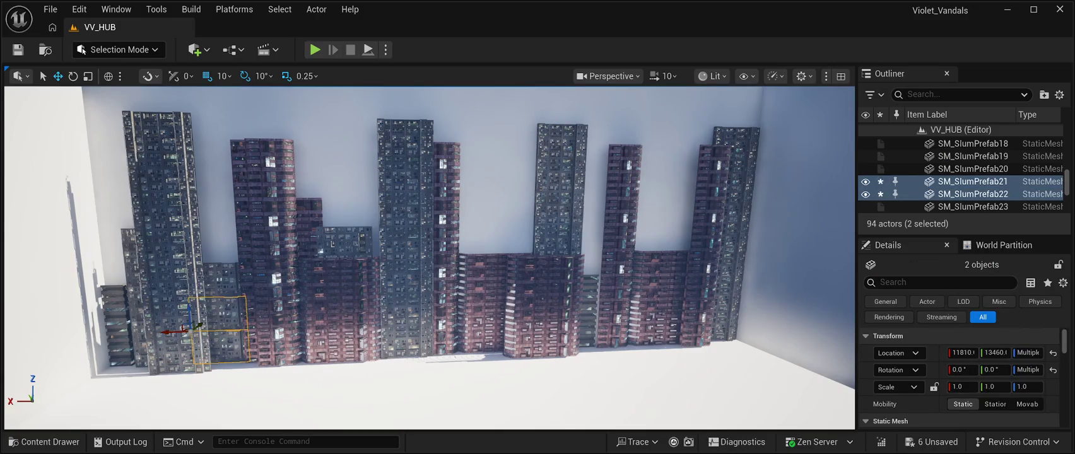
{"action": "left_click", "coordinate": [214, 279], "text": "ctrl"}
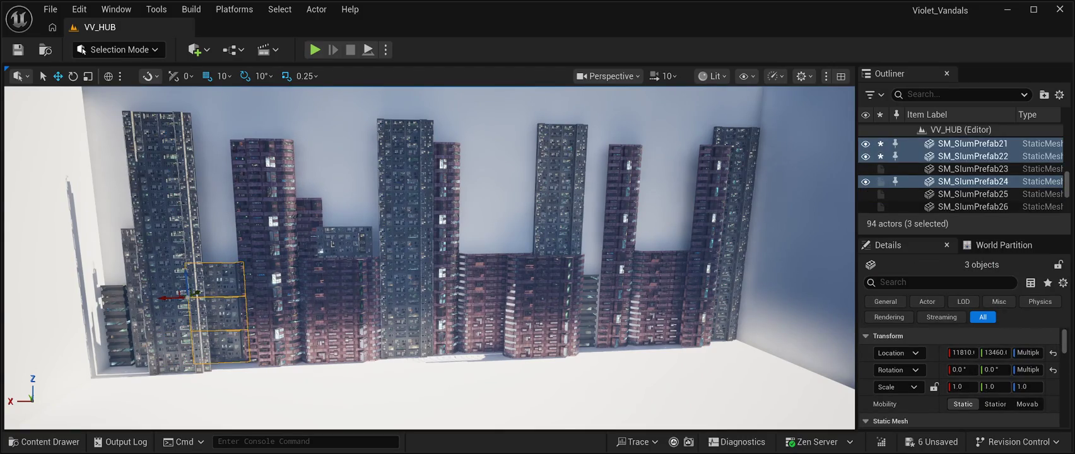
{"action": "key", "text": "ctrl+d"}
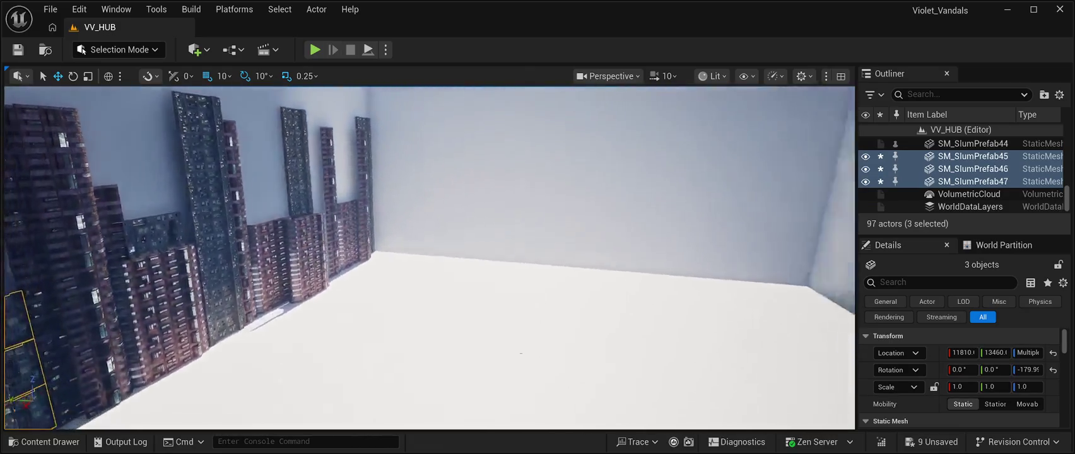
Fly up to the back wall and slide the copied slum blocks along it.
{"action": "key", "text": "a"}
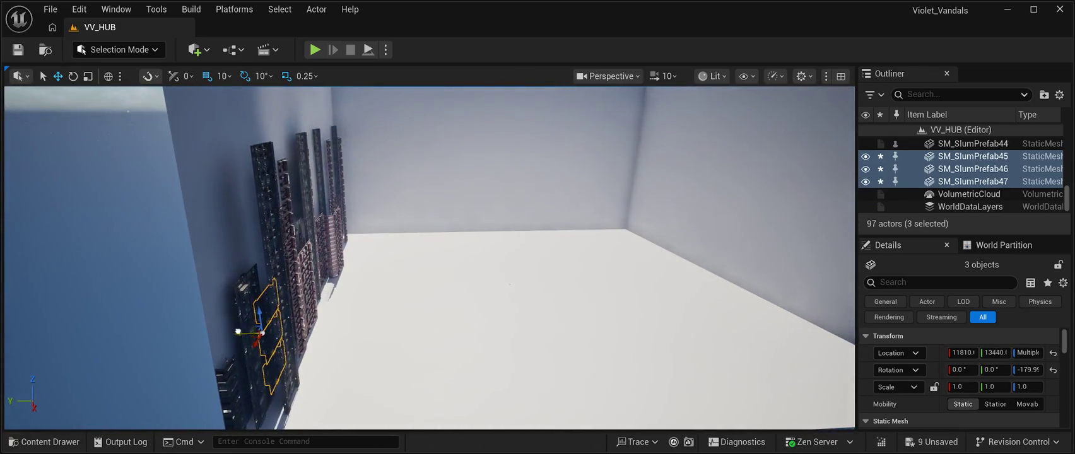
{"action": "key", "text": "w"}
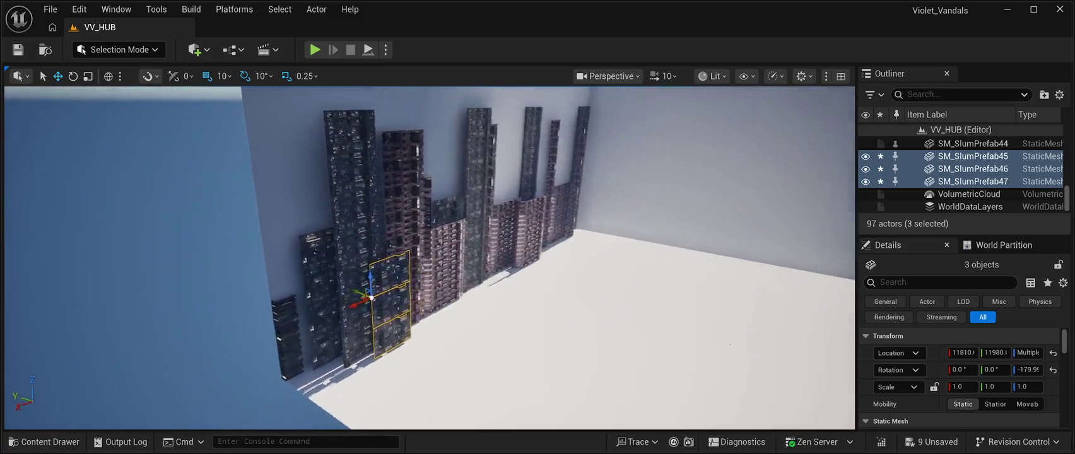
{"action": "key", "text": "w"}
{"action": "mouse_move", "coordinate": [212, 285]}
{"action": "left_mouse_down"}
{"action": "mouse_move", "coordinate": [344, 289]}
{"action": "mouse_move", "coordinate": [449, 275]}
{"action": "left_mouse_up"}
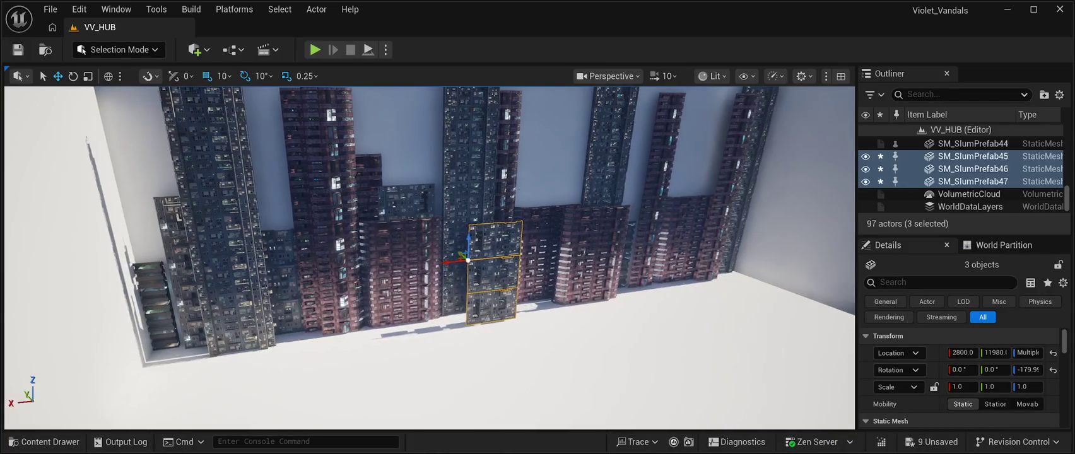
{"action": "key", "text": "w"}
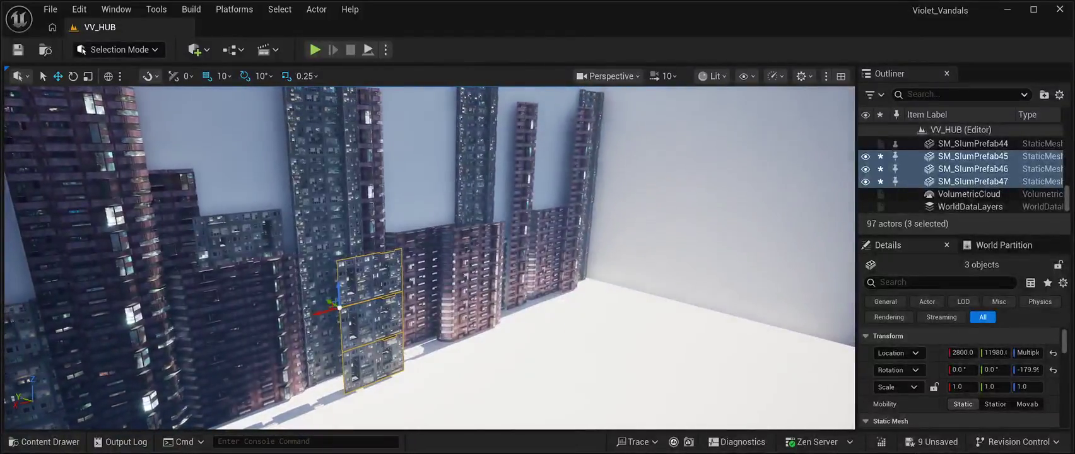
{"action": "mouse_move", "coordinate": [339, 308]}
{"action": "left_mouse_down"}
{"action": "mouse_move", "coordinate": [353, 304]}
{"action": "mouse_move", "coordinate": [351, 316]}
{"action": "left_mouse_up"}
Slide the three slum copies to Y 12760 into the skyline gap and save the level.
{"action": "key", "text": "w"}
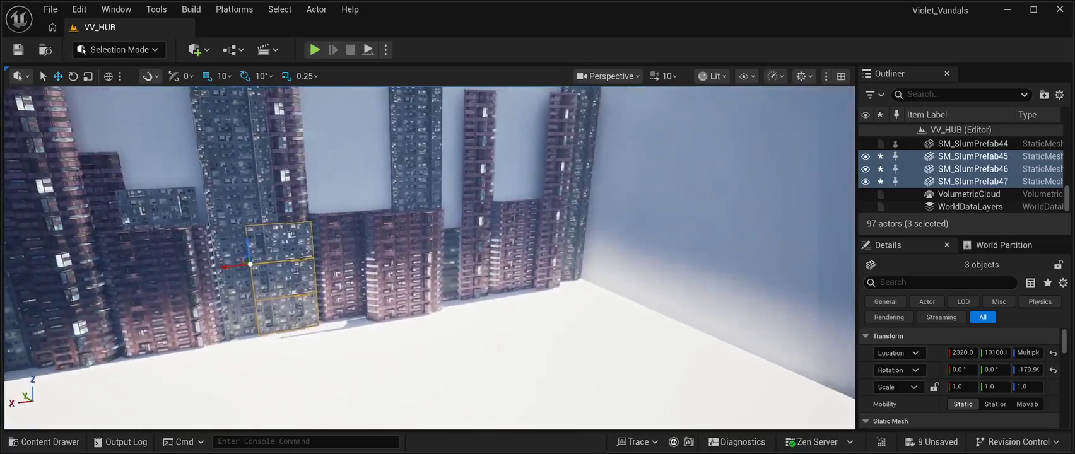
{"action": "key", "text": "a"}
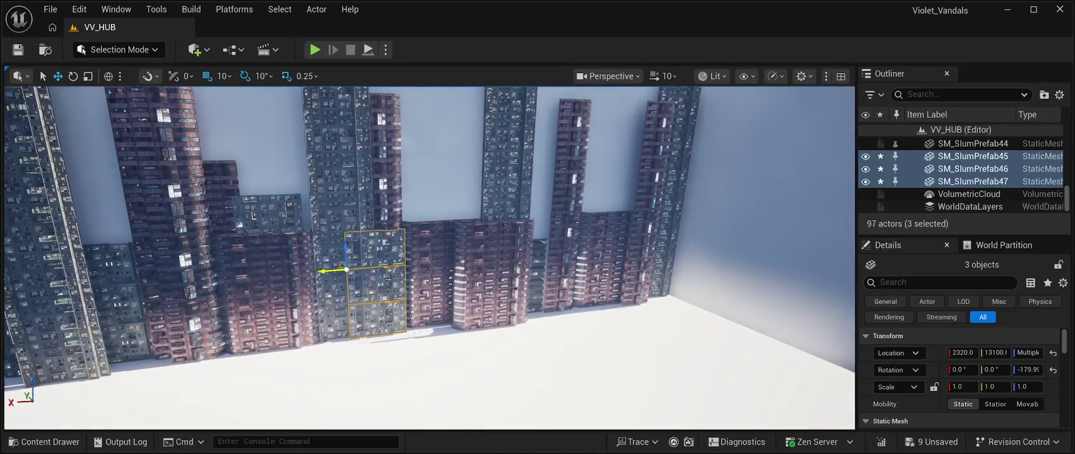
{"action": "key", "text": "d"}
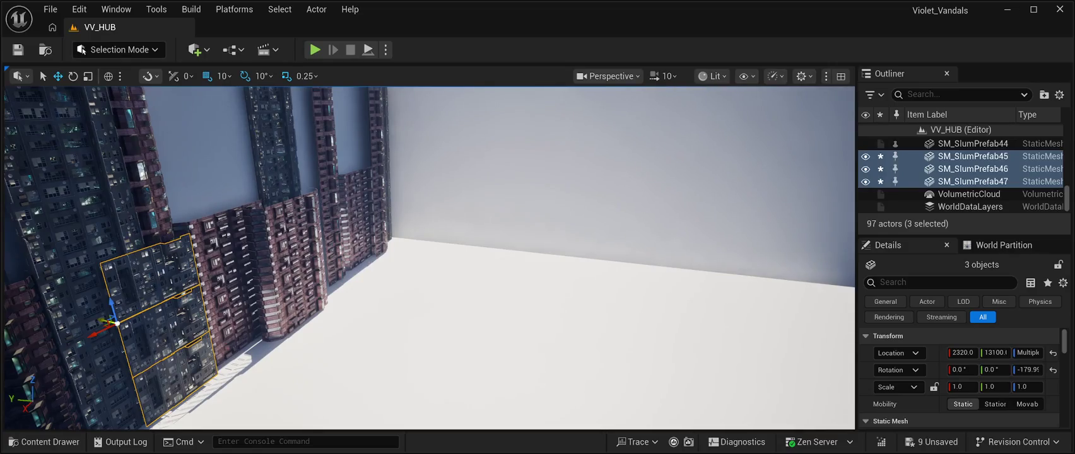
{"action": "left_click_drag", "start_coordinate": [101, 318], "coordinate": [110, 321]}
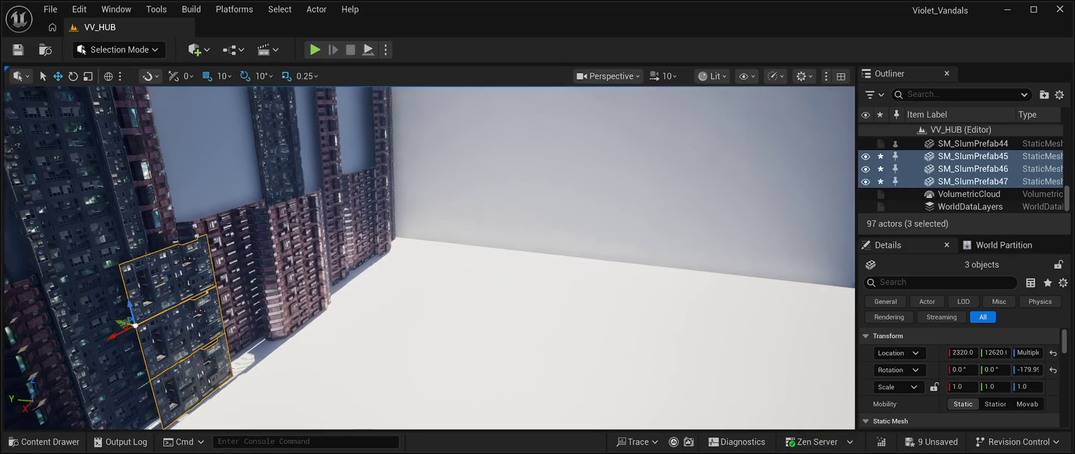
{"action": "key", "text": "a"}
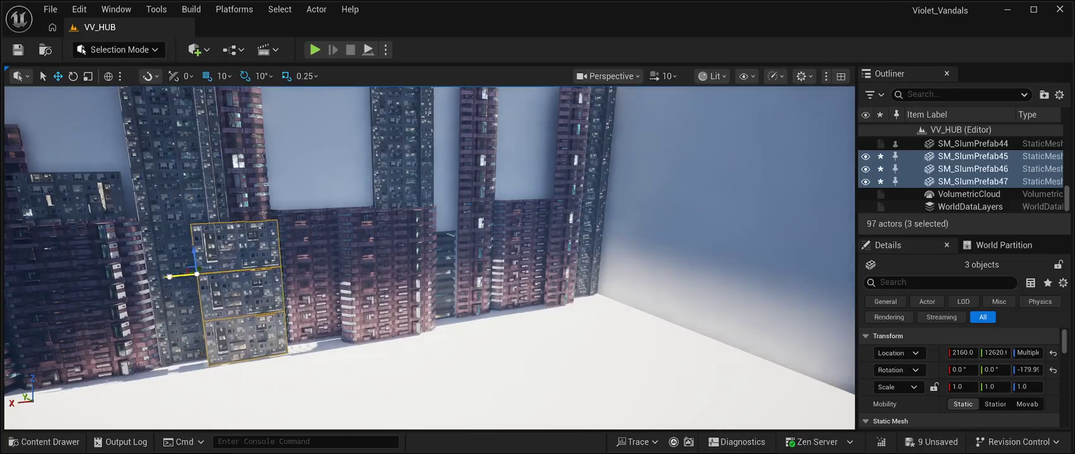
{"action": "key", "text": "w"}
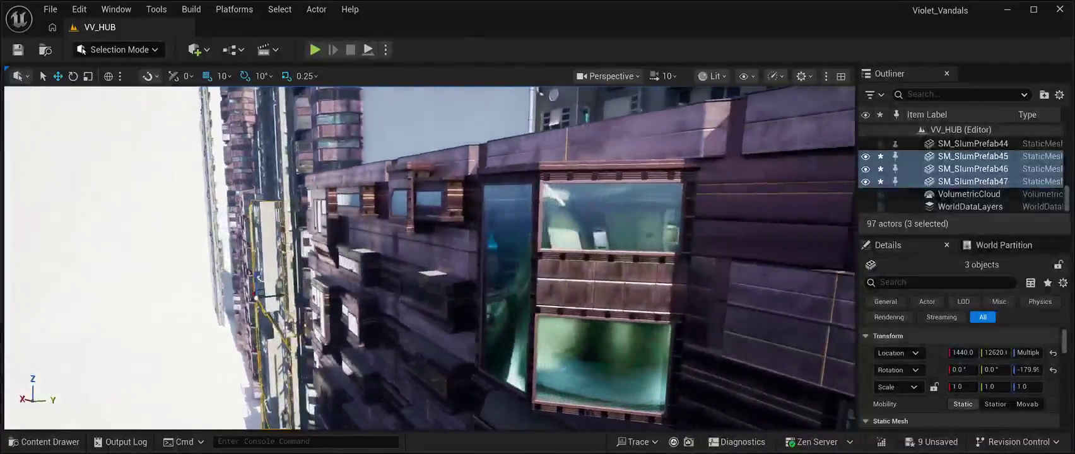
{"action": "key", "text": "a"}
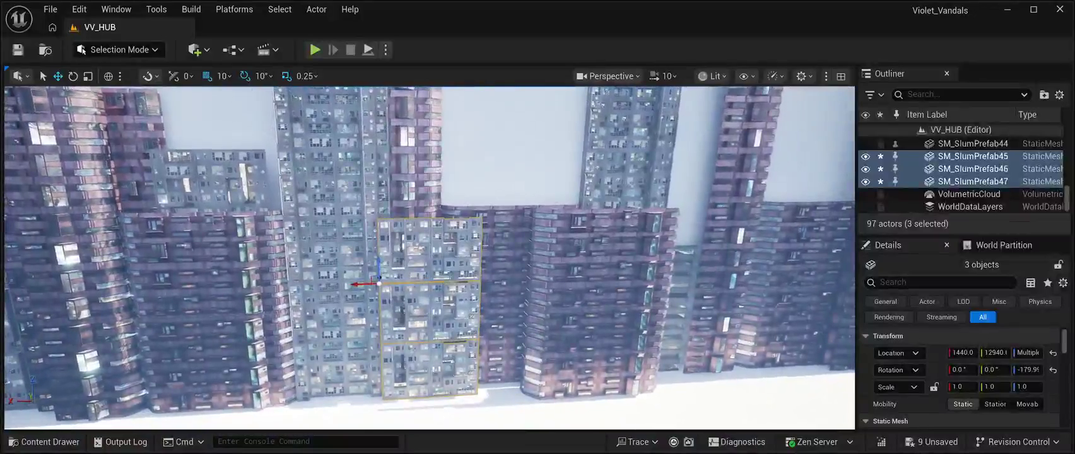
{"action": "left_click_drag", "start_coordinate": [363, 284], "coordinate": [396, 284]}
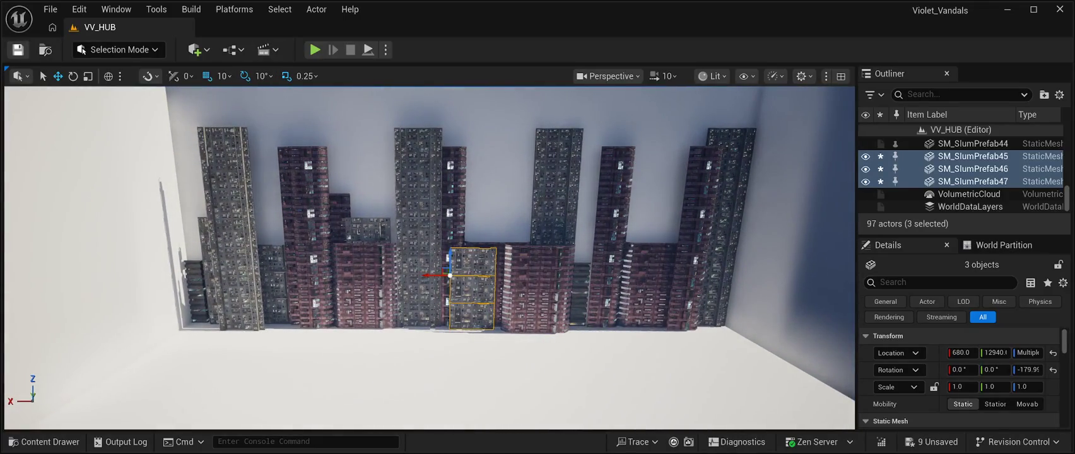
{"action": "key", "text": "ctrl+s"}
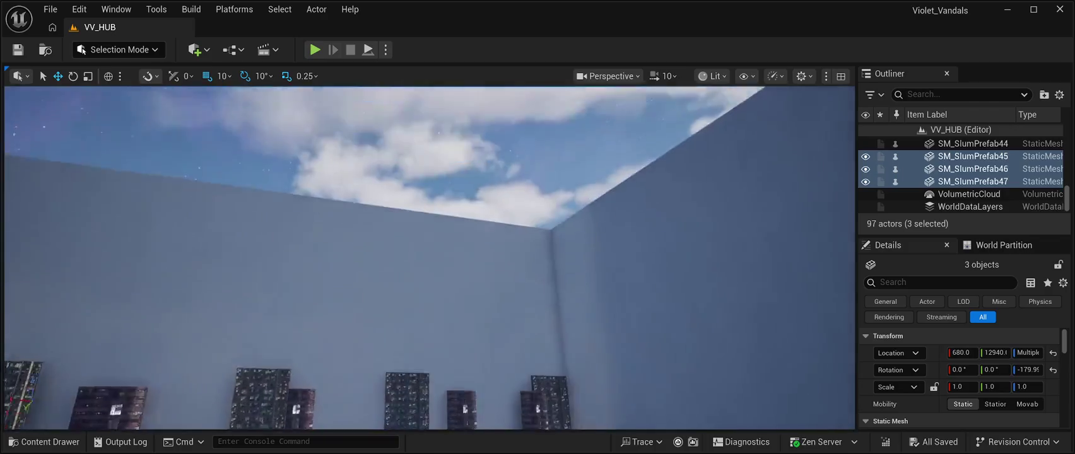
Select BP_Starfield_bgNebula_Free2 and preview the skyline in Play In Editor, then stop playing.
{"action": "left_click", "coordinate": [976, 154]}
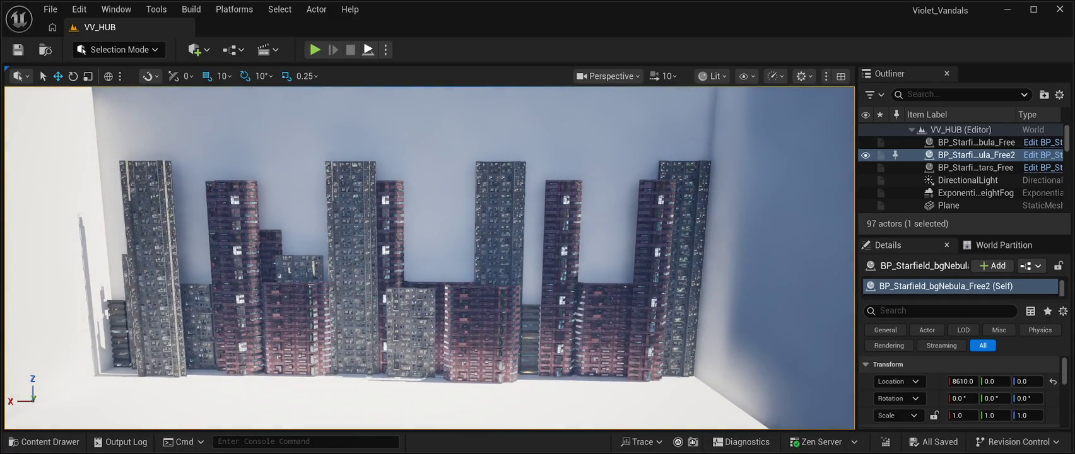
{"action": "key", "text": "alt+p"}
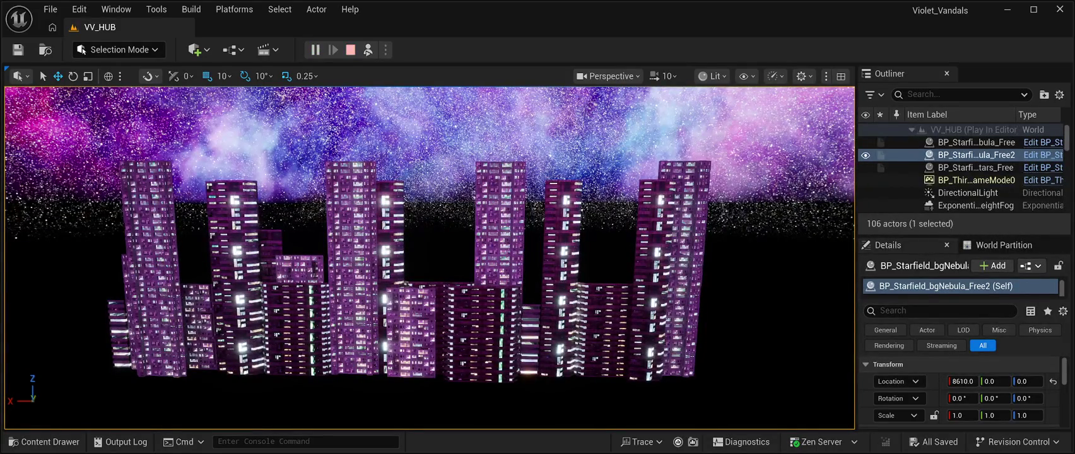
{"action": "key", "text": "Escape"}
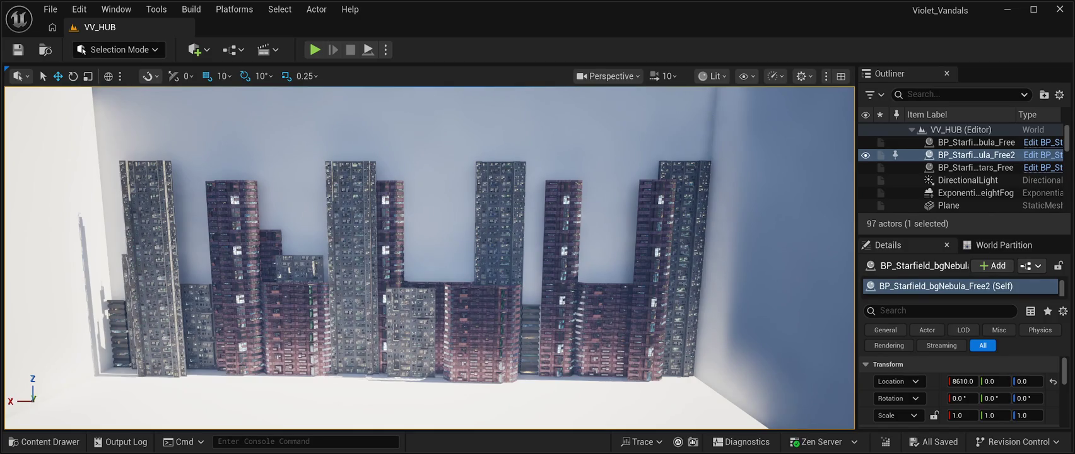
{"action": "mouse_move", "coordinate": [429, 259]}
{"action": "left_mouse_down"}
{"action": "mouse_move", "coordinate": [404, 234]}
{"action": "mouse_move", "coordinate": [378, 259]}
{"action": "mouse_move", "coordinate": [353, 252]}
{"action": "mouse_move", "coordinate": [379, 236]}
{"action": "mouse_move", "coordinate": [344, 261]}
{"action": "left_mouse_up"}
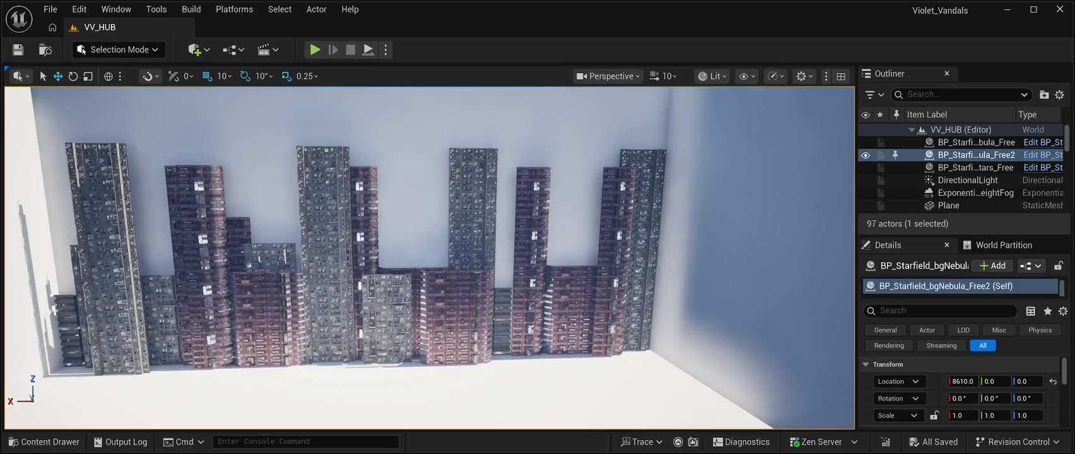
{"action": "mouse_move", "coordinate": [344, 261]}
{"action": "left_mouse_down"}
{"action": "mouse_move", "coordinate": [331, 238]}
{"action": "mouse_move", "coordinate": [344, 241]}
{"action": "mouse_move", "coordinate": [287, 236]}
{"action": "mouse_move", "coordinate": [315, 224]}
{"action": "mouse_move", "coordinate": [302, 230]}
{"action": "mouse_move", "coordinate": [318, 249]}
{"action": "mouse_move", "coordinate": [249, 243]}
{"action": "mouse_move", "coordinate": [303, 234]}
{"action": "mouse_move", "coordinate": [287, 243]}
{"action": "left_mouse_up"}
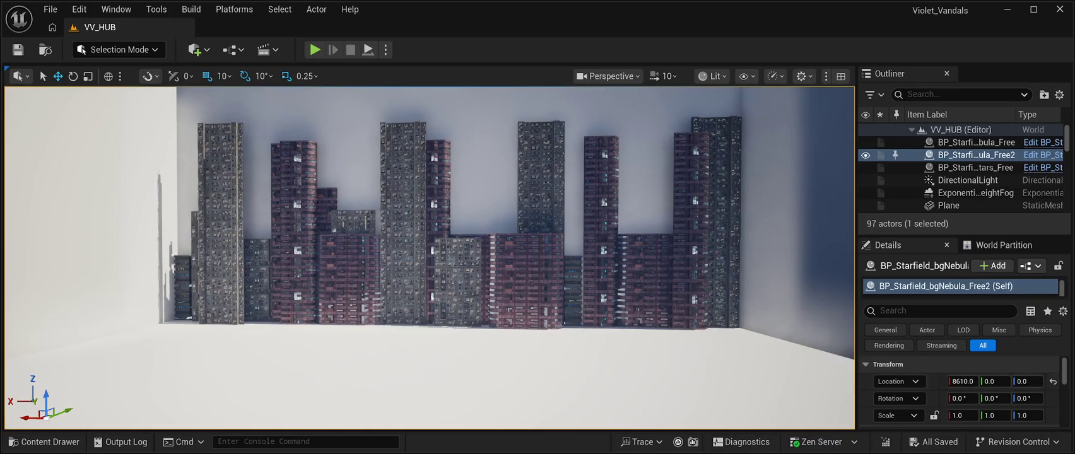
{"action": "scroll", "coordinate": [960, 167], "scroll_direction": "down", "scroll_amount": 5}
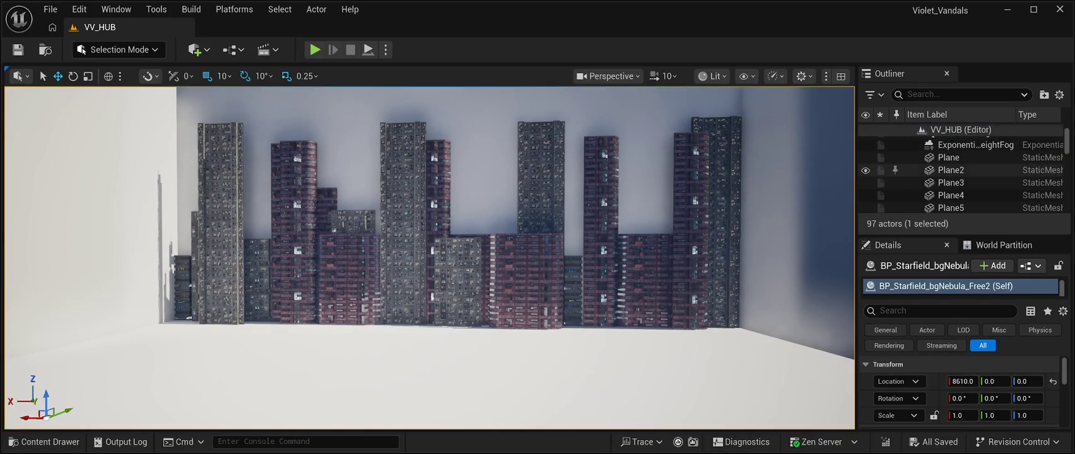
Select SM_CPB01Prefab01–6 and SM_CPB03Prefab03–7 in the Outliner.
{"action": "scroll", "coordinate": [959, 168], "scroll_direction": "down", "scroll_amount": 3}
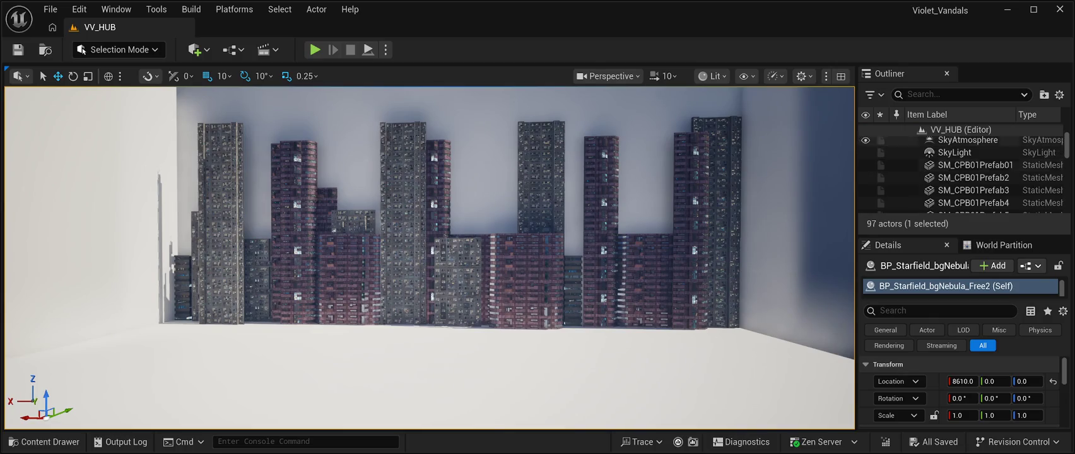
{"action": "left_click", "coordinate": [972, 165]}
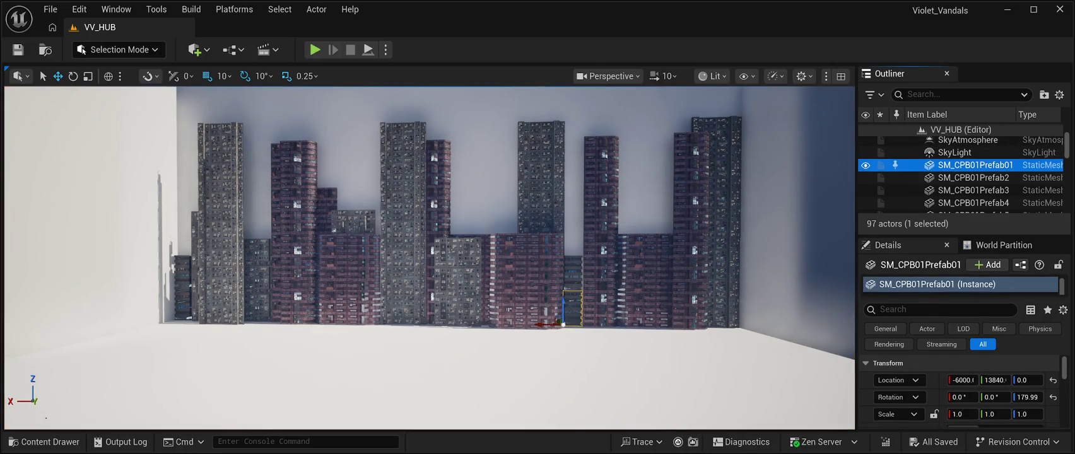
{"action": "left_click", "coordinate": [972, 177], "text": "ctrl"}
{"action": "left_click", "coordinate": [971, 190], "text": "ctrl"}
{"action": "left_click", "coordinate": [972, 203], "text": "ctrl"}
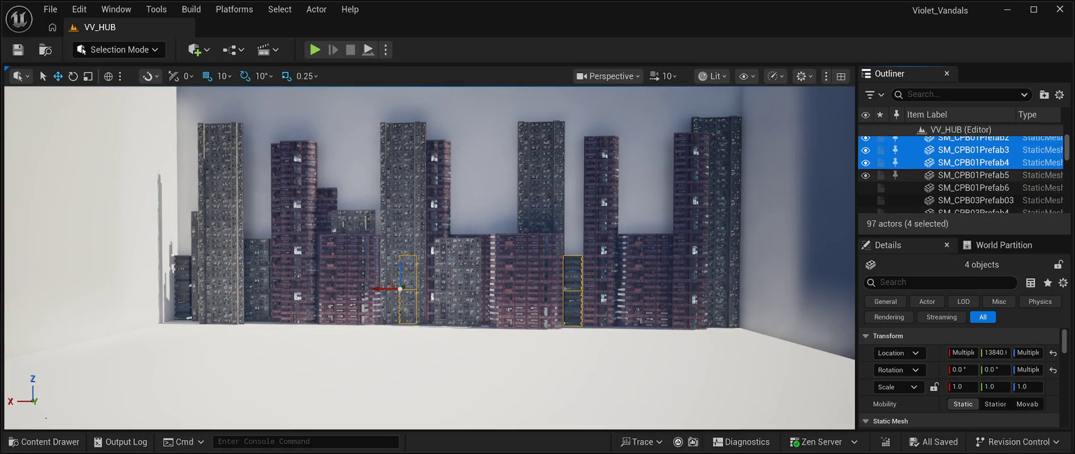
{"action": "left_click", "coordinate": [972, 175], "text": "ctrl"}
{"action": "left_click", "coordinate": [971, 187], "text": "ctrl"}
{"action": "left_click", "coordinate": [972, 200], "text": "ctrl"}
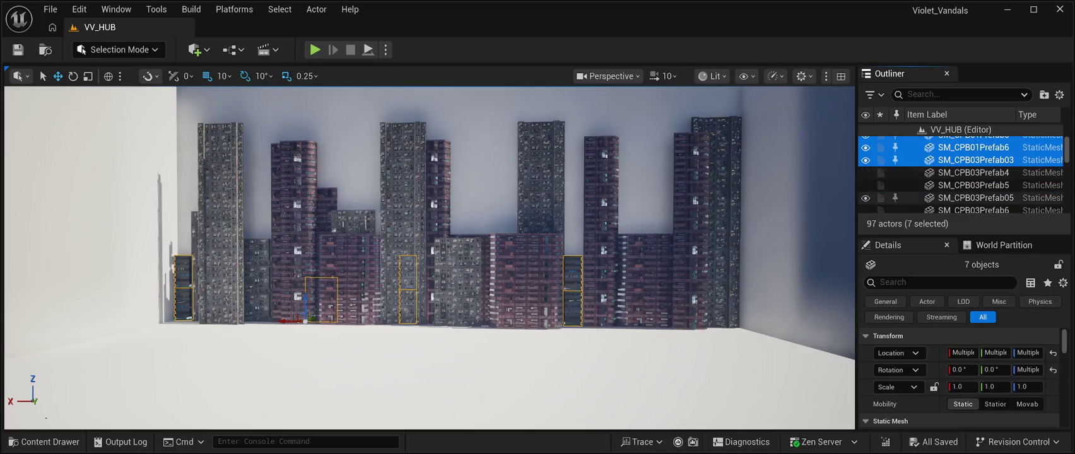
{"action": "left_click", "coordinate": [972, 172], "text": "ctrl"}
{"action": "left_click", "coordinate": [972, 197], "text": "ctrl"}
{"action": "left_click", "coordinate": [971, 170], "text": "ctrl"}
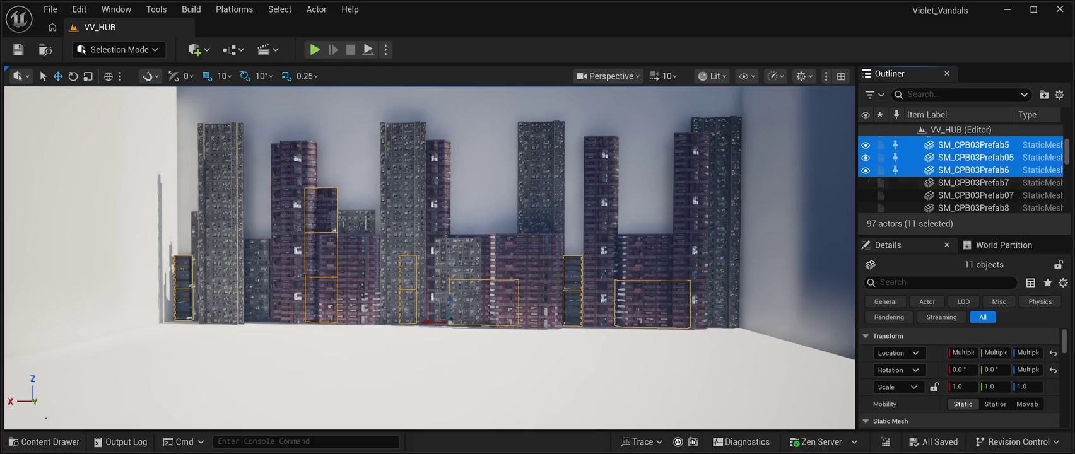
{"action": "left_click", "coordinate": [971, 183], "text": "ctrl"}
Add SM_CPB03Prefab8 through SM_CPB03Prefab30 to the selection.
{"action": "scroll", "coordinate": [962, 177], "scroll_direction": "down", "scroll_amount": 1}
{"action": "left_click", "coordinate": [972, 167], "text": "ctrl"}
{"action": "left_click", "coordinate": [971, 192], "text": "ctrl"}
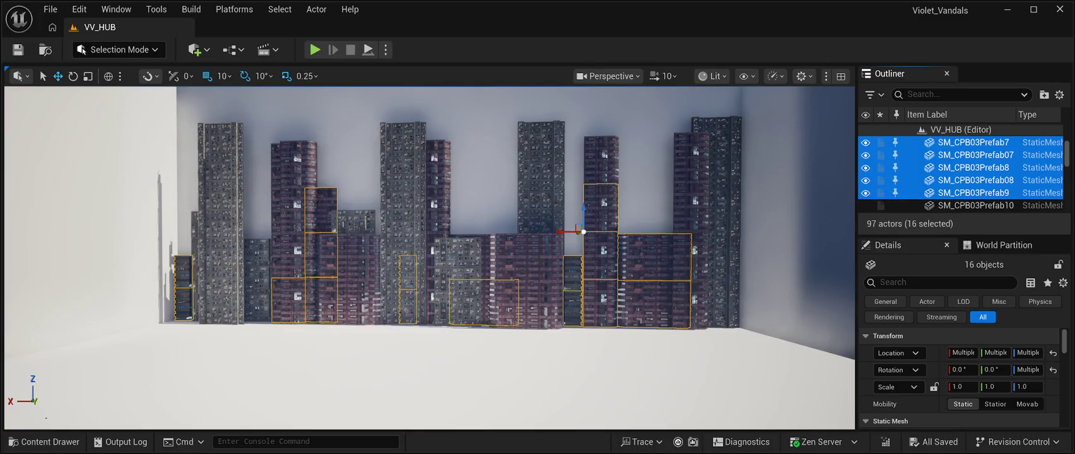
{"action": "left_click", "coordinate": [972, 205], "text": "ctrl"}
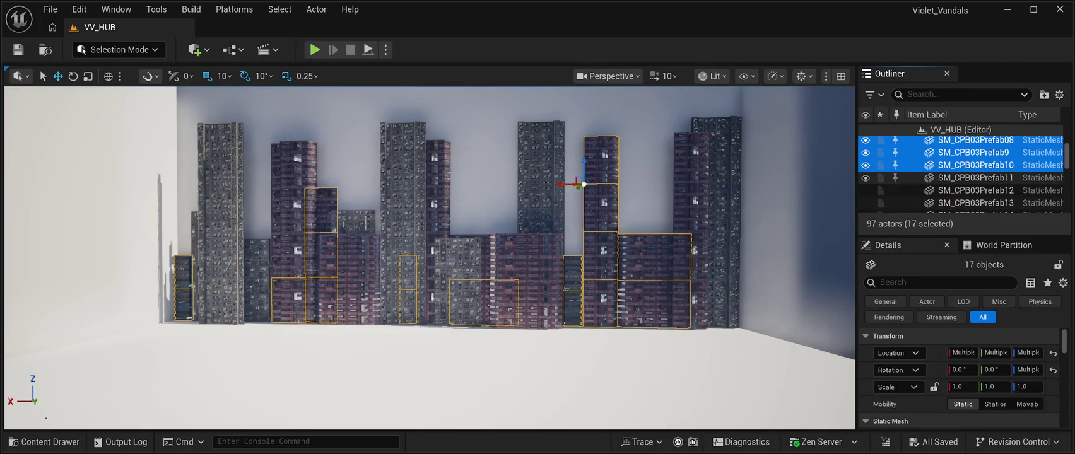
{"action": "left_click", "coordinate": [972, 177], "text": "ctrl"}
{"action": "left_click", "coordinate": [976, 202], "text": "ctrl"}
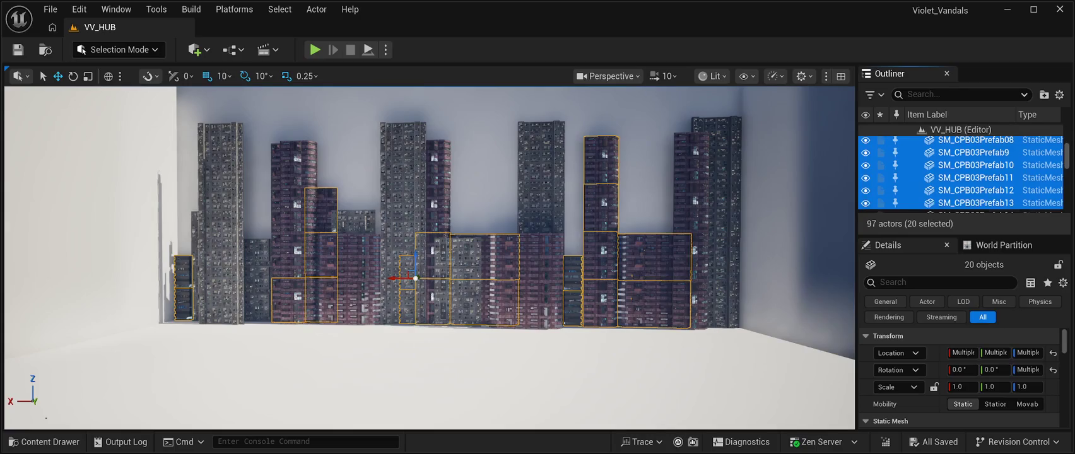
{"action": "left_click", "coordinate": [976, 168], "text": "ctrl"}
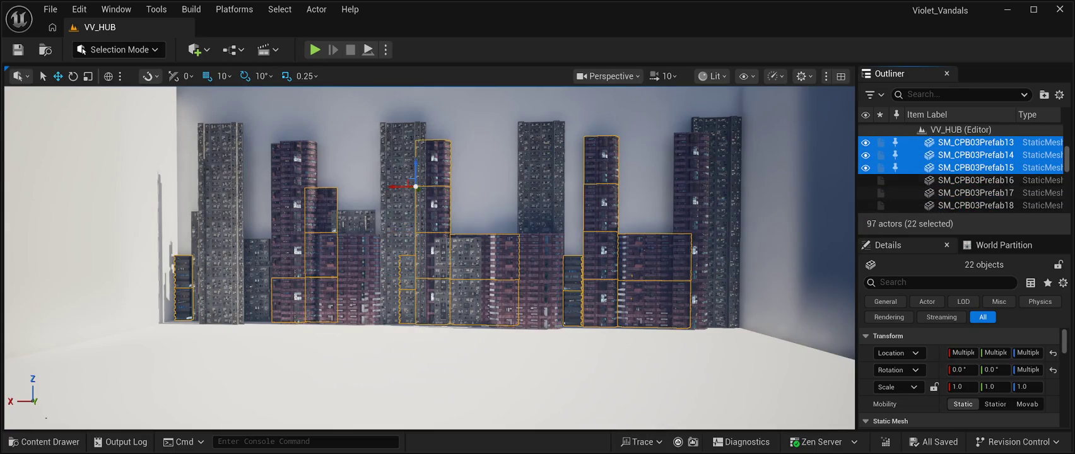
{"action": "left_click", "coordinate": [976, 180], "text": "ctrl"}
{"action": "left_click", "coordinate": [975, 205], "text": "ctrl"}
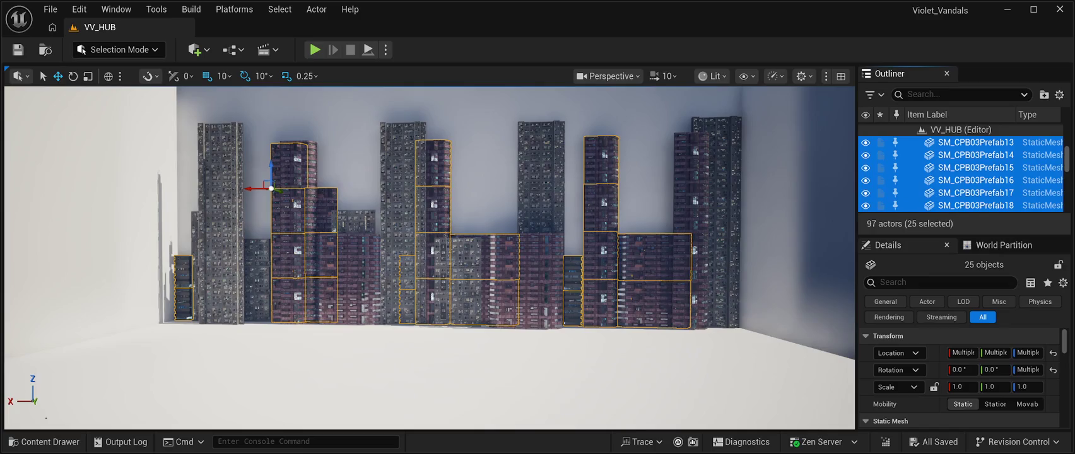
{"action": "scroll", "coordinate": [975, 177], "scroll_direction": "down", "scroll_amount": 1}
{"action": "left_click", "coordinate": [976, 178], "text": "ctrl"}
{"action": "left_click", "coordinate": [975, 190], "text": "ctrl"}
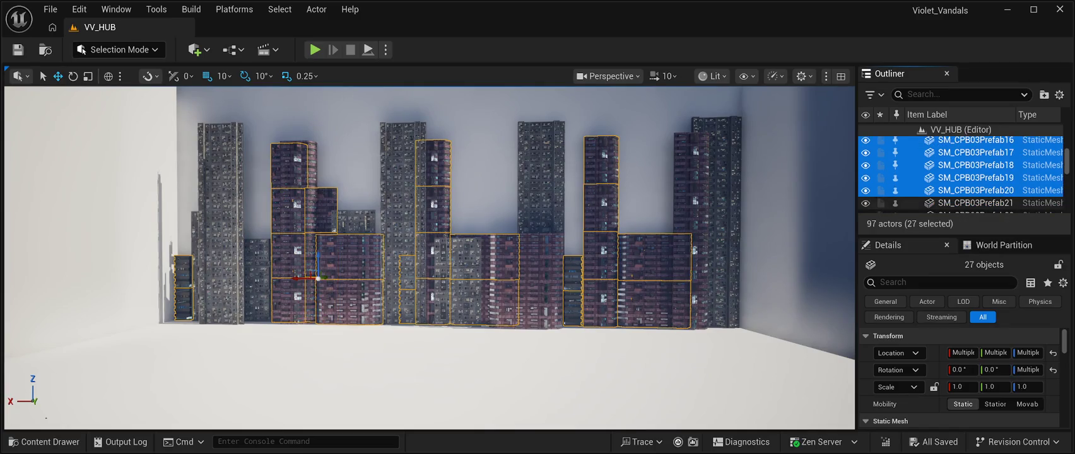
{"action": "scroll", "coordinate": [961, 173], "scroll_direction": "down", "scroll_amount": 1}
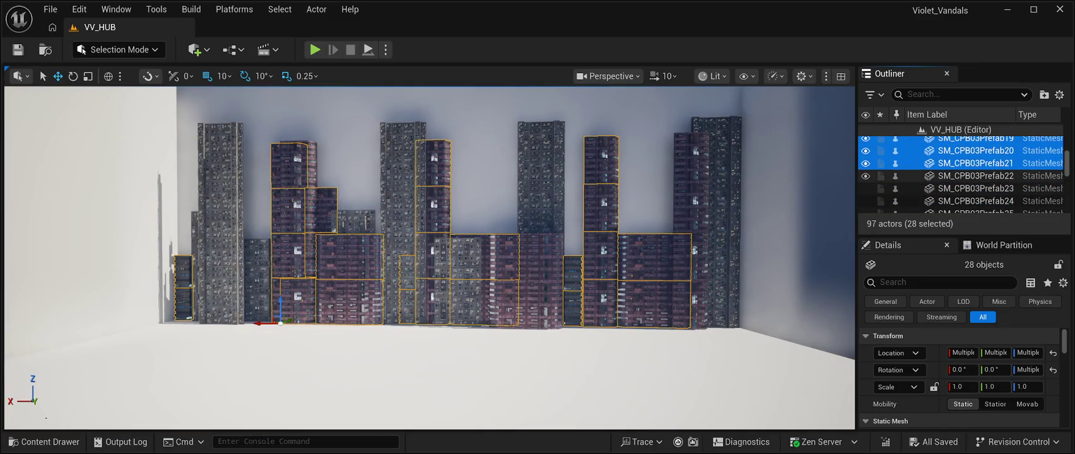
{"action": "left_click", "coordinate": [975, 176], "text": "ctrl"}
{"action": "left_click", "coordinate": [976, 188], "text": "ctrl"}
{"action": "left_click", "coordinate": [976, 201], "text": "ctrl"}
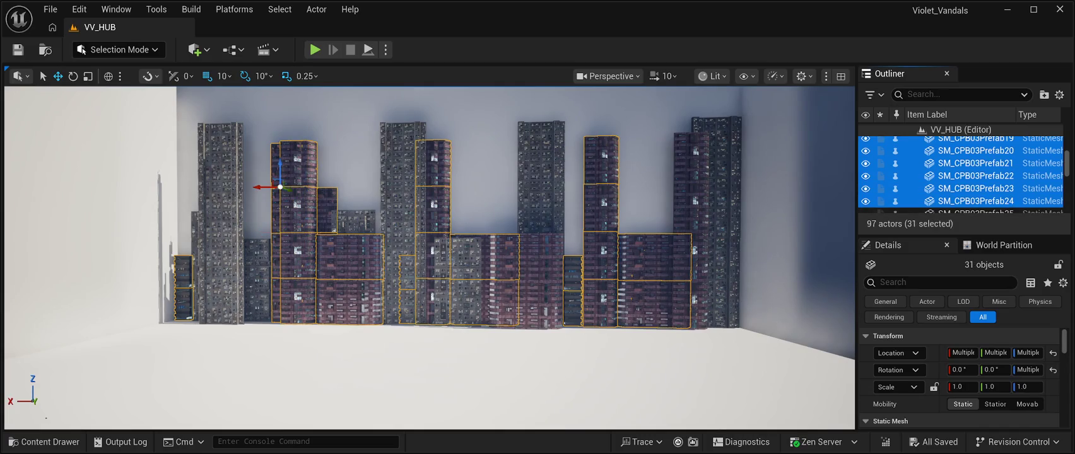
{"action": "left_click", "coordinate": [976, 173], "text": "ctrl"}
{"action": "left_click", "coordinate": [975, 186], "text": "ctrl"}
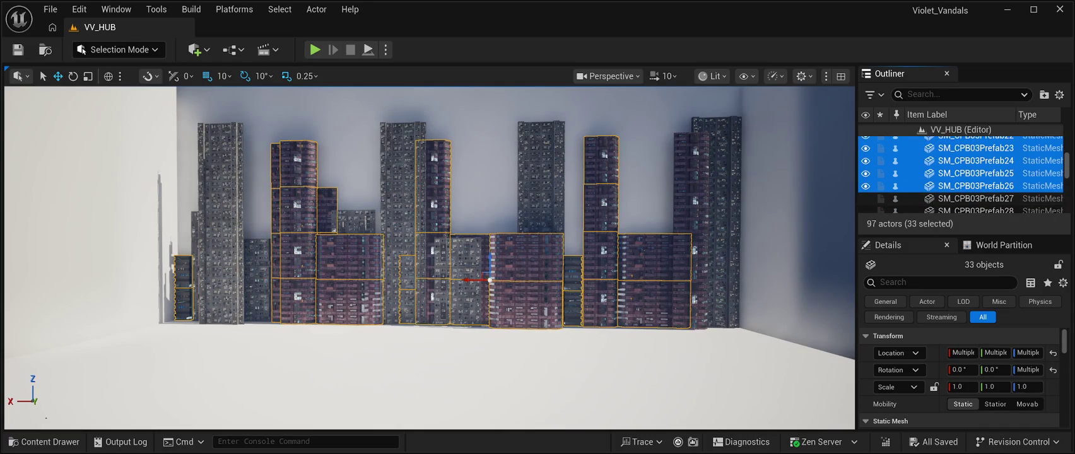
{"action": "left_click", "coordinate": [975, 198], "text": "ctrl"}
{"action": "scroll", "coordinate": [975, 183], "scroll_direction": "down", "scroll_amount": 1}
{"action": "left_click", "coordinate": [975, 170], "text": "ctrl"}
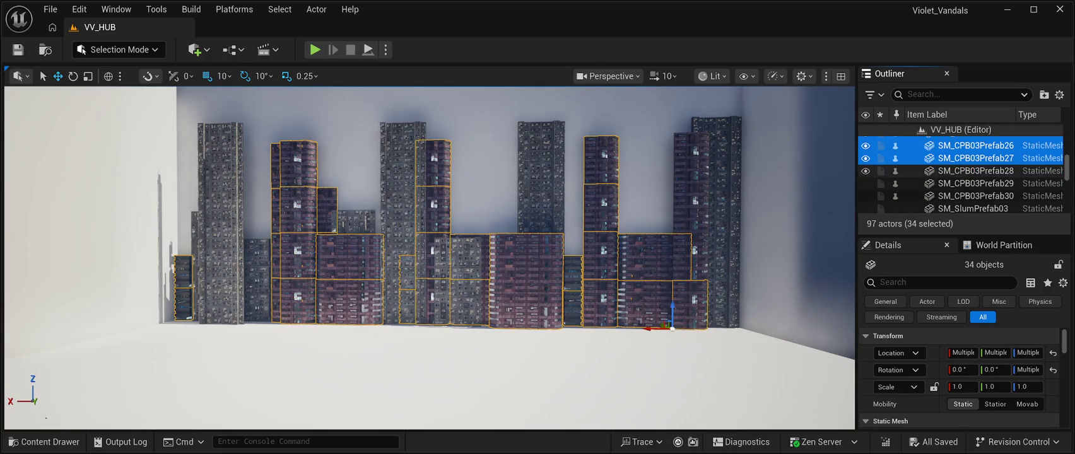
{"action": "left_click", "coordinate": [976, 183], "text": "ctrl"}
{"action": "left_click", "coordinate": [976, 196], "text": "ctrl"}
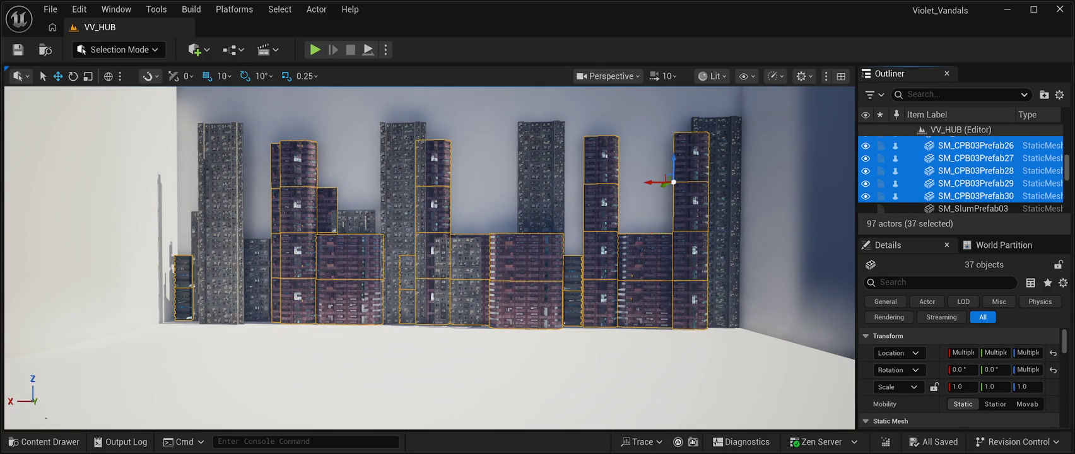
Add SM_SlumPrefab03 through SM_SlumPrefab28 to the building selection.
{"action": "scroll", "coordinate": [976, 183], "scroll_direction": "down", "scroll_amount": 1}
{"action": "left_click", "coordinate": [975, 168], "text": "ctrl"}
{"action": "left_click", "coordinate": [976, 181], "text": "ctrl"}
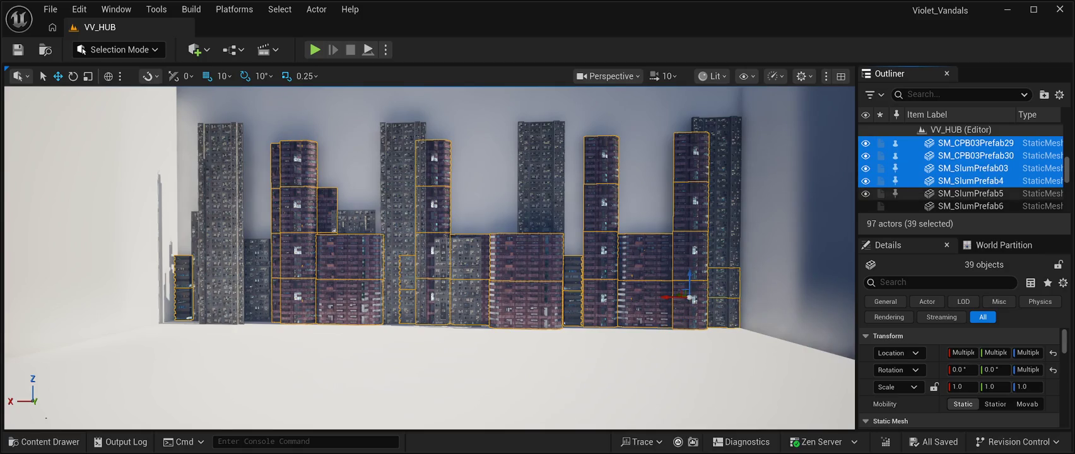
{"action": "left_click", "coordinate": [975, 194], "text": "ctrl"}
{"action": "scroll", "coordinate": [976, 183], "scroll_direction": "down", "scroll_amount": 2}
{"action": "left_click", "coordinate": [976, 158], "text": "ctrl"}
{"action": "left_click", "coordinate": [976, 171], "text": "ctrl"}
{"action": "left_click", "coordinate": [975, 183], "text": "ctrl"}
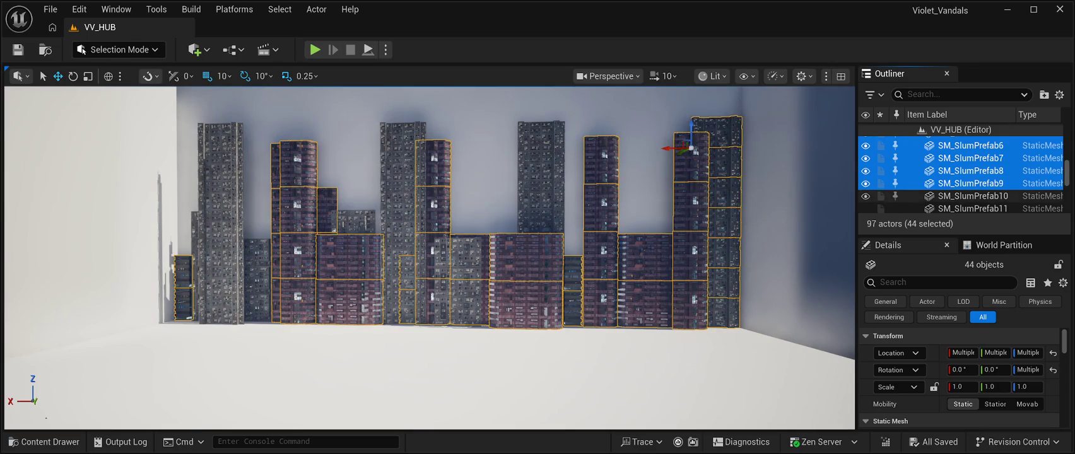
{"action": "left_click", "coordinate": [976, 195], "text": "ctrl"}
{"action": "left_click", "coordinate": [975, 208], "text": "ctrl"}
{"action": "left_click", "coordinate": [976, 160], "text": "ctrl"}
{"action": "left_click", "coordinate": [976, 173], "text": "ctrl"}
{"action": "left_click", "coordinate": [976, 186], "text": "ctrl"}
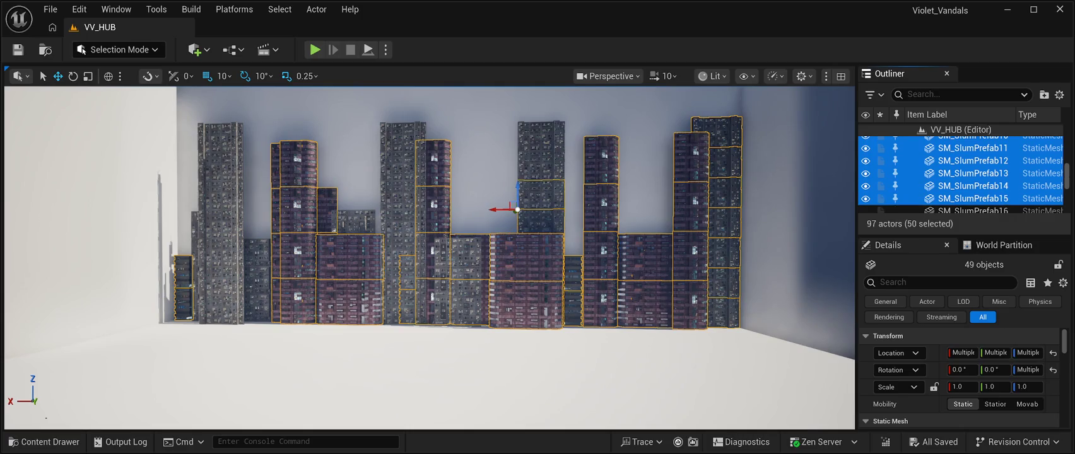
{"action": "left_click", "coordinate": [975, 211], "text": "ctrl"}
{"action": "scroll", "coordinate": [976, 183], "scroll_direction": "down", "scroll_amount": 2}
{"action": "left_click", "coordinate": [976, 175], "text": "ctrl"}
{"action": "left_click", "coordinate": [975, 188], "text": "ctrl"}
{"action": "left_click", "coordinate": [973, 200], "text": "ctrl"}
{"action": "left_click", "coordinate": [973, 173], "text": "ctrl"}
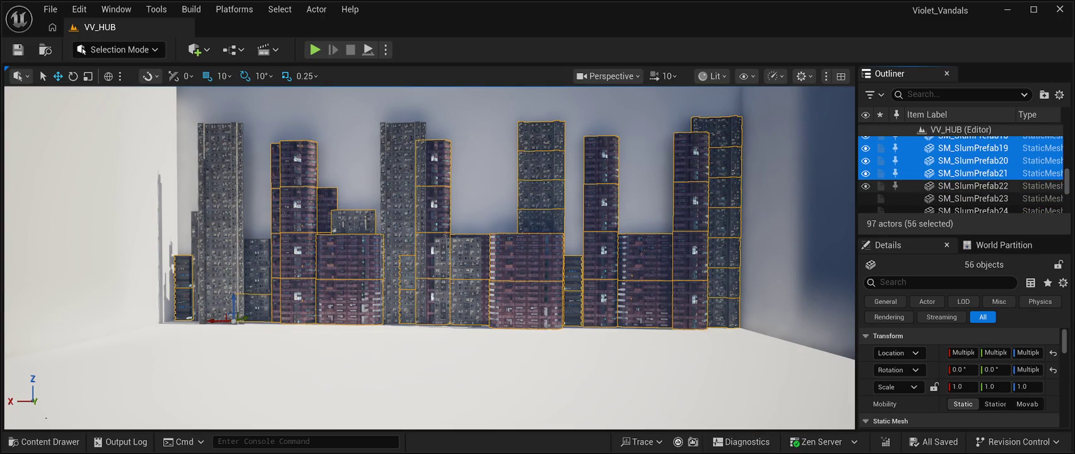
{"action": "left_click", "coordinate": [973, 186], "text": "ctrl"}
{"action": "left_click", "coordinate": [973, 198], "text": "ctrl"}
{"action": "scroll", "coordinate": [973, 182], "scroll_direction": "down", "scroll_amount": 2}
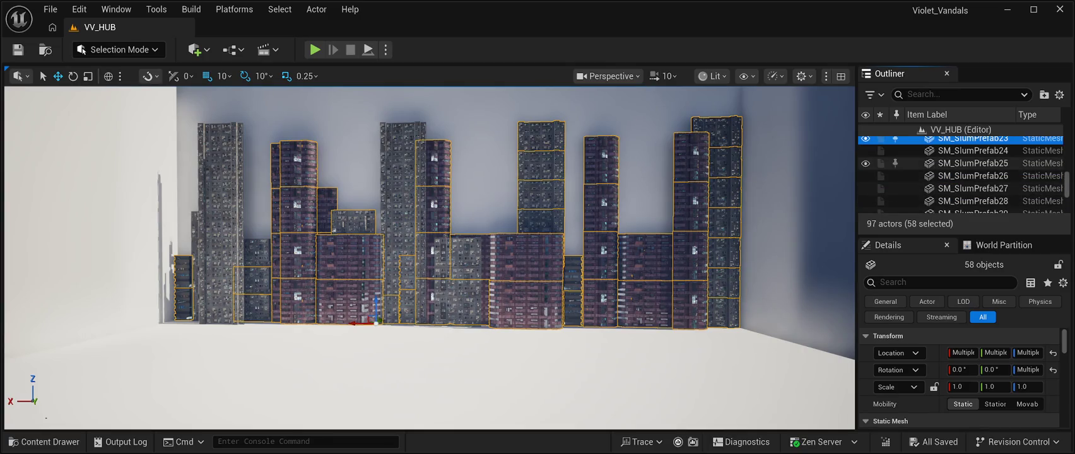
{"action": "left_click", "coordinate": [973, 150], "text": "ctrl"}
{"action": "left_click", "coordinate": [973, 175], "text": "ctrl"}
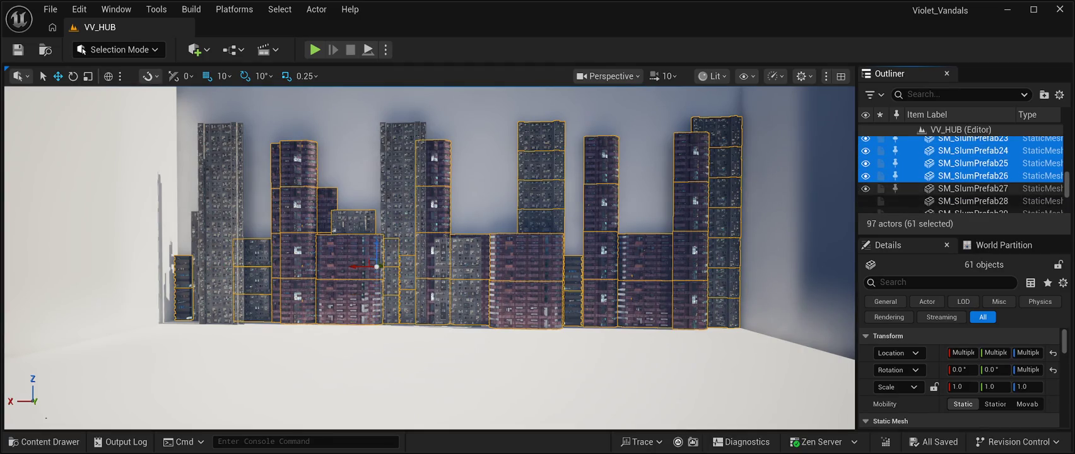
{"action": "left_click", "coordinate": [973, 188], "text": "ctrl"}
{"action": "left_click", "coordinate": [973, 201], "text": "ctrl"}
Add SM_SlumPrefab29 through SM_SlumPrefab47 to reach 82 selected prefabs.
{"action": "scroll", "coordinate": [962, 173], "scroll_direction": "down", "scroll_amount": 2}
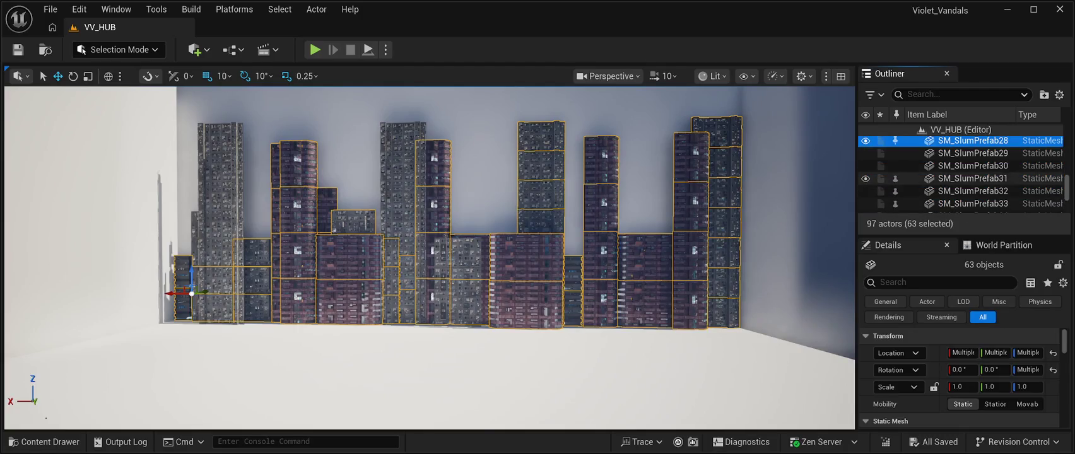
{"action": "left_click", "coordinate": [973, 153], "text": "ctrl"}
{"action": "left_click", "coordinate": [973, 165], "text": "ctrl"}
{"action": "left_click", "coordinate": [973, 178], "text": "ctrl"}
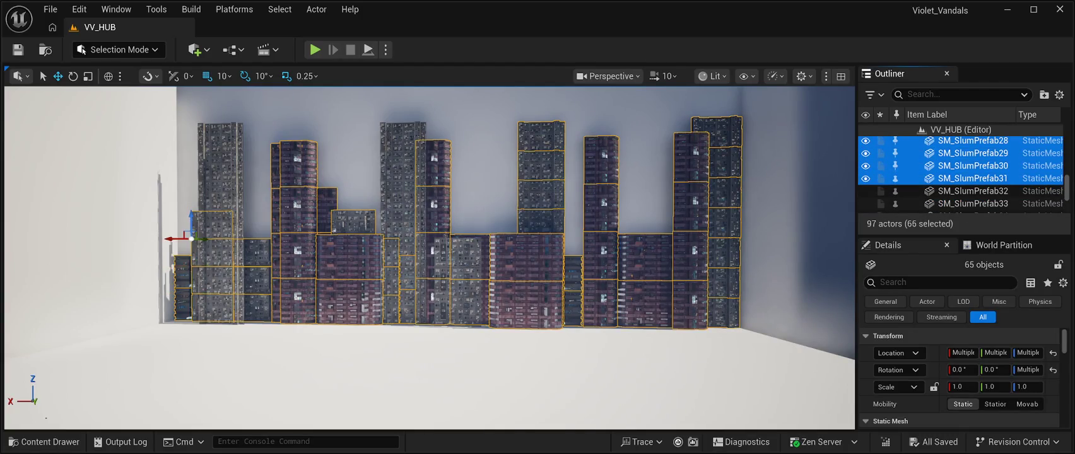
{"action": "left_click", "coordinate": [973, 190], "text": "ctrl"}
{"action": "left_click", "coordinate": [973, 203], "text": "ctrl"}
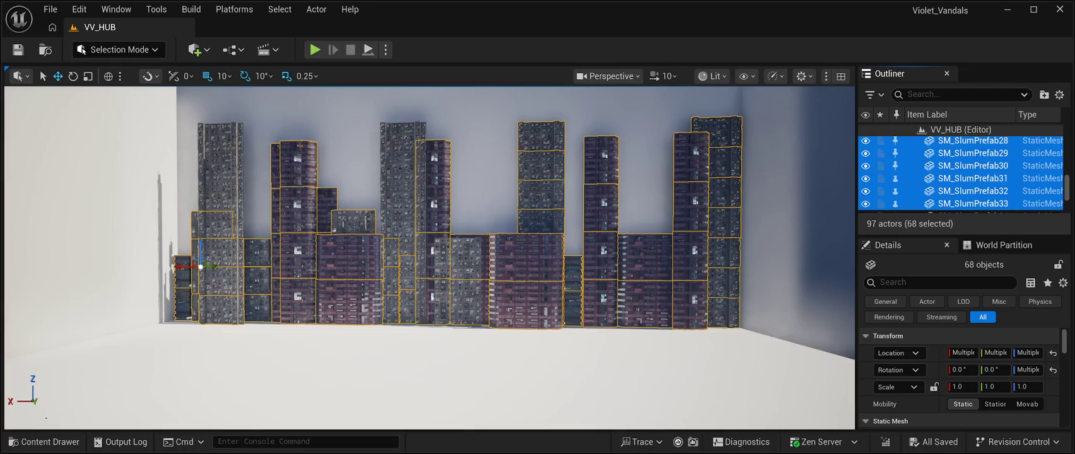
{"action": "scroll", "coordinate": [962, 174], "scroll_direction": "down", "scroll_amount": 2}
{"action": "left_click", "coordinate": [973, 155], "text": "ctrl"}
{"action": "left_click", "coordinate": [973, 168], "text": "ctrl"}
{"action": "left_click", "coordinate": [973, 181], "text": "ctrl"}
{"action": "left_click", "coordinate": [973, 193], "text": "ctrl"}
{"action": "left_click", "coordinate": [973, 206], "text": "ctrl"}
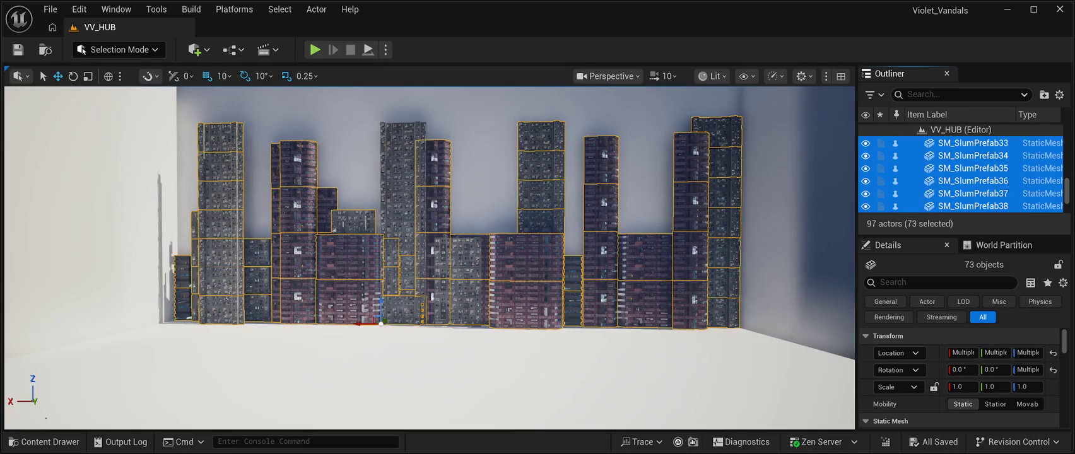
{"action": "scroll", "coordinate": [963, 175], "scroll_direction": "down", "scroll_amount": 2}
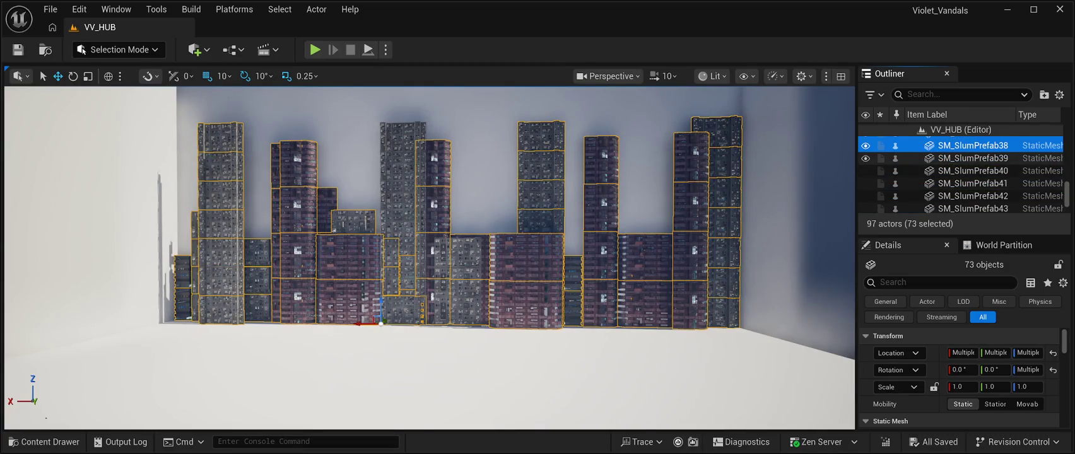
{"action": "left_click", "coordinate": [973, 158], "text": "ctrl"}
{"action": "left_click", "coordinate": [973, 170], "text": "ctrl"}
{"action": "left_click", "coordinate": [973, 183], "text": "ctrl"}
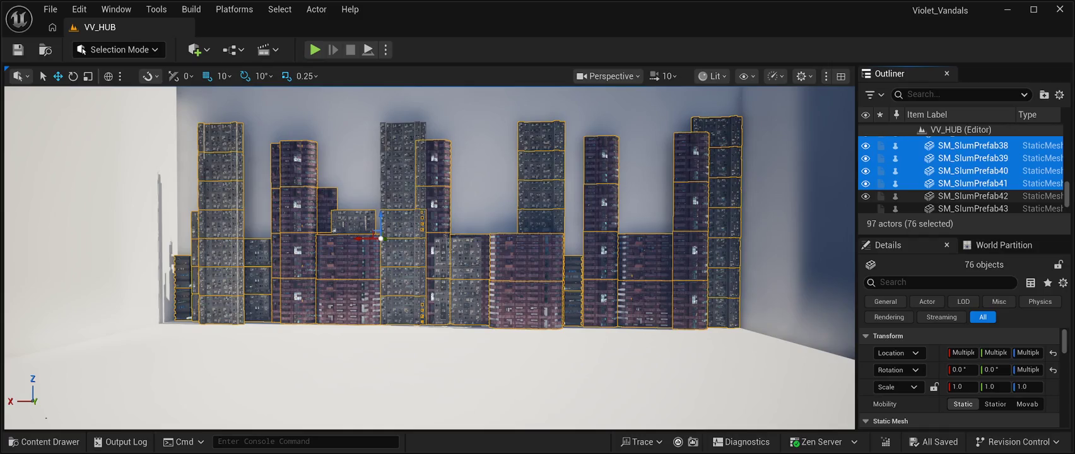
{"action": "left_click", "coordinate": [973, 195], "text": "ctrl"}
{"action": "left_click", "coordinate": [973, 208], "text": "ctrl"}
{"action": "scroll", "coordinate": [962, 175], "scroll_direction": "down", "scroll_amount": 2}
{"action": "left_click", "coordinate": [973, 160], "text": "ctrl"}
{"action": "left_click", "coordinate": [973, 173], "text": "ctrl"}
{"action": "left_click", "coordinate": [973, 185], "text": "ctrl"}
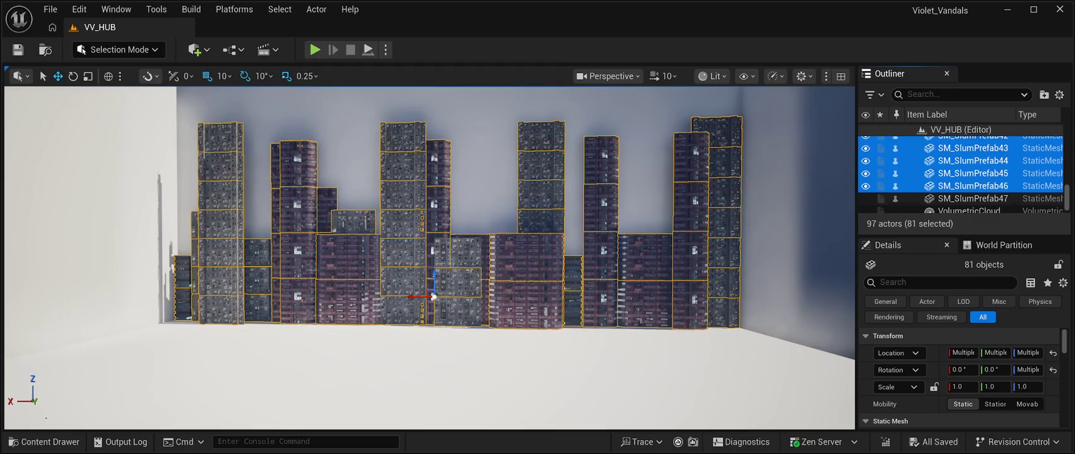
{"action": "left_click", "coordinate": [973, 198], "text": "ctrl"}
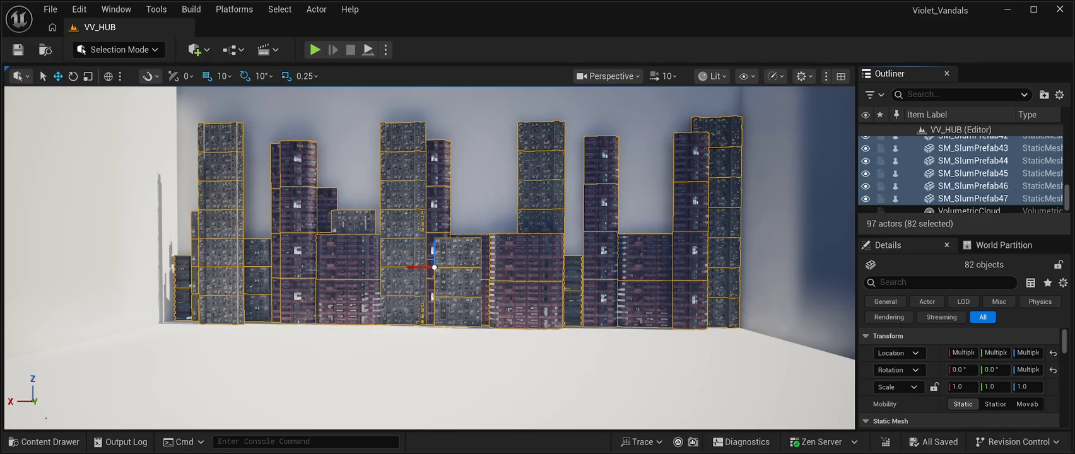
{"action": "mouse_move", "coordinate": [429, 259]}
{"action": "left_mouse_down"}
{"action": "mouse_move", "coordinate": [265, 258]}
{"action": "mouse_move", "coordinate": [404, 258]}
{"action": "left_mouse_up"}
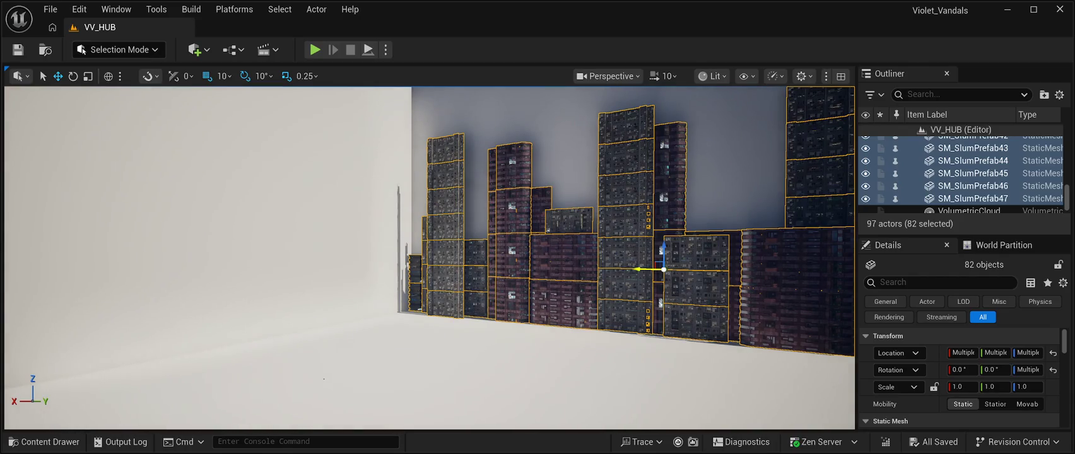
Duplicate the selected prefabs, move the copies toward the side wall, and rotate them 60°.
{"action": "key", "text": "ctrl+d"}
{"action": "left_click_drag", "start_coordinate": [639, 269], "coordinate": [238, 252]}
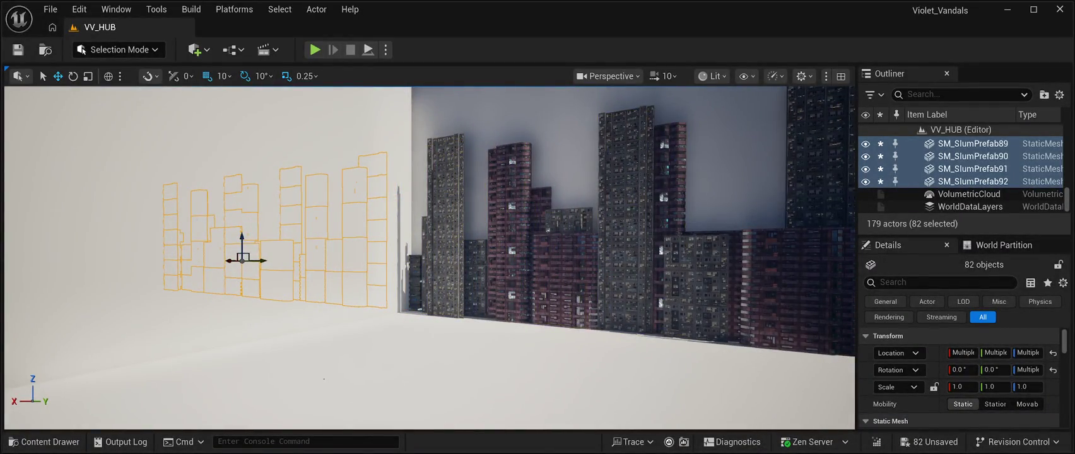
{"action": "left_click", "coordinate": [72, 77]}
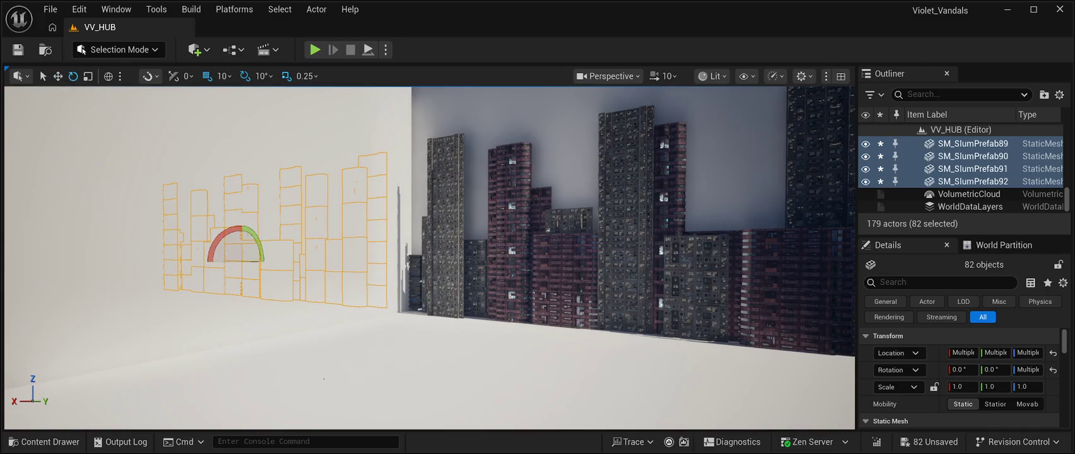
{"action": "mouse_move", "coordinate": [236, 227]}
{"action": "left_mouse_down"}
{"action": "mouse_move", "coordinate": [215, 264]}
{"action": "mouse_move", "coordinate": [194, 266]}
{"action": "left_mouse_up"}
{"action": "left_click_drag", "start_coordinate": [324, 378], "coordinate": [311, 347]}
Slide the rotated copies along the side wall and push them up against it.
{"action": "key", "text": "w"}
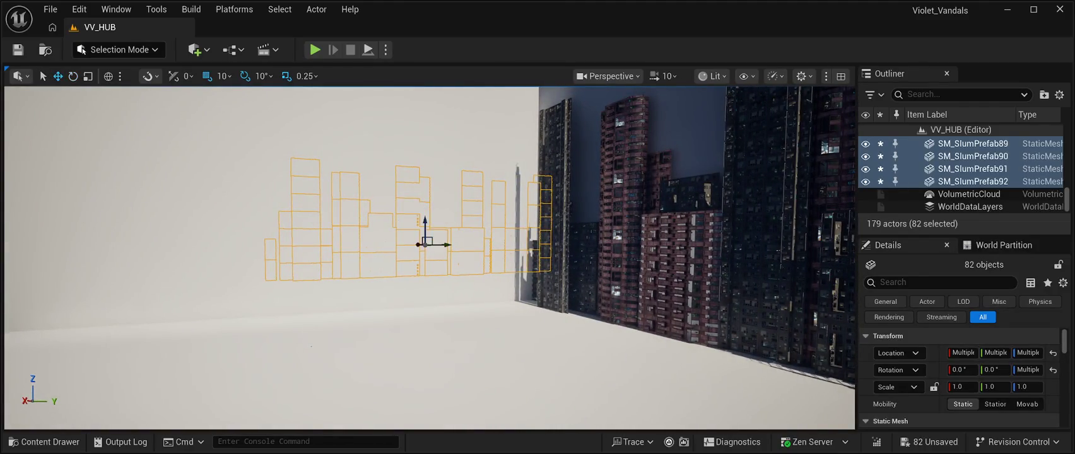
{"action": "mouse_move", "coordinate": [445, 245]}
{"action": "left_mouse_down"}
{"action": "mouse_move", "coordinate": [337, 243]}
{"action": "mouse_move", "coordinate": [316, 258]}
{"action": "left_mouse_up"}
{"action": "left_click_drag", "start_coordinate": [126, 265], "coordinate": [391, 264]}
{"action": "left_click_drag", "start_coordinate": [370, 318], "coordinate": [479, 314]}
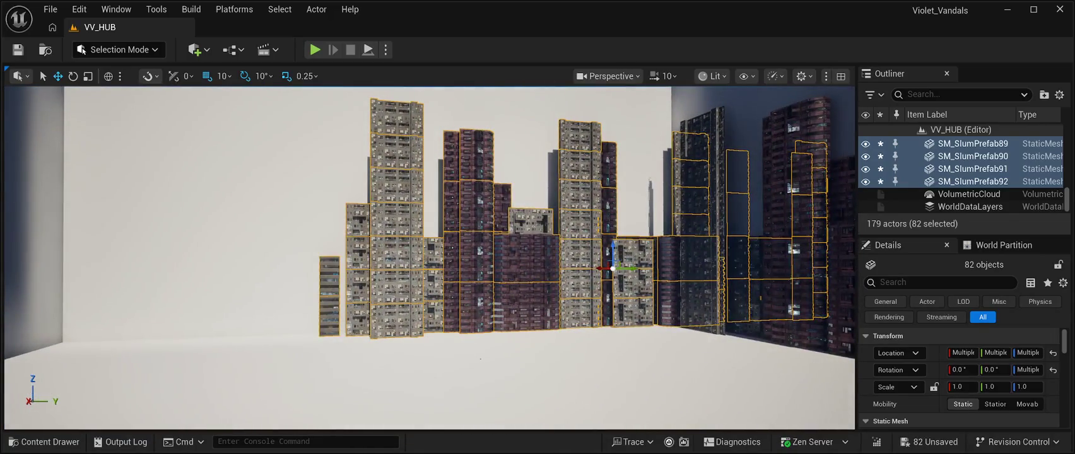
{"action": "mouse_move", "coordinate": [633, 268]}
{"action": "left_mouse_down"}
{"action": "mouse_move", "coordinate": [444, 282]}
{"action": "mouse_move", "coordinate": [306, 273]}
{"action": "mouse_move", "coordinate": [306, 306]}
{"action": "mouse_move", "coordinate": [300, 286]}
{"action": "left_mouse_up"}
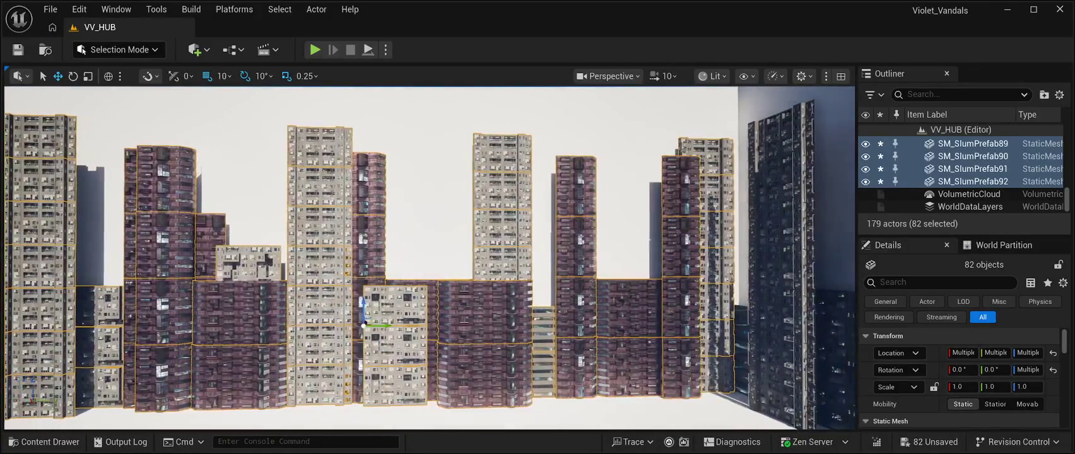
Look over the building skyline, then save VV_HUB and launch a Play In Editor preview.
{"action": "left_click_drag", "start_coordinate": [300, 286], "coordinate": [315, 261]}
{"action": "key", "text": "f"}
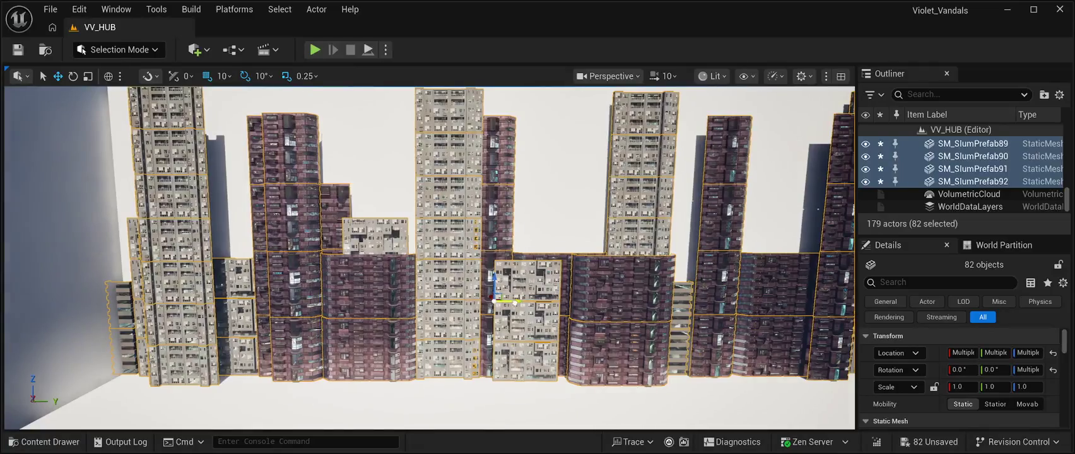
{"action": "key", "text": "Left"}
{"action": "key", "text": "Up"}
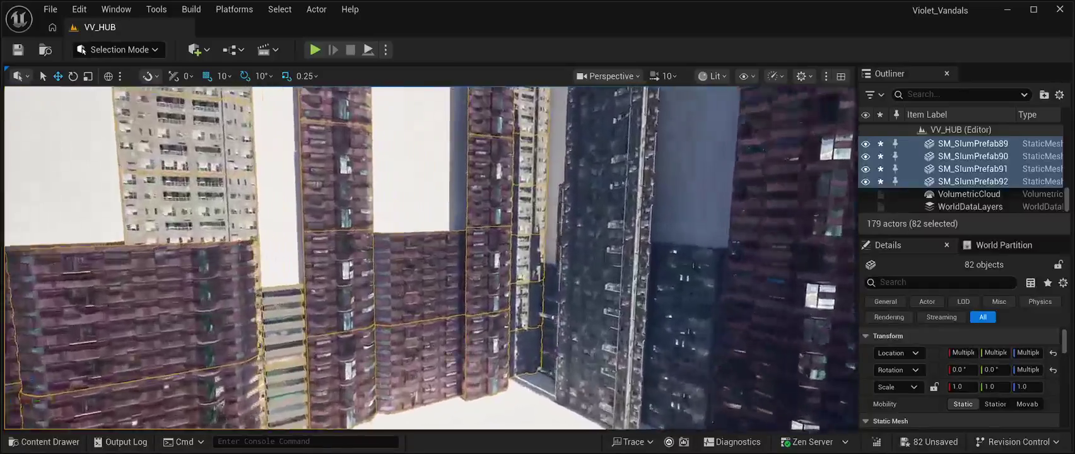
{"action": "key", "text": "Down"}
{"action": "key", "text": "Up"}
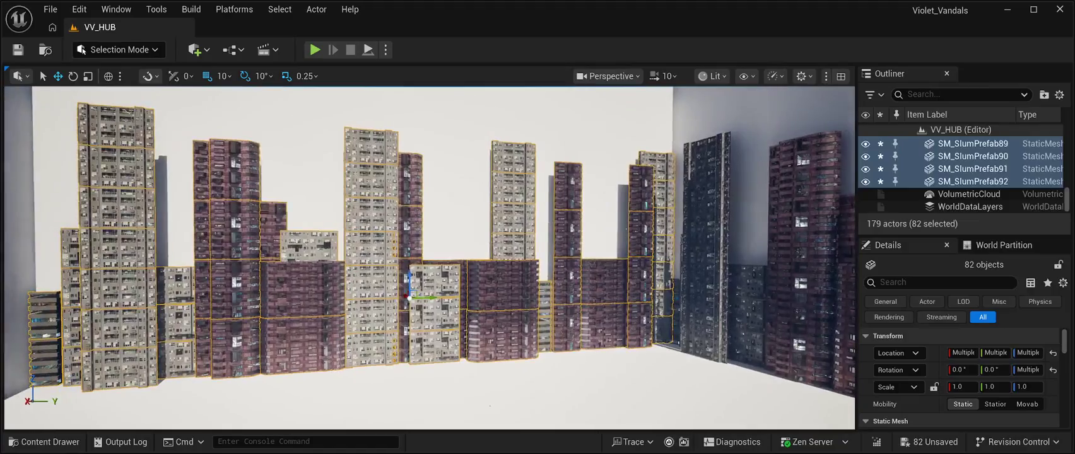
{"action": "left_click", "coordinate": [18, 50]}
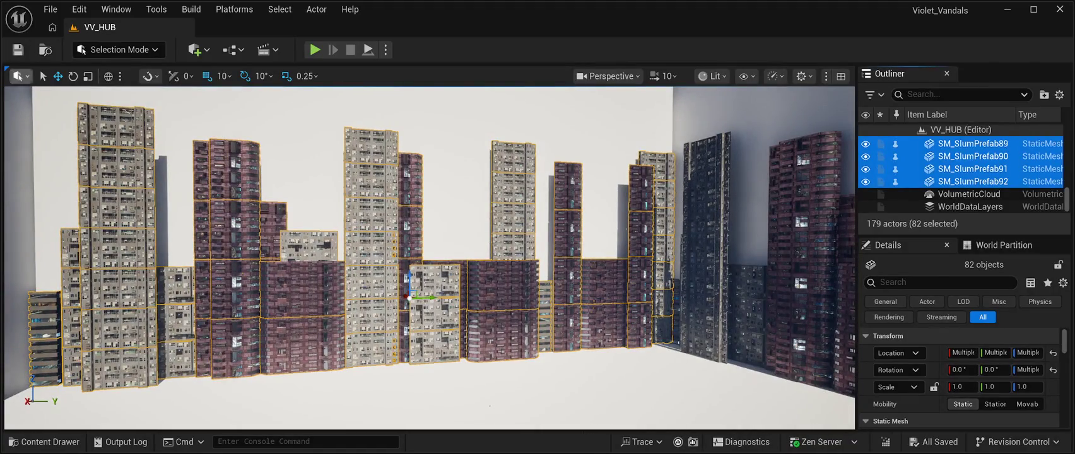
{"action": "key", "text": "alt+p"}
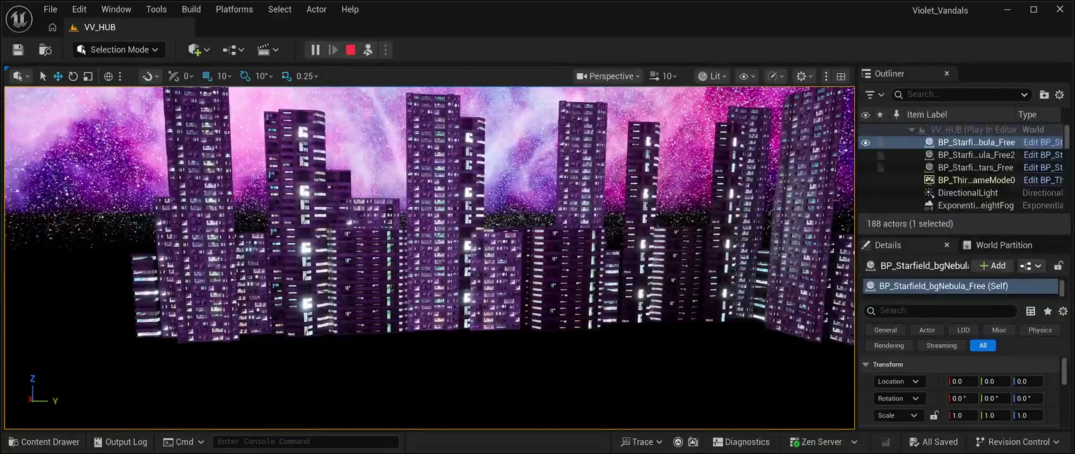
End the Play In Editor session with Esc and return to the editor.
{"action": "key", "text": "Escape"}
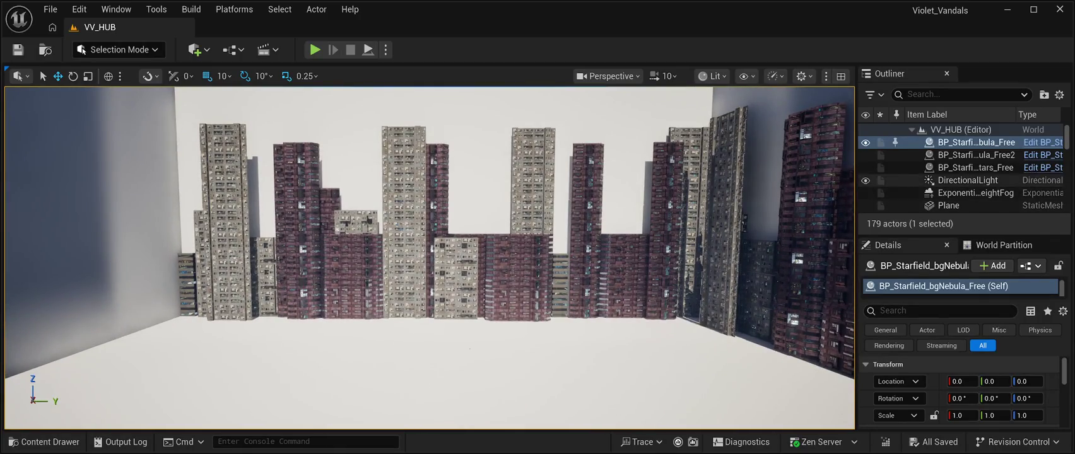
Select SM_CPB01Prefab2 through SM_CPB01Prefab11 in the Outliner.
{"action": "scroll", "coordinate": [947, 173], "scroll_direction": "down", "scroll_amount": 1}
{"action": "scroll", "coordinate": [947, 175], "scroll_direction": "down", "scroll_amount": 2}
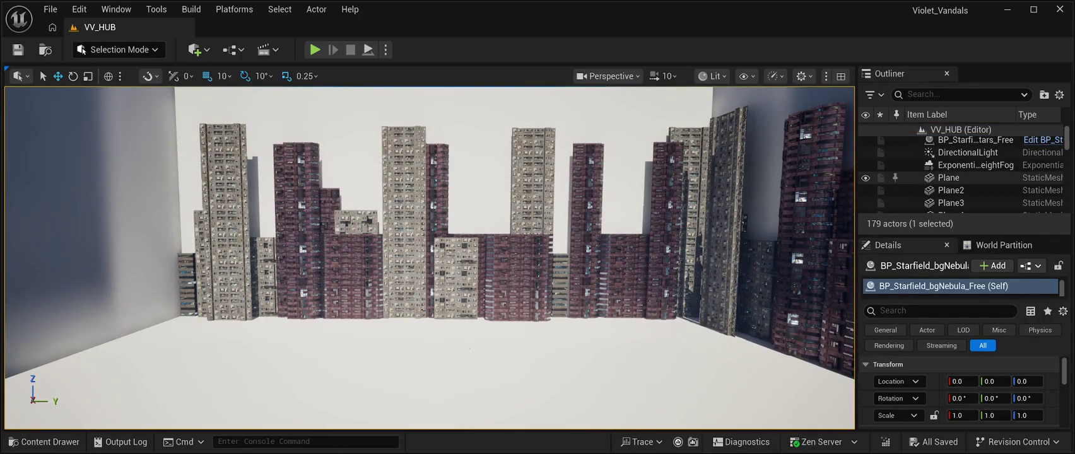
{"action": "scroll", "coordinate": [946, 177], "scroll_direction": "down", "scroll_amount": 4}
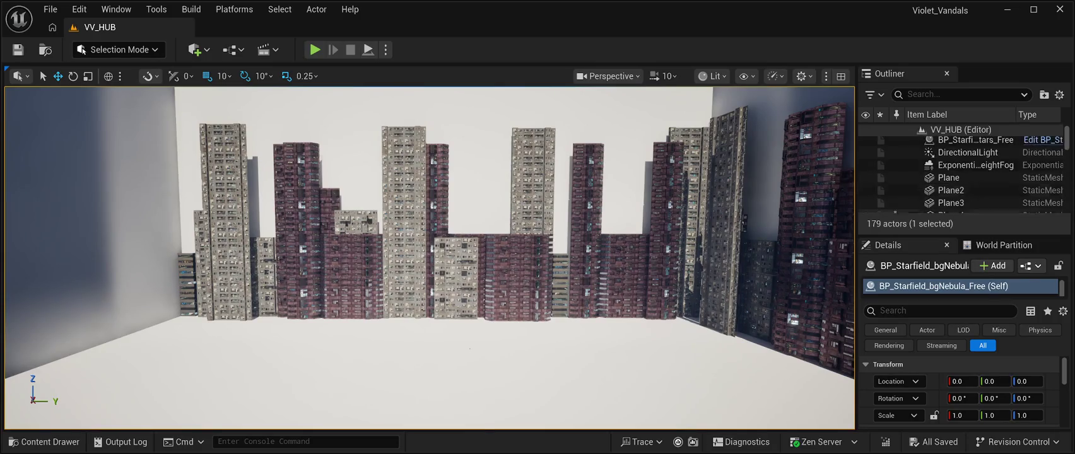
{"action": "scroll", "coordinate": [947, 177], "scroll_direction": "up", "scroll_amount": 5}
{"action": "scroll", "coordinate": [947, 177], "scroll_direction": "down", "scroll_amount": 8}
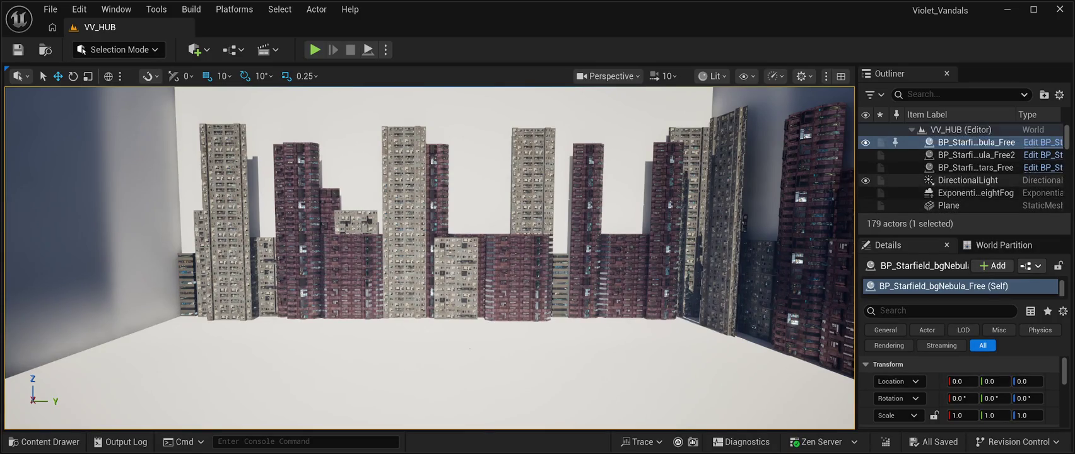
{"action": "scroll", "coordinate": [946, 183], "scroll_direction": "down", "scroll_amount": 2}
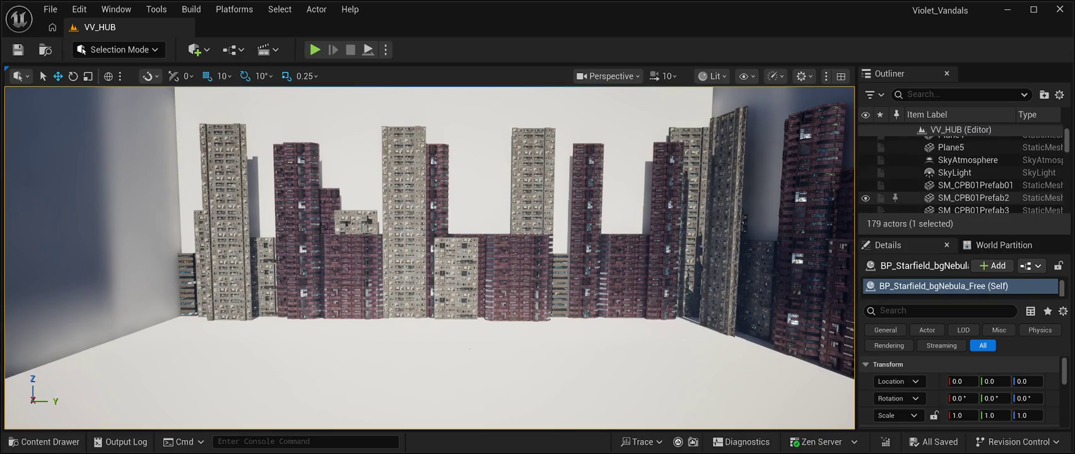
{"action": "left_click", "coordinate": [974, 197], "text": "shift"}
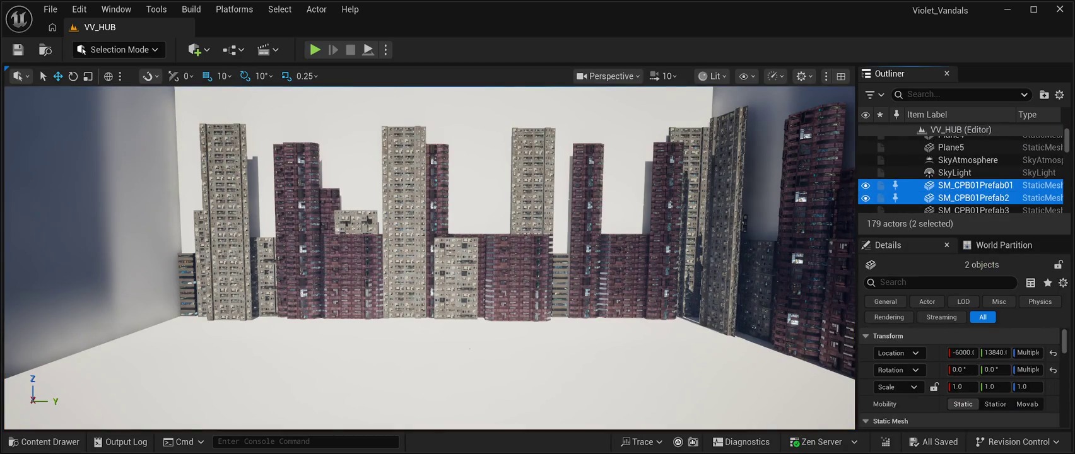
{"action": "scroll", "coordinate": [960, 170], "scroll_direction": "down", "scroll_amount": 3}
{"action": "key", "text": "shift+Down"}
{"action": "key", "text": "shift+Down"}
{"action": "key", "text": "shift+Down"}
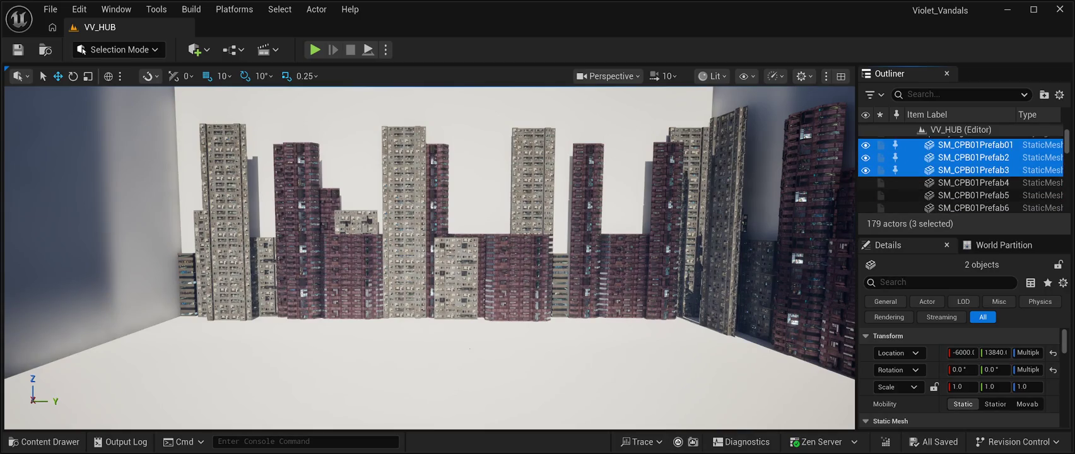
{"action": "key", "text": "shift+Down"}
{"action": "key", "text": "shift+Down"}
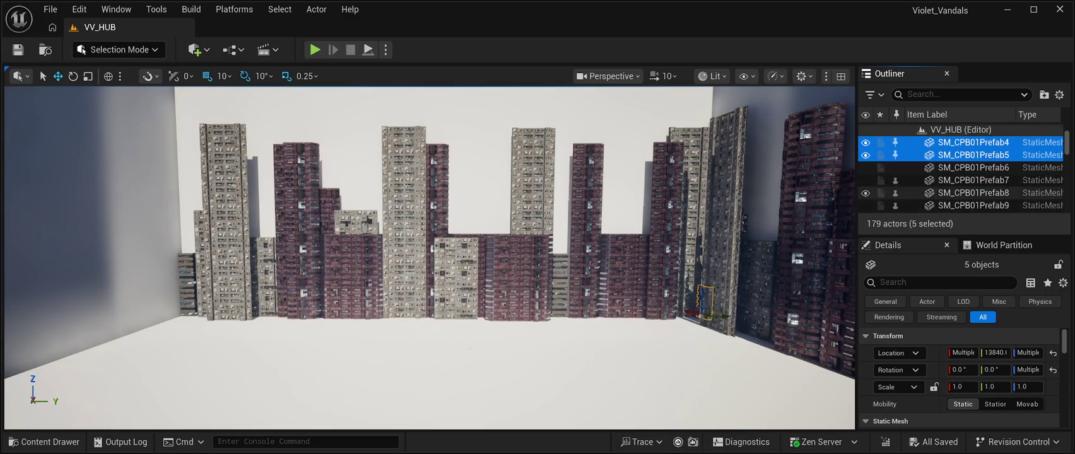
{"action": "key", "text": "shift+Down"}
{"action": "key", "text": "shift+Down"}
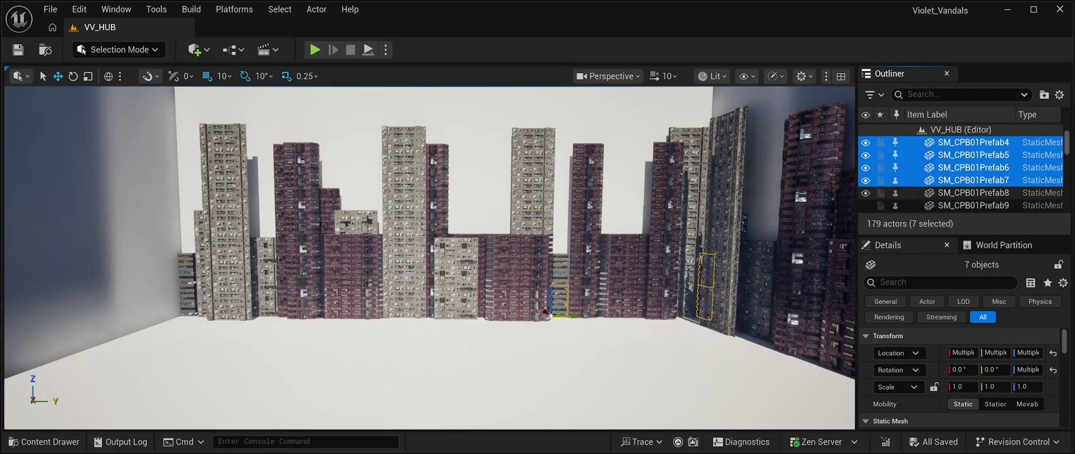
{"action": "scroll", "coordinate": [959, 174], "scroll_direction": "down", "scroll_amount": 3}
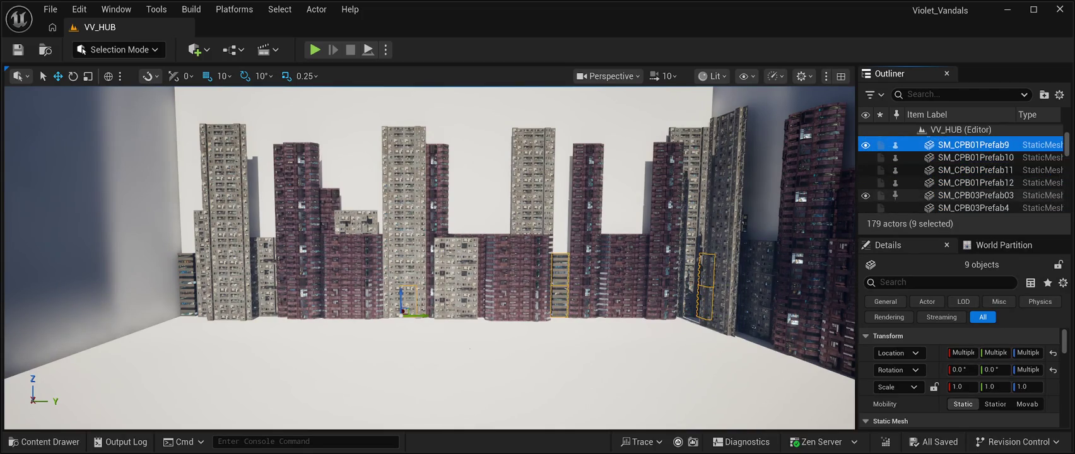
{"action": "key", "text": "shift+Down"}
{"action": "key", "text": "shift+Down"}
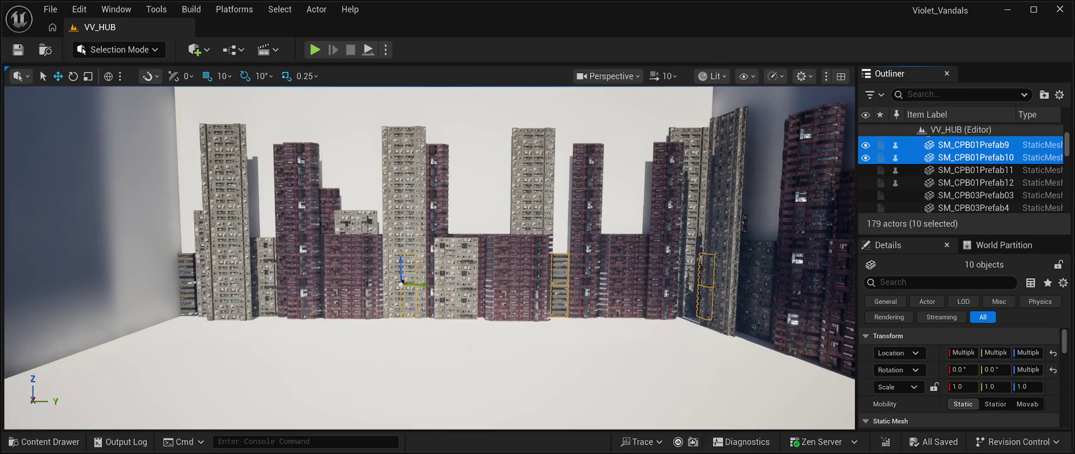
Extend the selection through the CPB03 prefabs up to SM_CPB03Prefab61.
{"action": "key", "text": "shift+Down"}
{"action": "key", "text": "shift+Down"}
{"action": "key", "text": "shift+Down"}
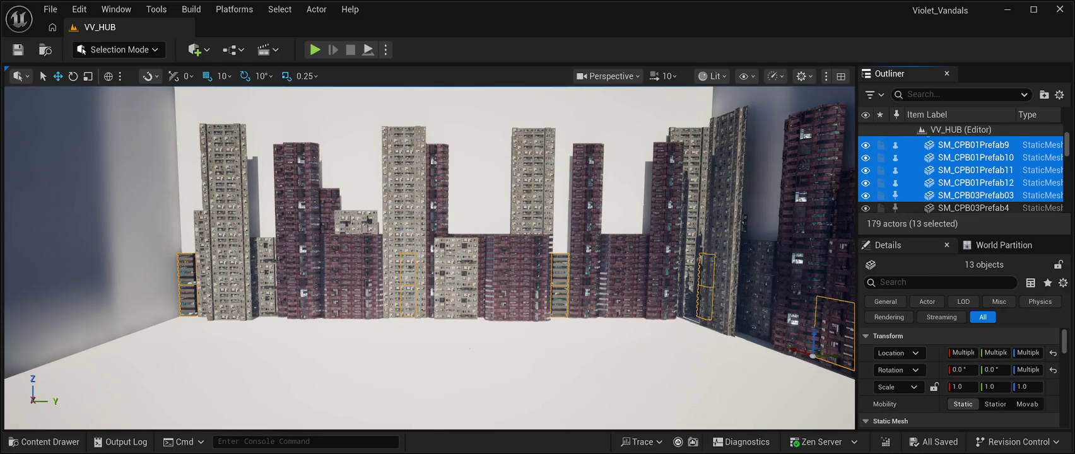
{"action": "key", "text": "shift+Down"}
{"action": "key", "text": "shift+Down"}
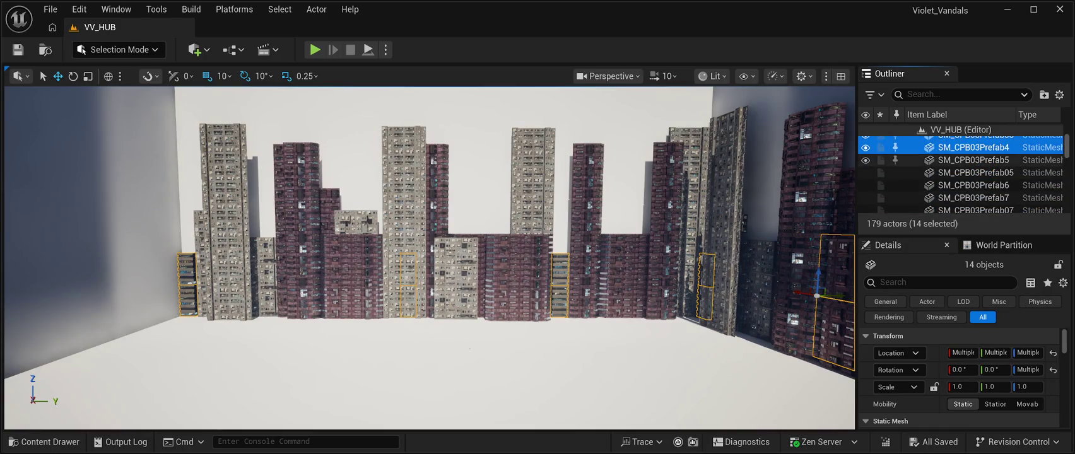
{"action": "key", "text": "shift+Down"}
{"action": "key", "text": "shift+Down"}
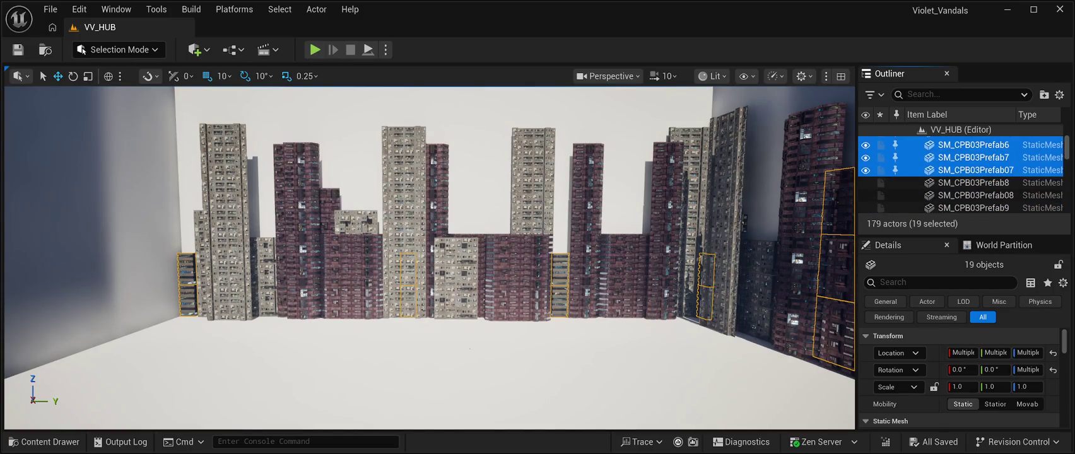
{"action": "key", "text": "shift+Down"}
{"action": "key", "text": "shift+Down"}
{"action": "key", "text": "shift+Down"}
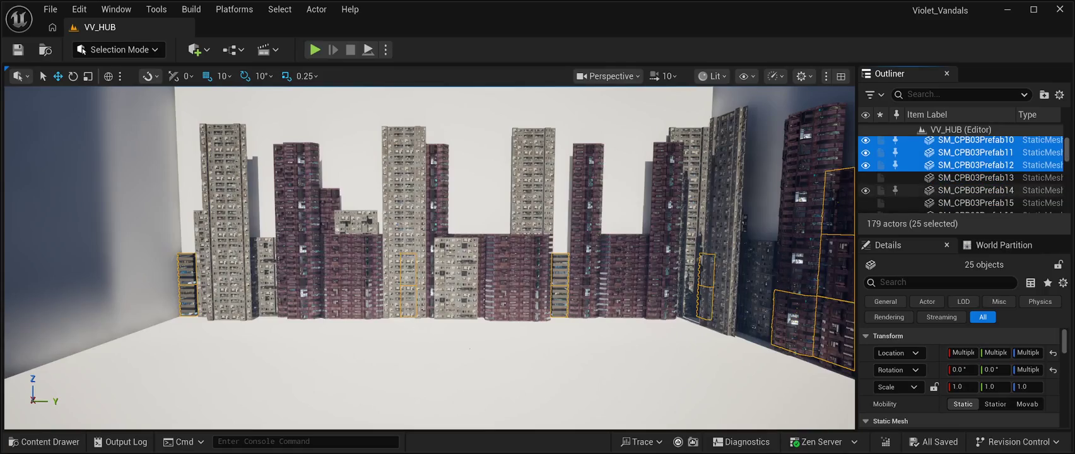
{"action": "key", "text": "shift+Down"}
{"action": "key", "text": "shift+Down"}
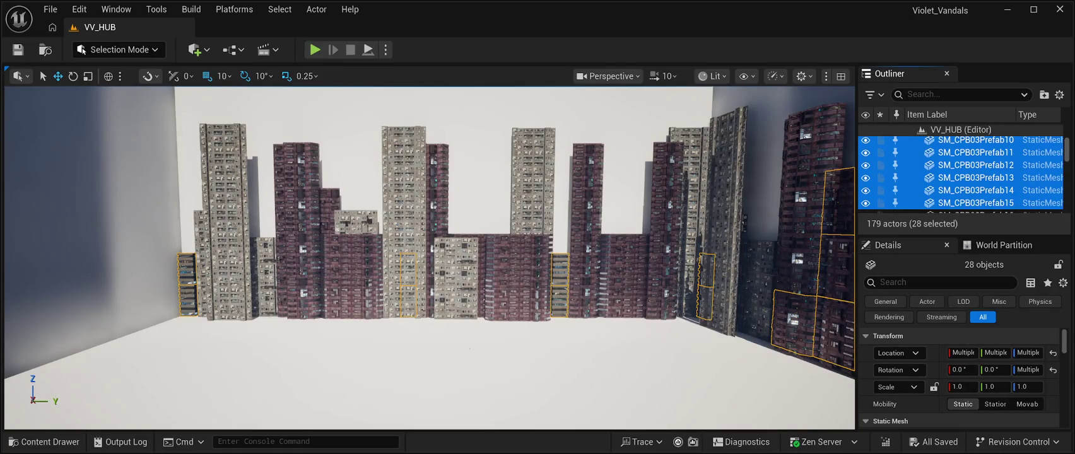
{"action": "key", "text": "shift+Down"}
{"action": "key", "text": "shift+Down"}
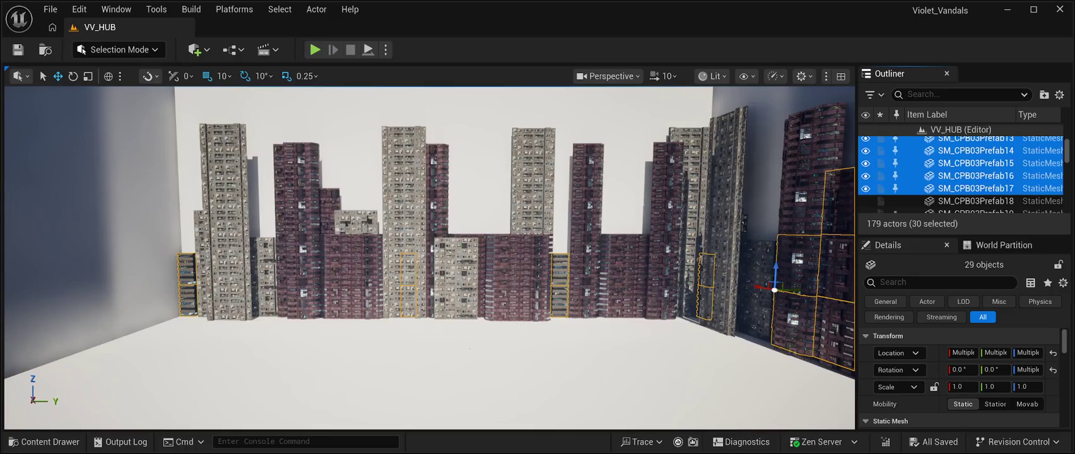
{"action": "key", "text": "shift+Down"}
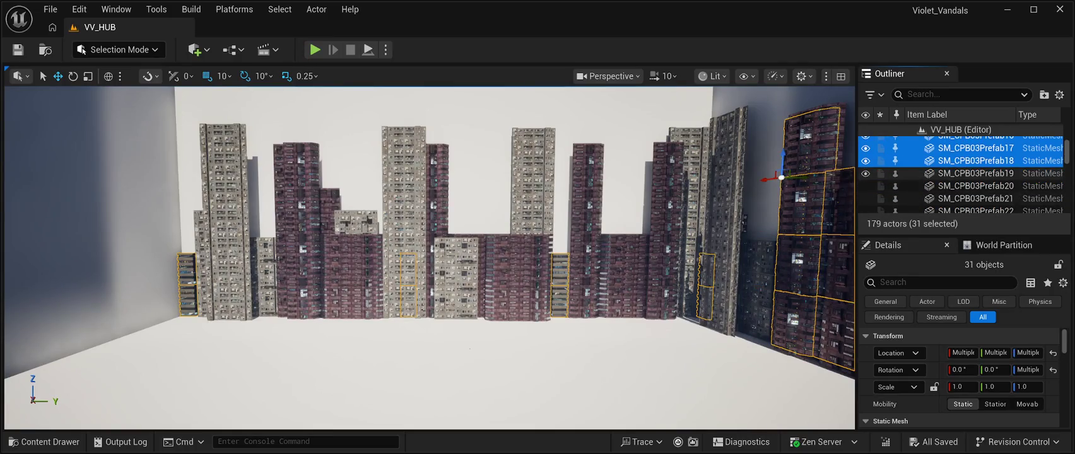
{"action": "key", "text": "shift+Down"}
{"action": "key", "text": "shift+Down"}
{"action": "key", "text": "shift+Down"}
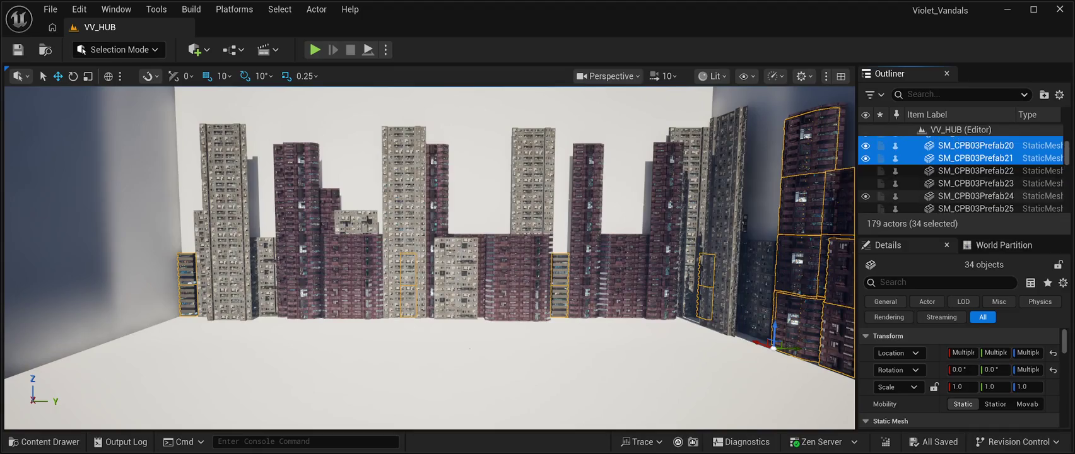
{"action": "key", "text": "shift+Down"}
{"action": "key", "text": "shift+Down"}
{"action": "key", "text": "shift+Down"}
{"action": "key", "text": "shift+Down"}
{"action": "key", "text": "shift+Down"}
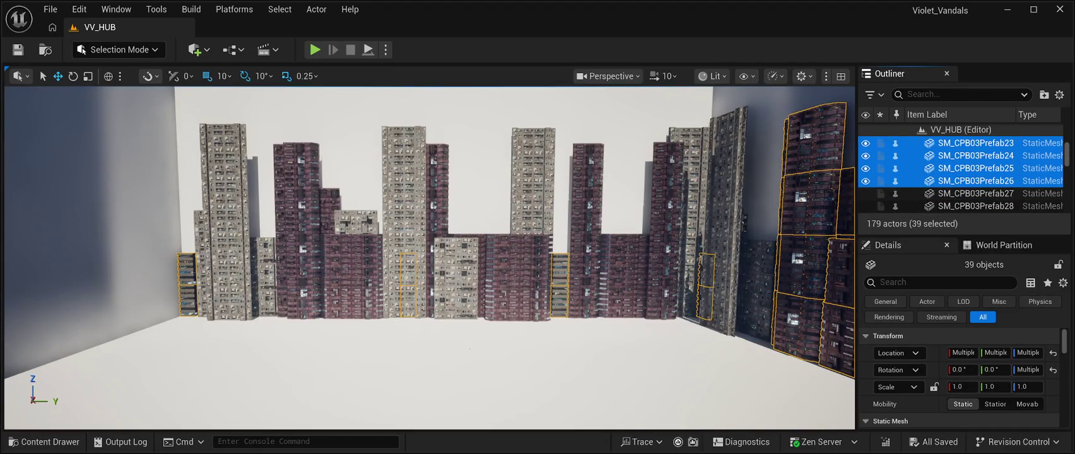
{"action": "key", "text": "shift+Down"}
{"action": "key", "text": "shift+Down"}
{"action": "key", "text": "shift+Down"}
{"action": "key", "text": "shift+Down"}
{"action": "key", "text": "shift+Down"}
{"action": "key", "text": "shift+Down"}
{"action": "key", "text": "shift+Down"}
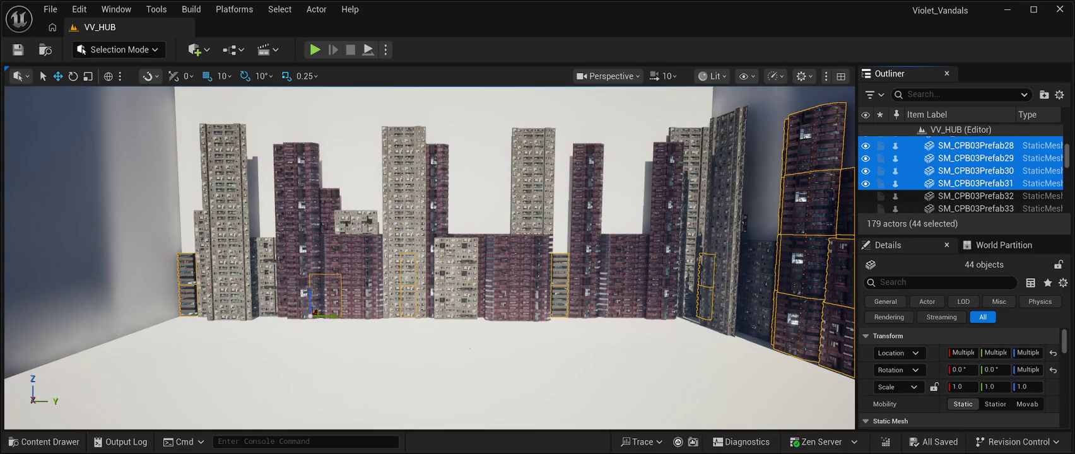
{"action": "key", "text": "shift+Down"}
{"action": "key", "text": "shift+Down"}
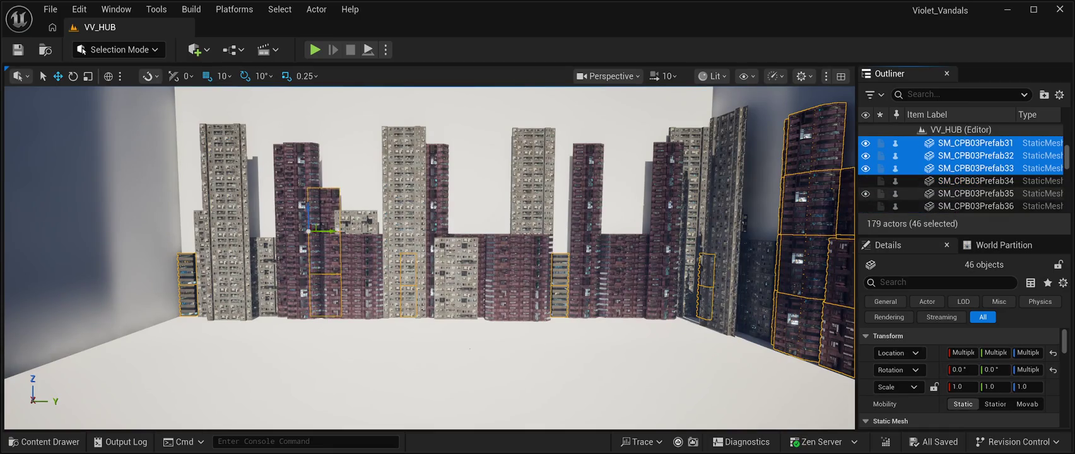
{"action": "key", "text": "shift+Down"}
{"action": "key", "text": "shift+Down"}
{"action": "key", "text": "shift+Down"}
{"action": "key", "text": "shift+Down"}
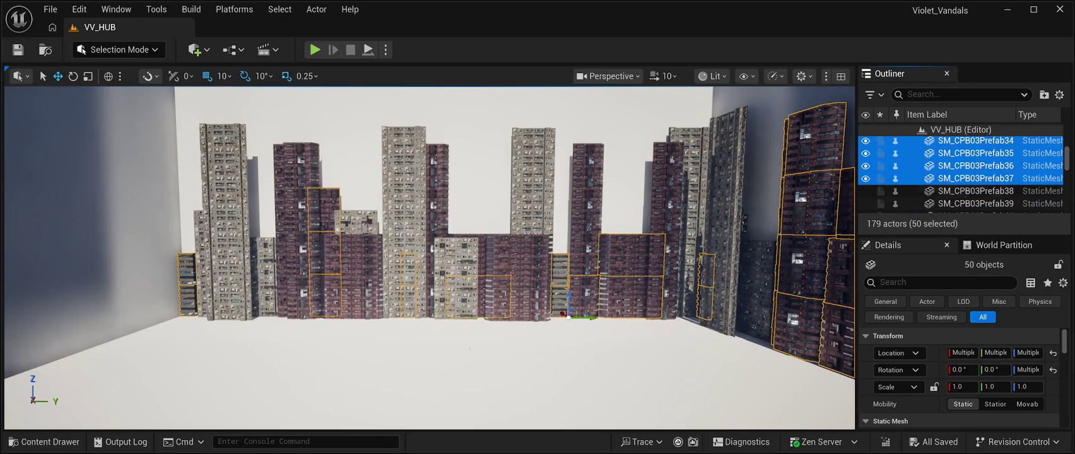
{"action": "key", "text": "shift+Down"}
{"action": "key", "text": "shift+Down"}
{"action": "key", "text": "shift+Down"}
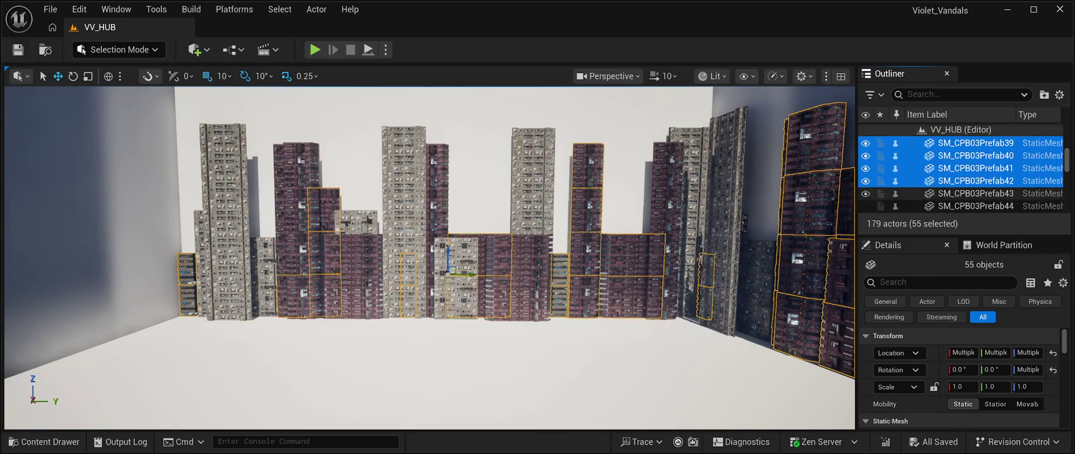
{"action": "key", "text": "shift+Down"}
{"action": "key", "text": "shift+Down"}
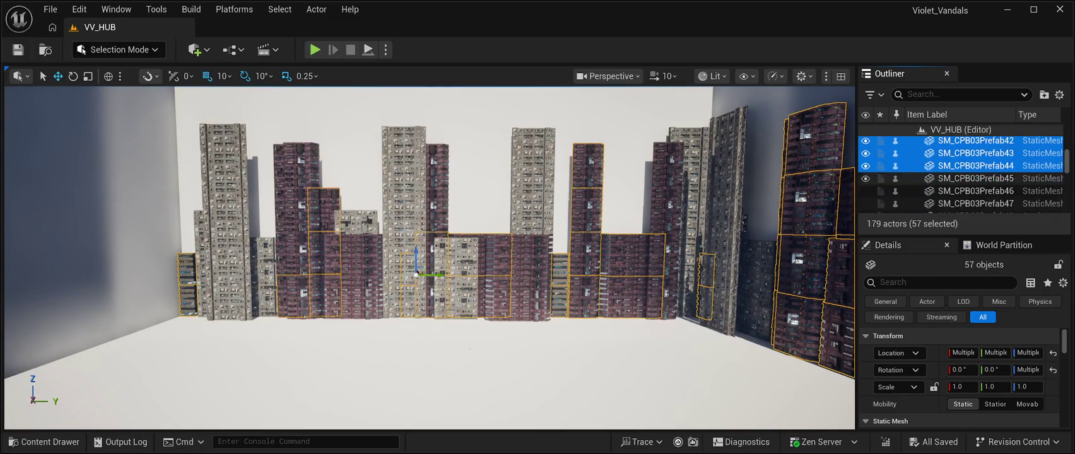
{"action": "key", "text": "shift+Down"}
{"action": "key", "text": "shift+Down"}
{"action": "key", "text": "shift+Down"}
{"action": "key", "text": "shift+Down"}
{"action": "key", "text": "shift+Down"}
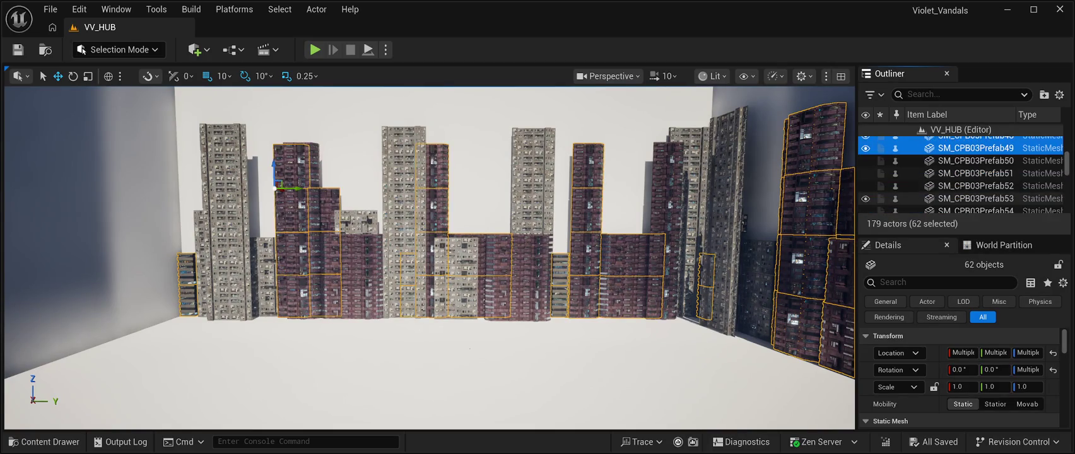
{"action": "key", "text": "shift+Down"}
{"action": "key", "text": "shift+Down"}
{"action": "key", "text": "shift+Down"}
{"action": "key", "text": "shift+Down"}
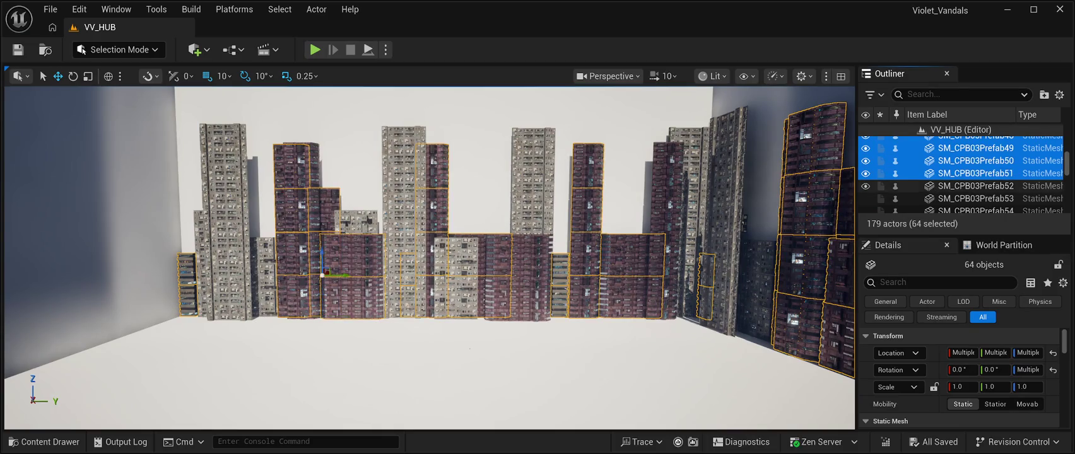
{"action": "key", "text": "shift+Down"}
{"action": "key", "text": "shift+Down"}
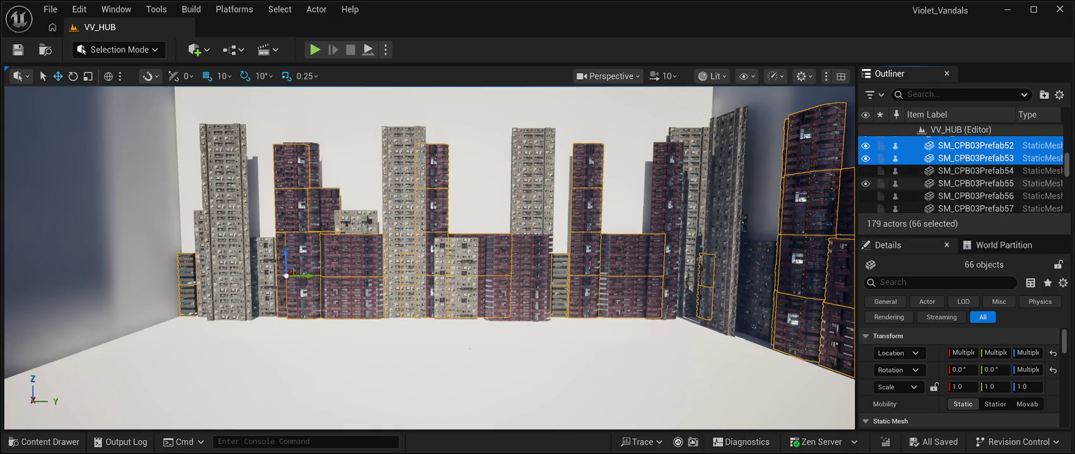
{"action": "key", "text": "shift+Down"}
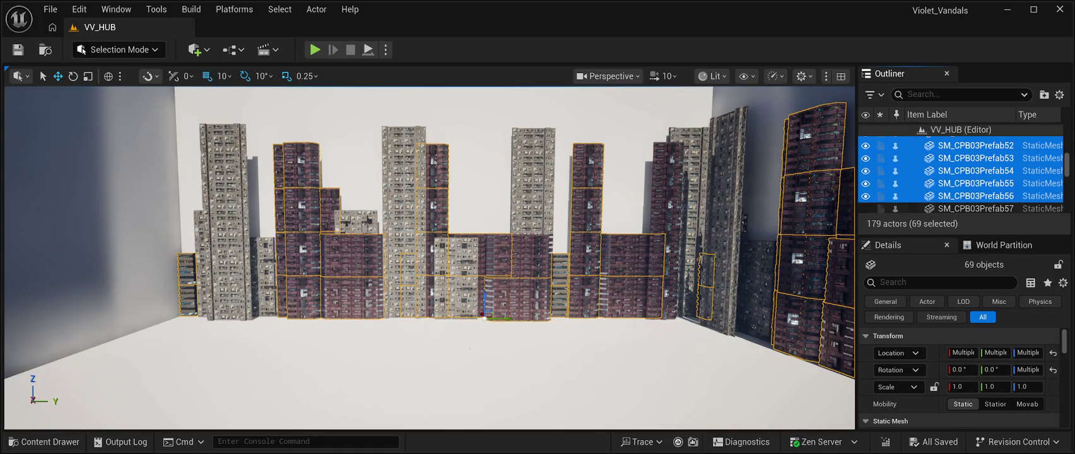
{"action": "key", "text": "shift+Down"}
{"action": "key", "text": "shift+Down"}
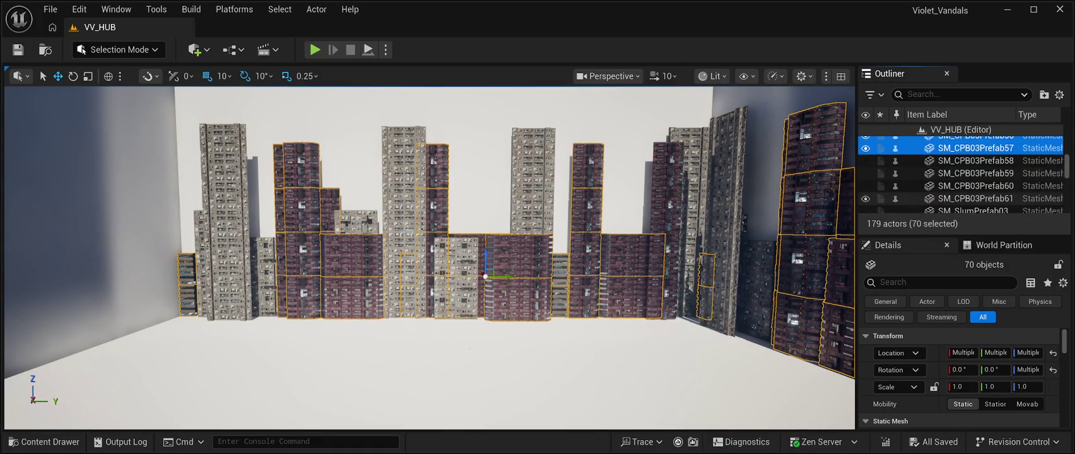
{"action": "key", "text": "shift+Down"}
{"action": "key", "text": "shift+Down"}
{"action": "key", "text": "shift+Down"}
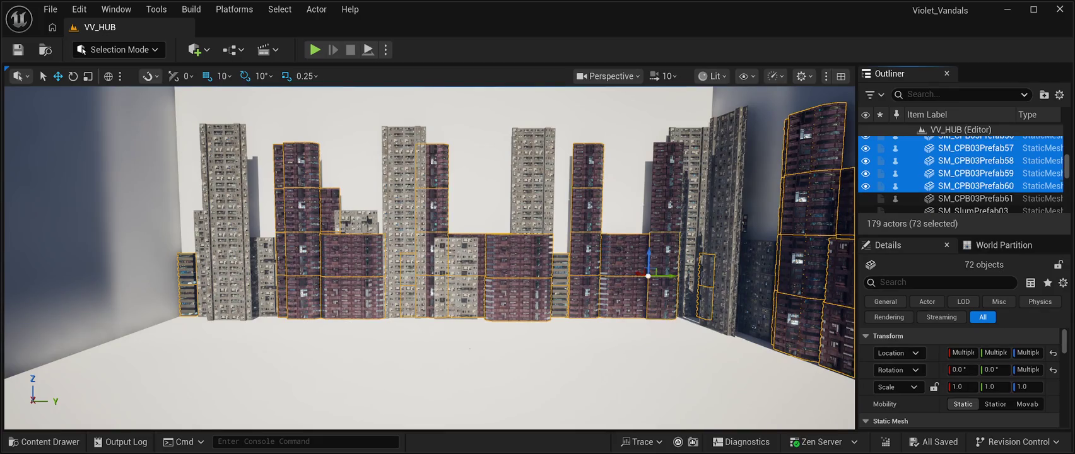
Extend the selection into the slum prefabs through SM_SlumPrefab13.
{"action": "key", "text": "shift+Down"}
{"action": "key", "text": "shift+Down"}
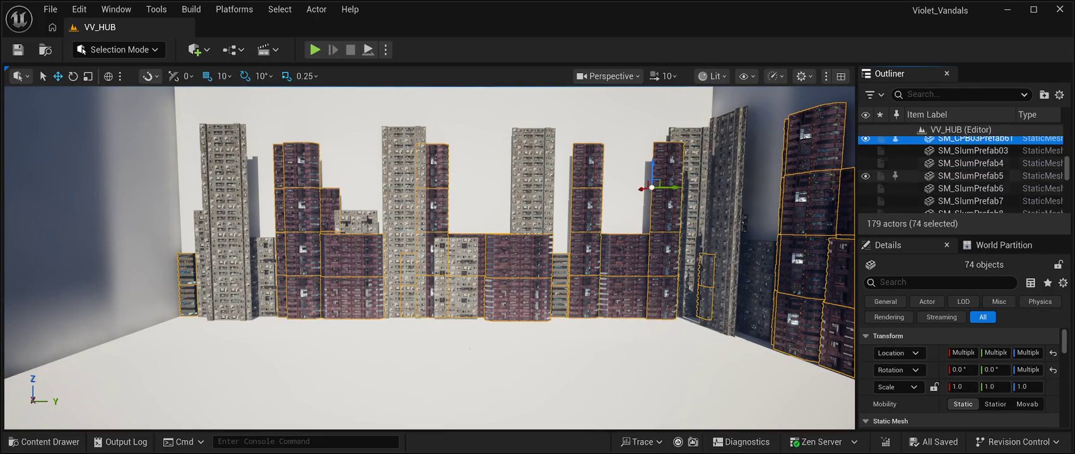
{"action": "key", "text": "shift+Down"}
{"action": "key", "text": "shift+Down"}
{"action": "key", "text": "shift+Down"}
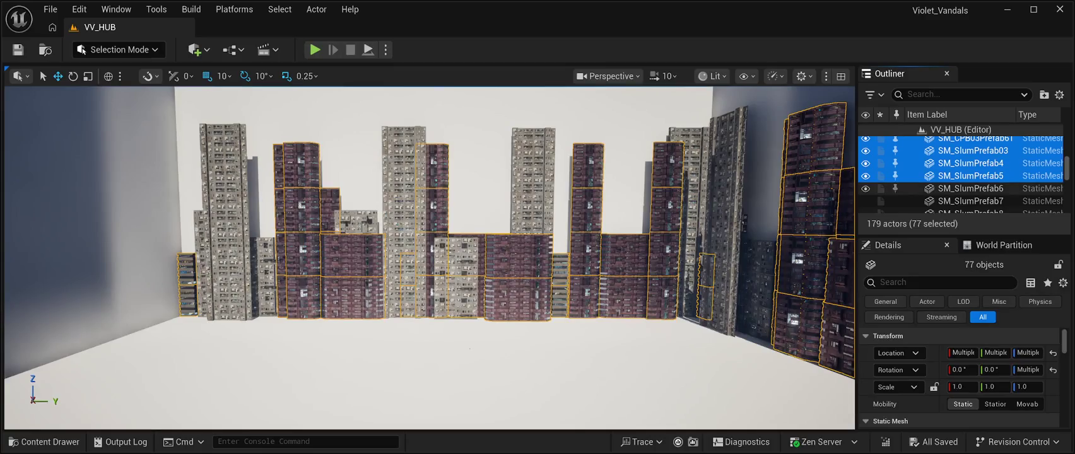
{"action": "key", "text": "shift+Down"}
{"action": "key", "text": "shift+Down"}
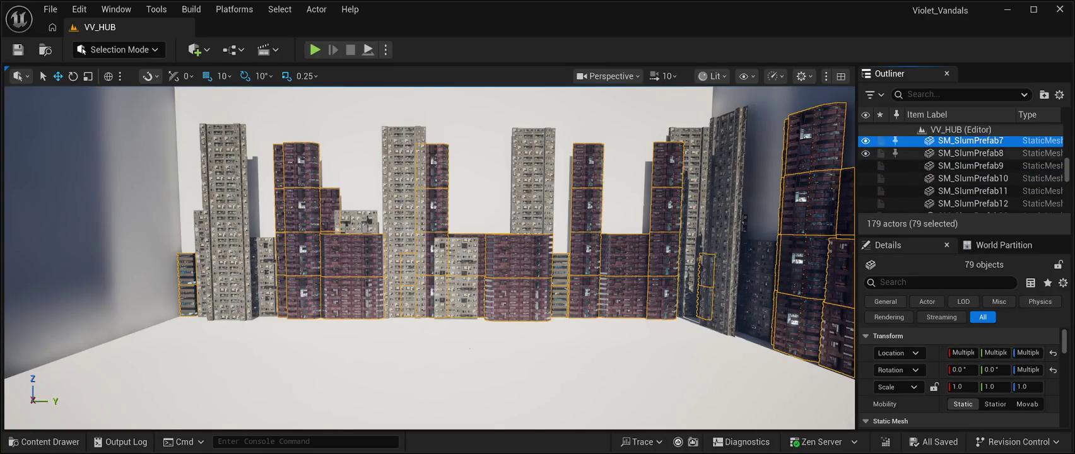
{"action": "key", "text": "shift+Down"}
{"action": "key", "text": "shift+Down"}
{"action": "key", "text": "shift+Down"}
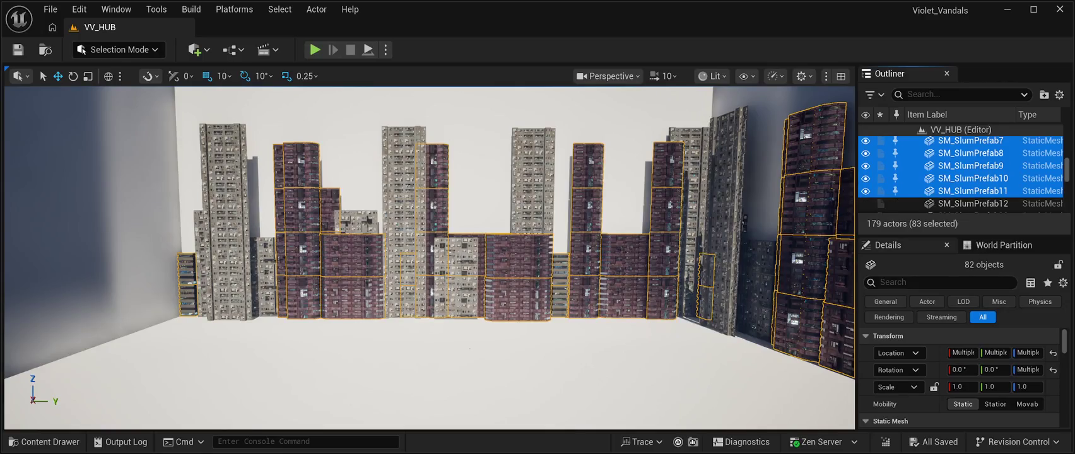
{"action": "scroll", "coordinate": [962, 173], "scroll_direction": "down", "scroll_amount": 3}
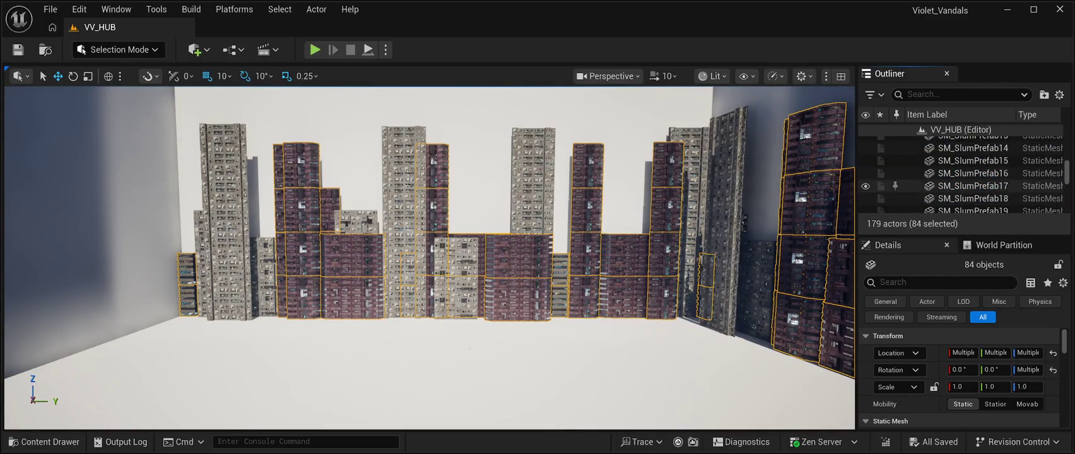
{"action": "key", "text": "shift+Down"}
Frame the selection and add SM_SlumPrefab14 onward to it, reaching 125 selected actors.
{"action": "key", "text": "f"}
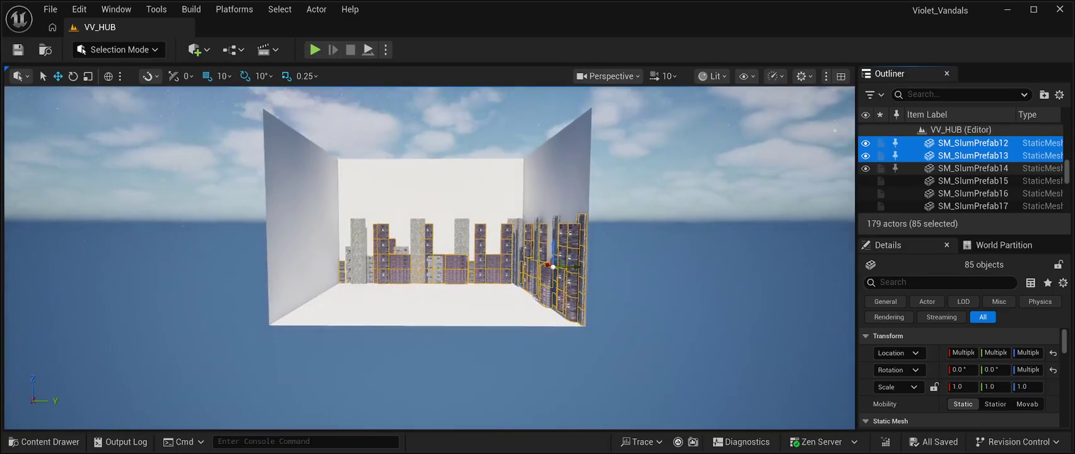
{"action": "key", "text": "shift+Down"}
{"action": "key", "text": "shift+Down"}
{"action": "key", "text": "shift+Down"}
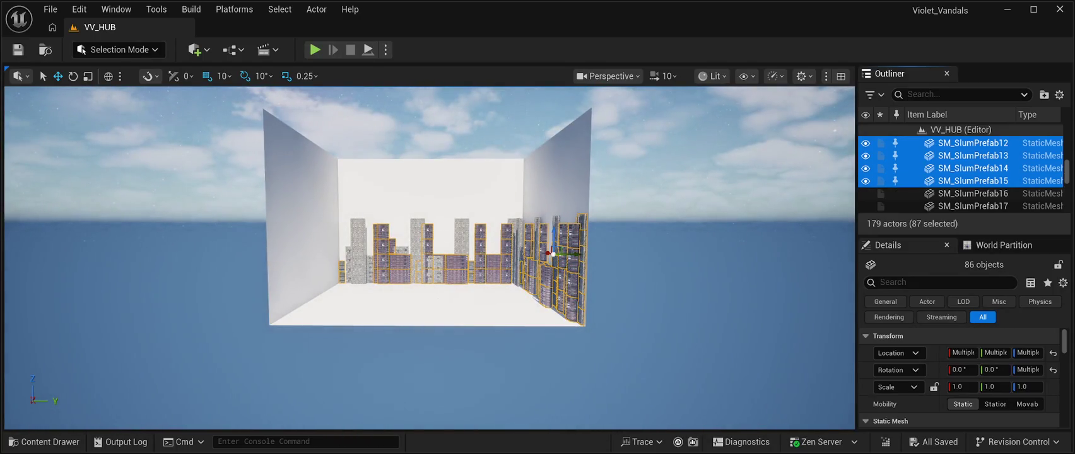
{"action": "key", "text": "shift+Down"}
{"action": "key", "text": "shift+Down"}
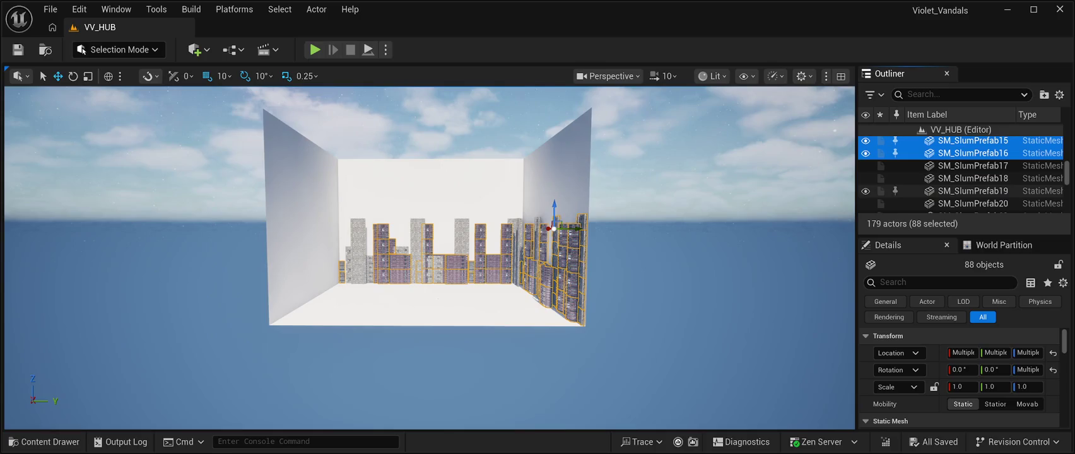
{"action": "key", "text": "shift+Down"}
{"action": "key", "text": "shift+Down"}
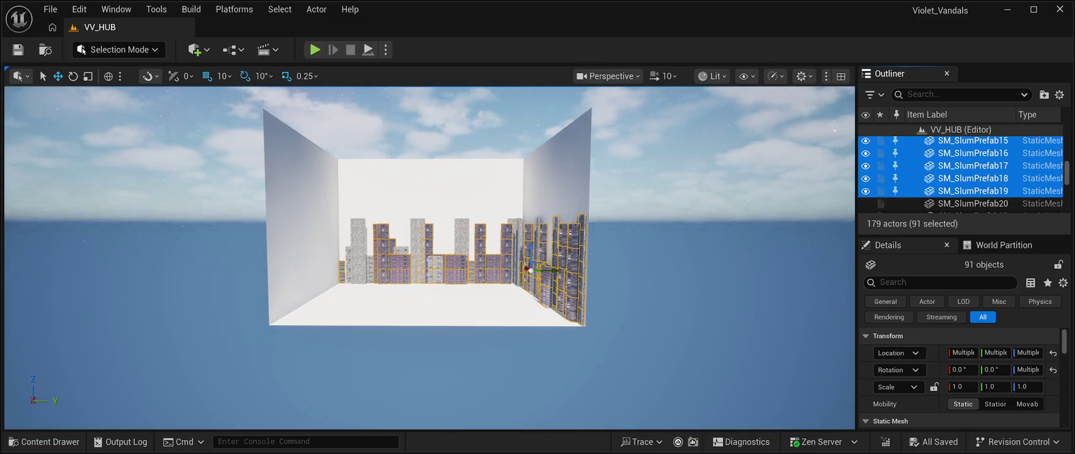
{"action": "key", "text": "shift+Down"}
{"action": "key", "text": "shift+Down"}
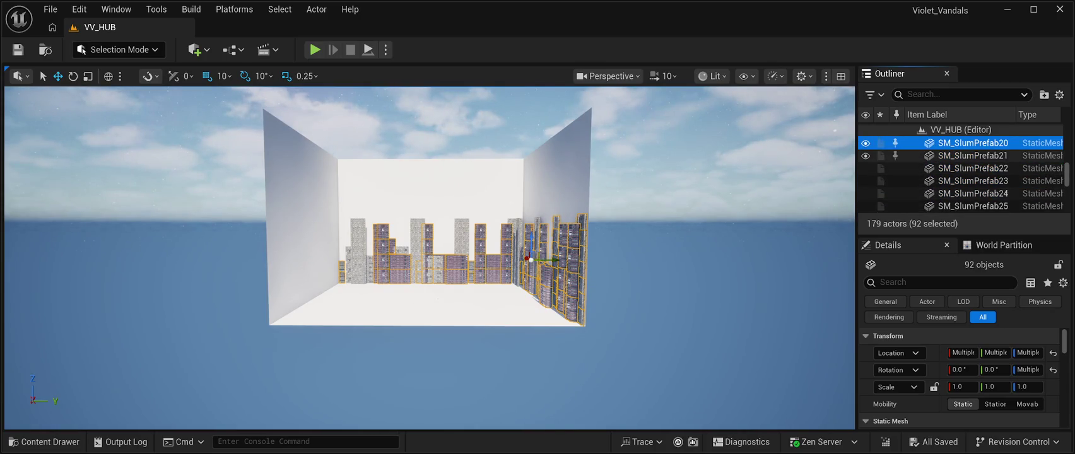
{"action": "key", "text": "shift+Down"}
{"action": "key", "text": "shift+Down"}
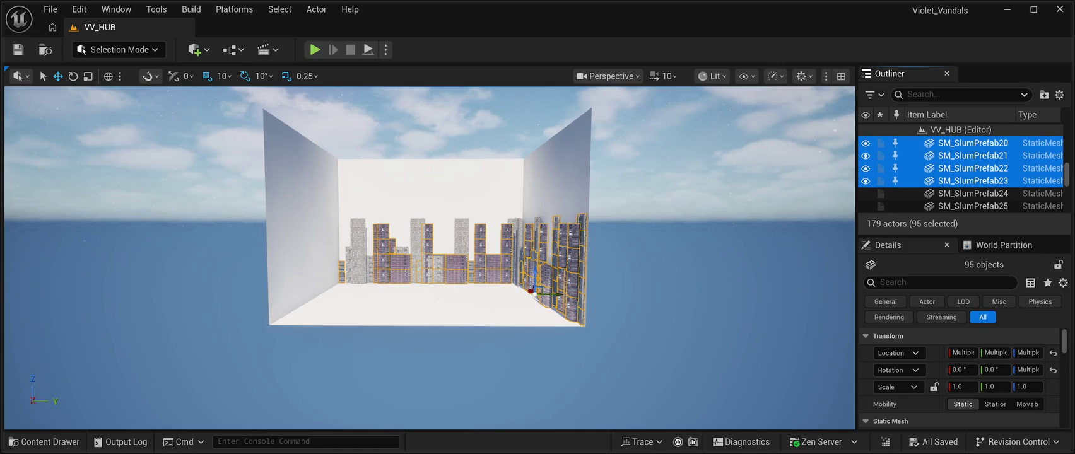
{"action": "key", "text": "shift+Down"}
{"action": "key", "text": "shift+Down"}
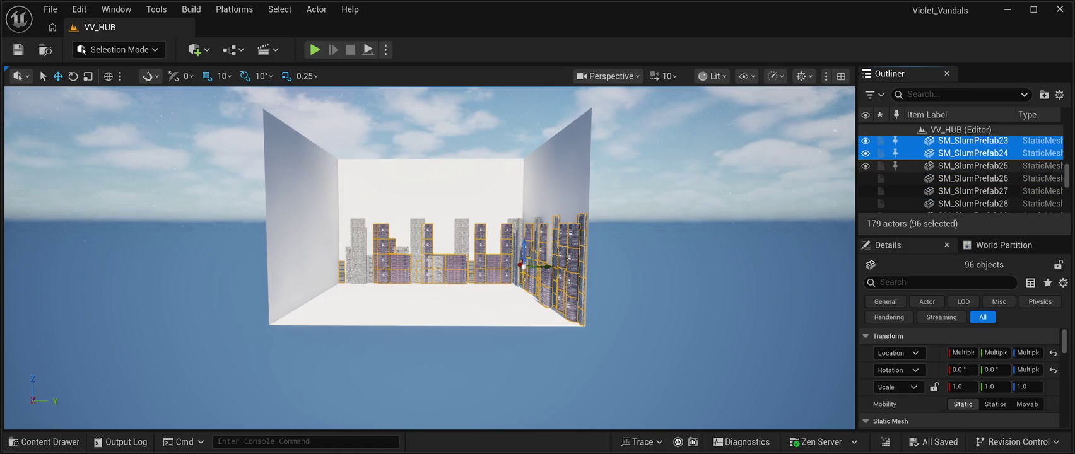
{"action": "key", "text": "shift+Down"}
{"action": "key", "text": "shift+Down"}
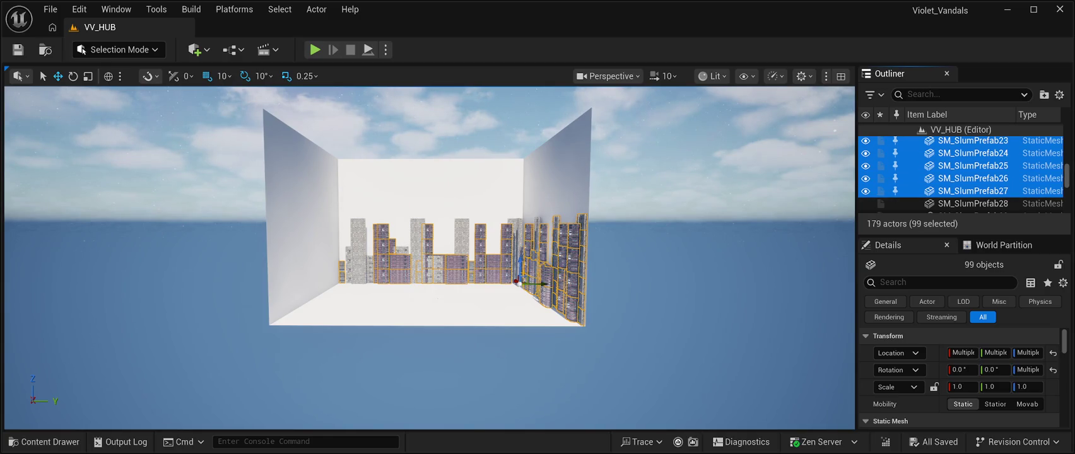
{"action": "key", "text": "shift+Down"}
{"action": "key", "text": "shift+Down"}
{"action": "key", "text": "shift+Down"}
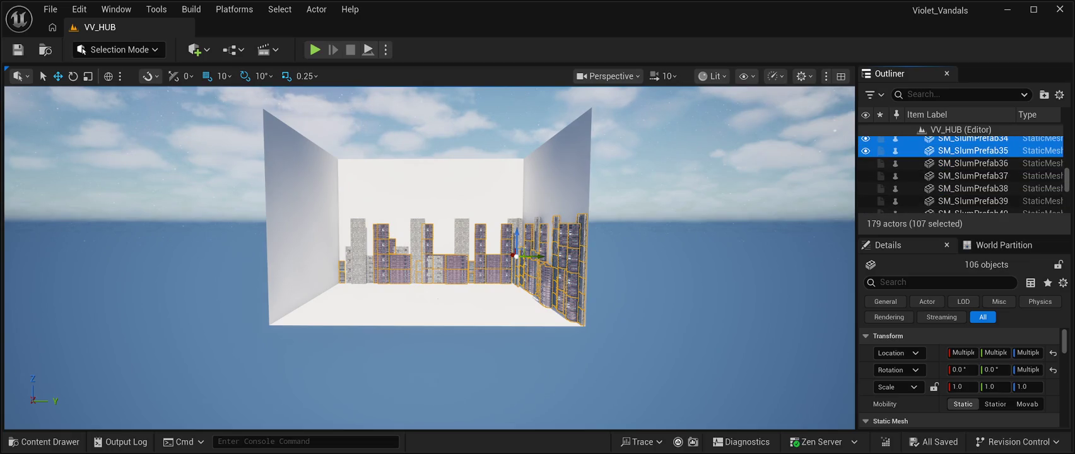
{"action": "key", "text": "shift+Down"}
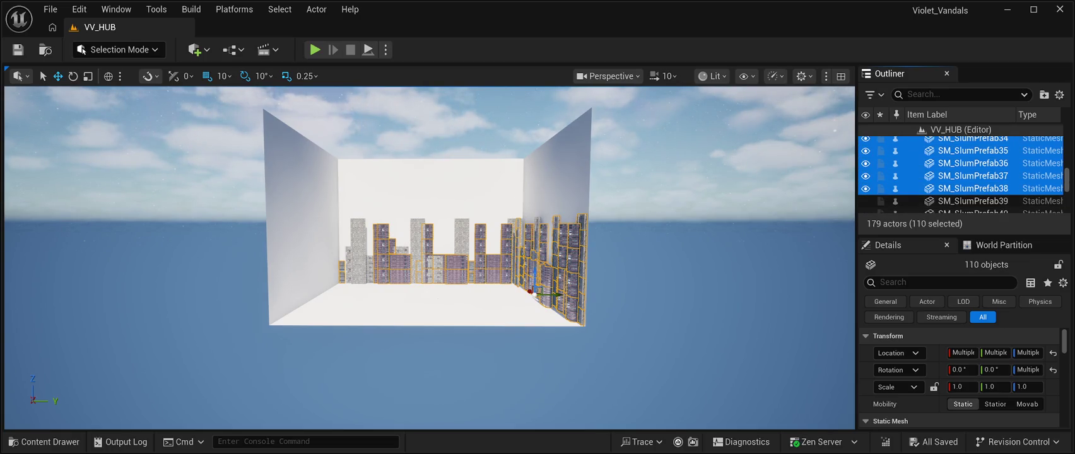
{"action": "key", "text": "shift+Down"}
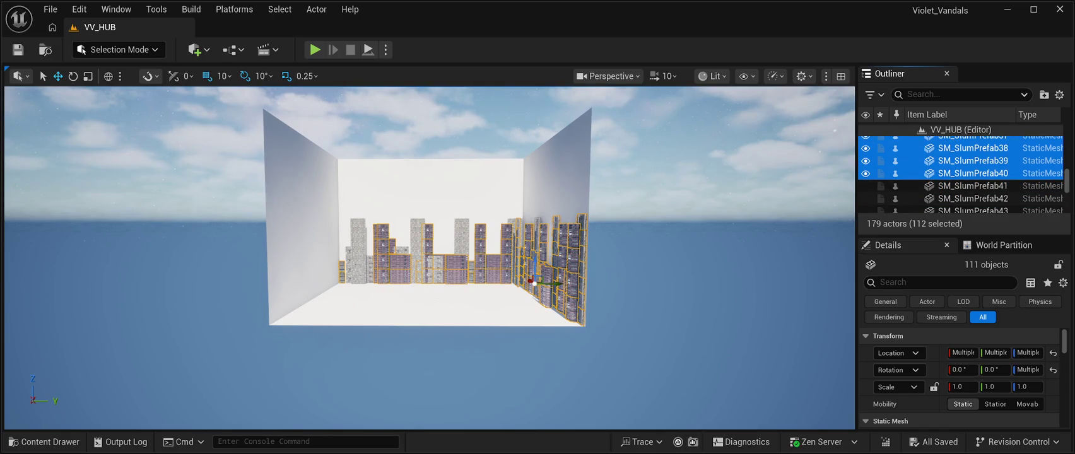
{"action": "key", "text": "shift+Down"}
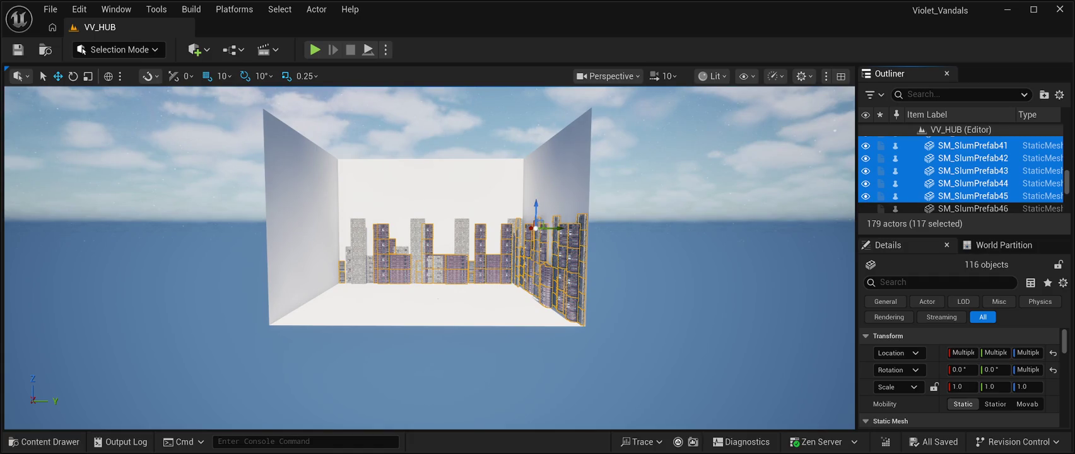
{"action": "key", "text": "shift+Down"}
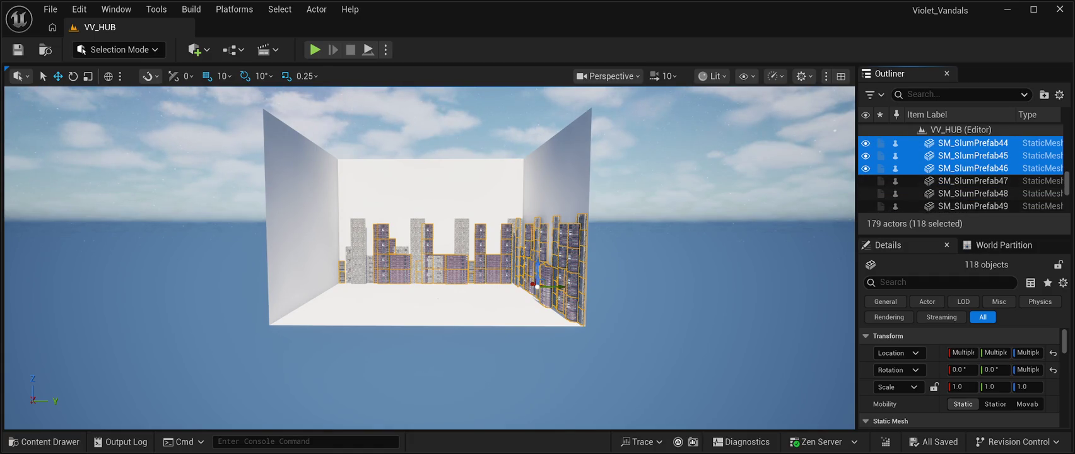
{"action": "key", "text": "shift+Down"}
{"action": "key", "text": "shift+Down"}
{"action": "key", "text": "shift+Down"}
{"action": "key", "text": "shift+Down"}
{"action": "key", "text": "shift+Down"}
{"action": "key", "text": "shift+Down"}
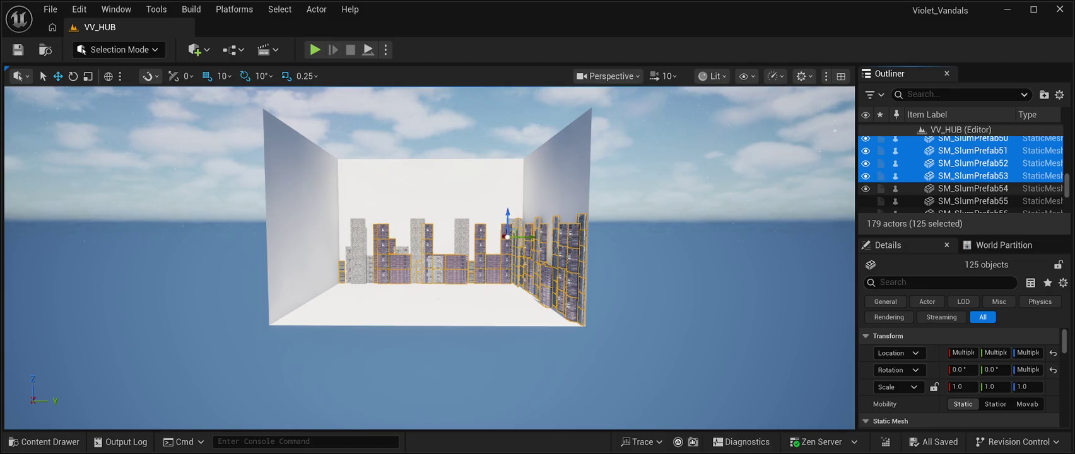
Add the remaining slum prefabs, SM_SlumPrefab62 through SM_SlumPrefab92, to the selection.
{"action": "scroll", "coordinate": [959, 174], "scroll_direction": "down", "scroll_amount": 1}
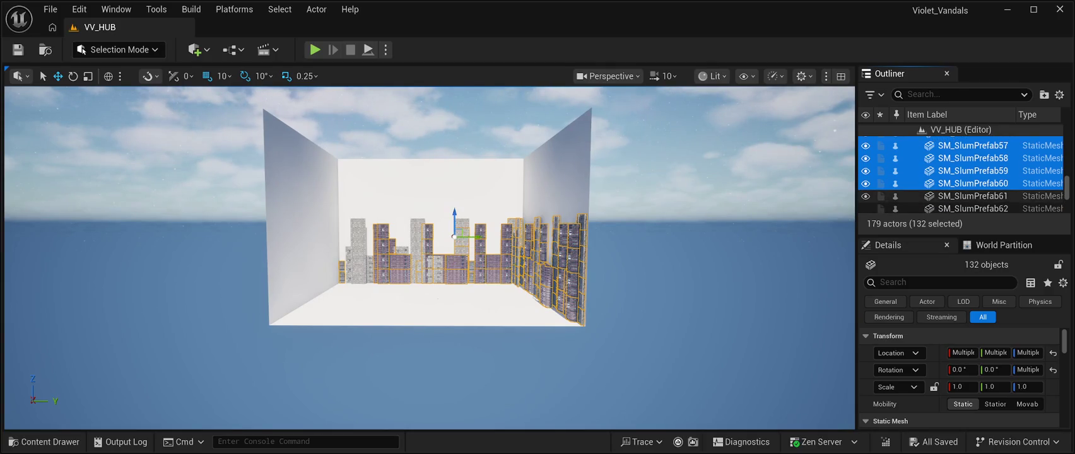
{"action": "key", "text": "shift+Down"}
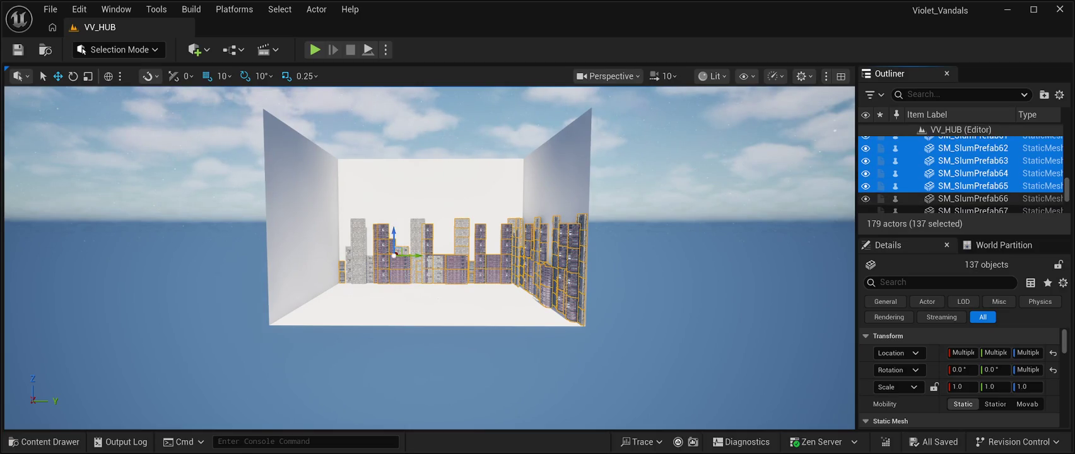
{"action": "key", "text": "shift+Down"}
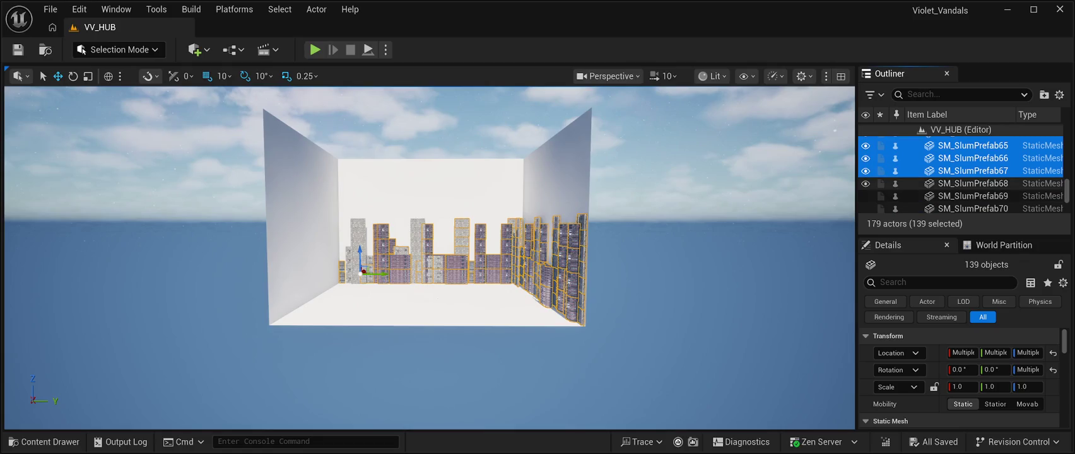
{"action": "key", "text": "shift+Down"}
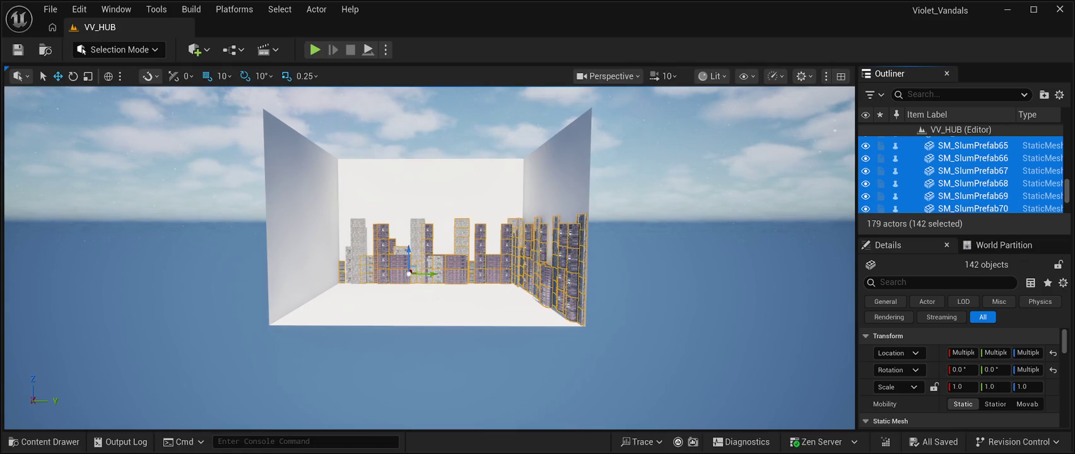
{"action": "key", "text": "shift+Down"}
{"action": "key", "text": "shift+Down"}
{"action": "key", "text": "shift+Down"}
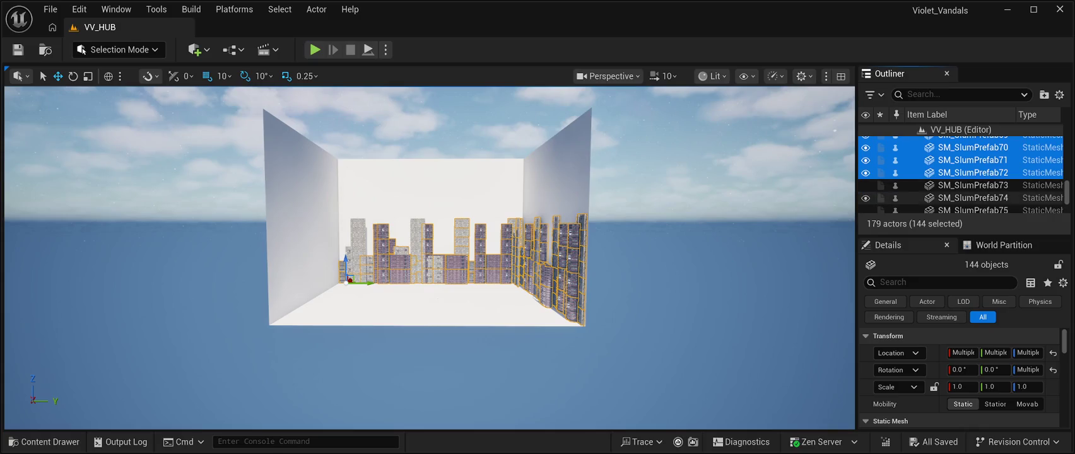
{"action": "key", "text": "shift+Down"}
{"action": "key", "text": "shift+Down"}
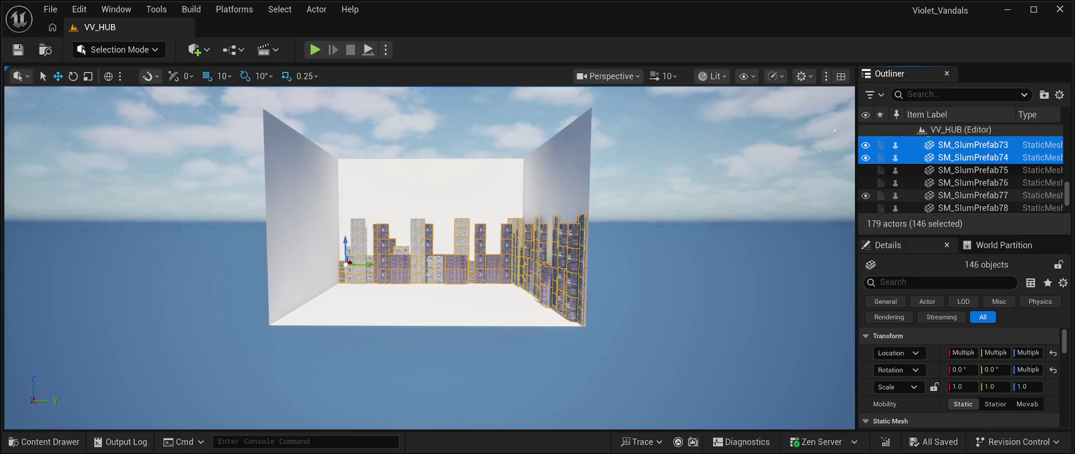
{"action": "key", "text": "shift+Down"}
{"action": "key", "text": "shift+Down"}
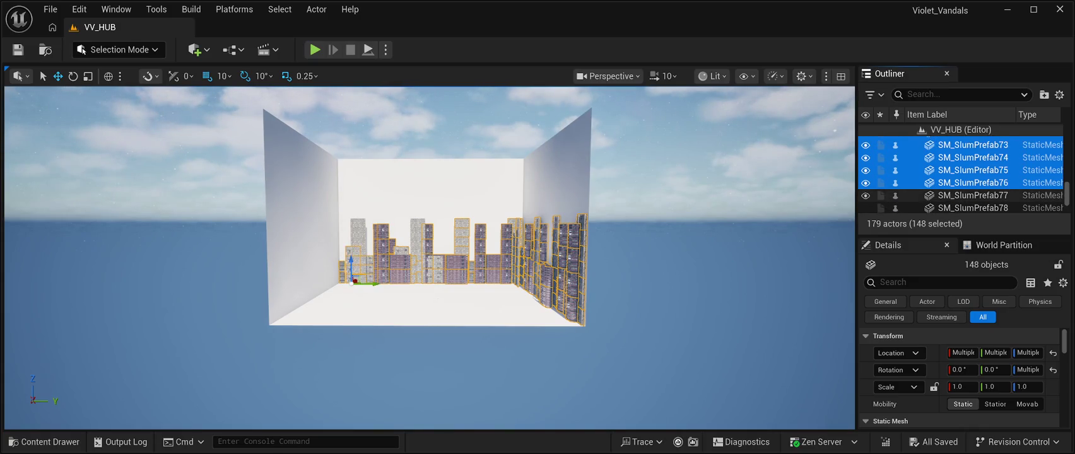
{"action": "key", "text": "shift+Down"}
{"action": "key", "text": "shift+Down"}
{"action": "key", "text": "shift+Down"}
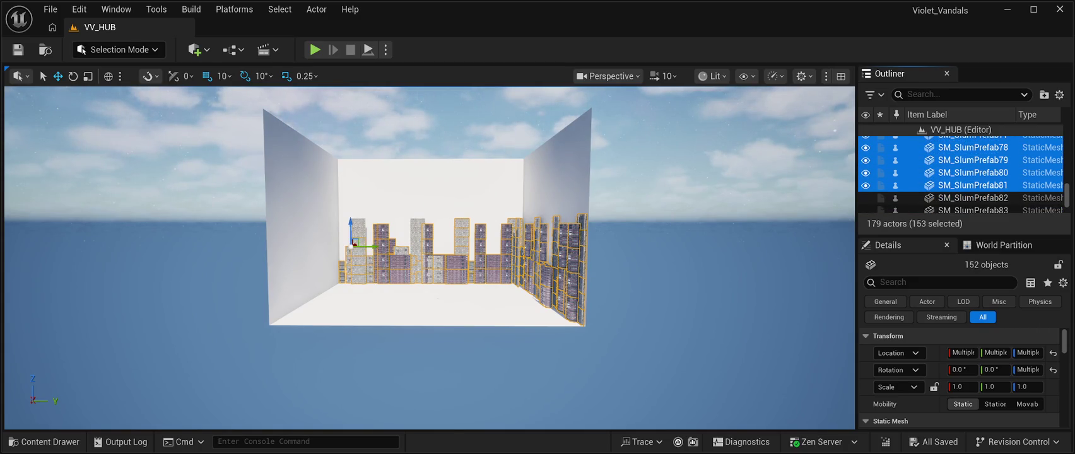
{"action": "key", "text": "shift+Down"}
{"action": "key", "text": "shift+Down"}
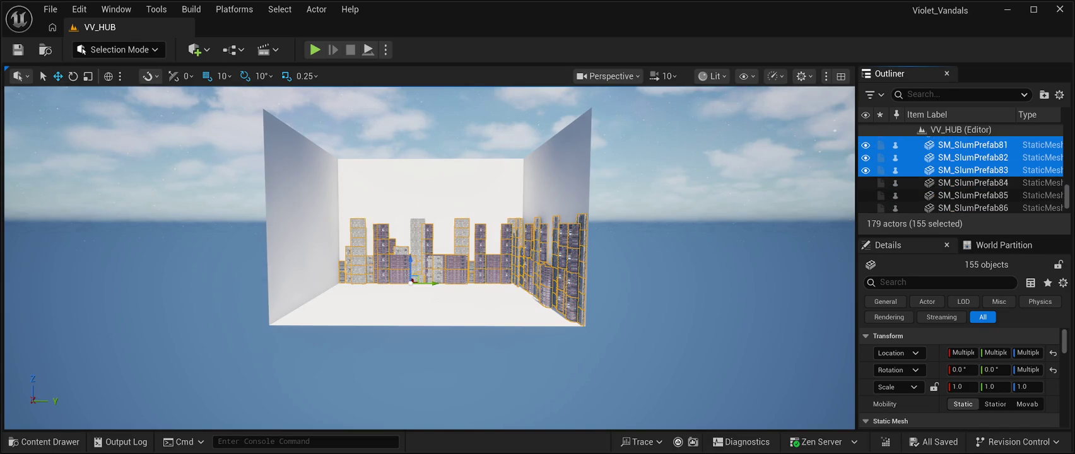
{"action": "key", "text": "shift+Down"}
{"action": "key", "text": "shift+Down"}
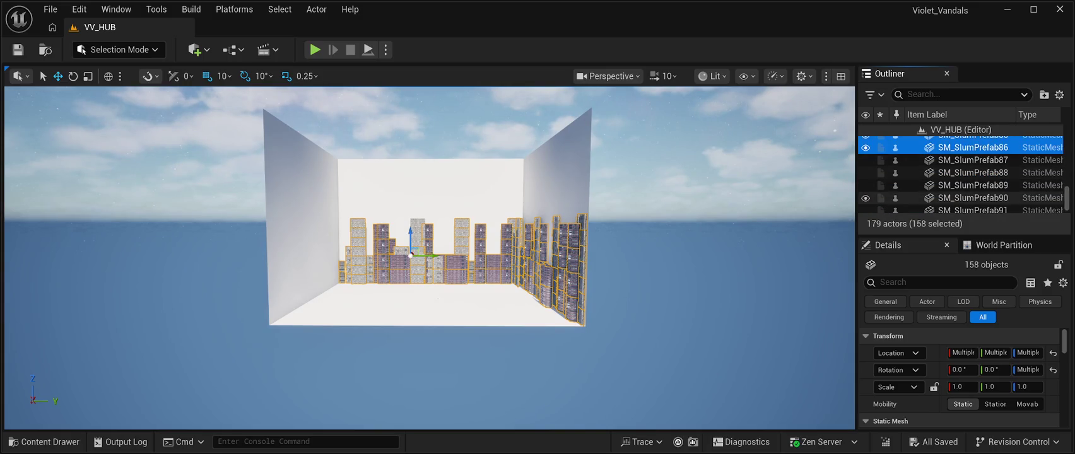
{"action": "key", "text": "shift+Down"}
{"action": "key", "text": "shift+Down"}
{"action": "key", "text": "shift+Down"}
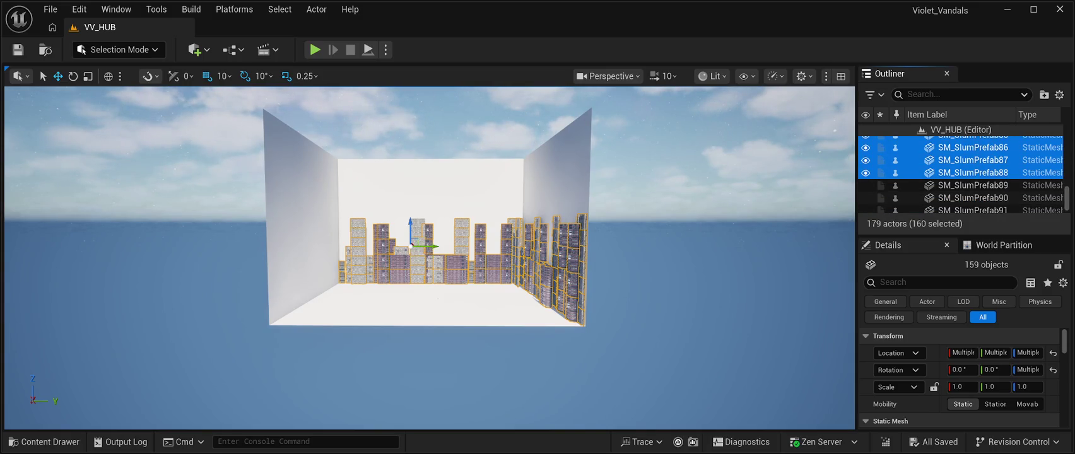
{"action": "key", "text": "shift+Down"}
{"action": "key", "text": "shift+Down"}
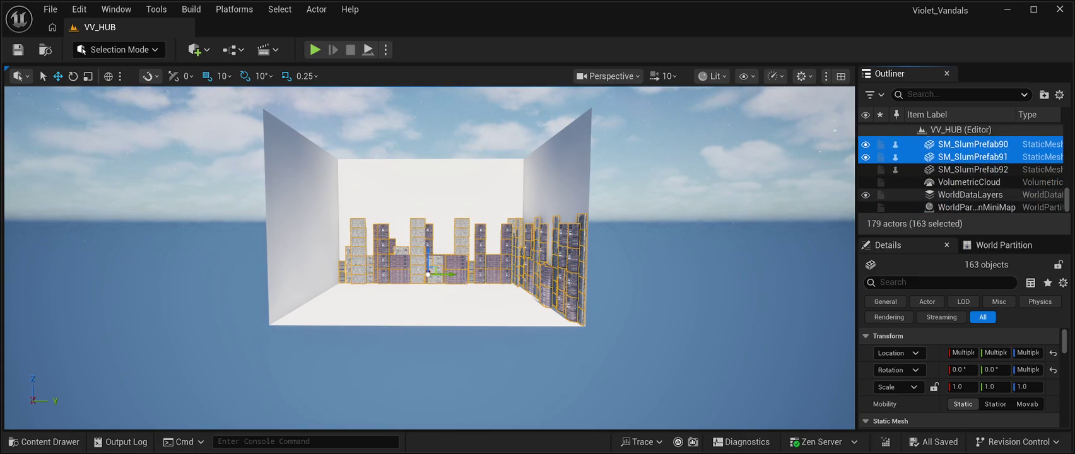
{"action": "key", "text": "shift+Down"}
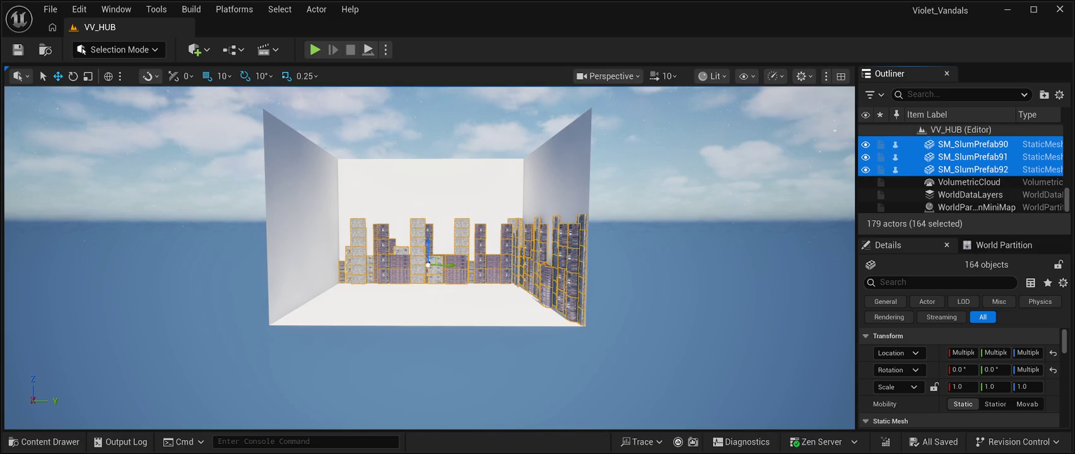
{"action": "mouse_move", "coordinate": [429, 252]}
{"action": "left_mouse_down"}
{"action": "mouse_move", "coordinate": [379, 253]}
{"action": "mouse_move", "coordinate": [404, 177]}
{"action": "mouse_move", "coordinate": [480, 177]}
{"action": "mouse_move", "coordinate": [441, 183]}
{"action": "left_mouse_up"}
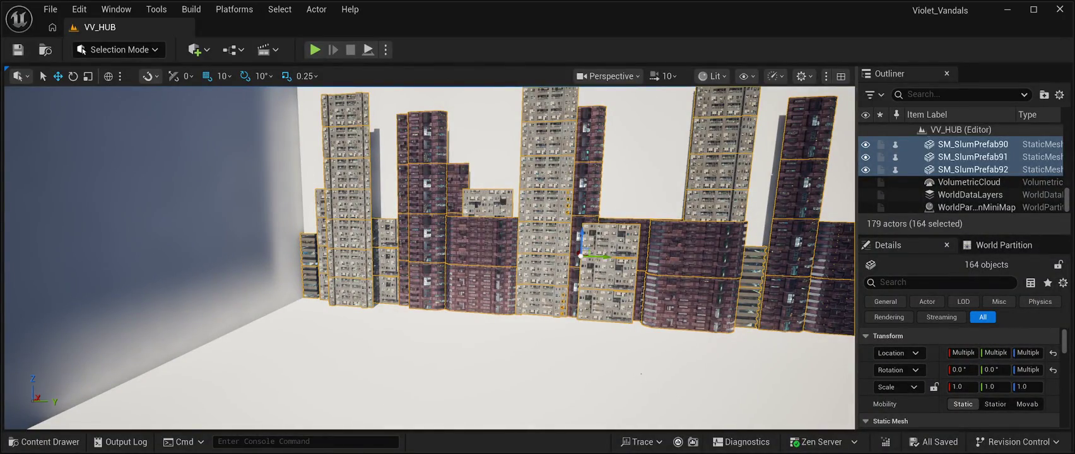
Duplicate the 164 buildings, slide the copies left along Y, and rotate them -100° on Z.
{"action": "key", "text": "ctrl+d"}
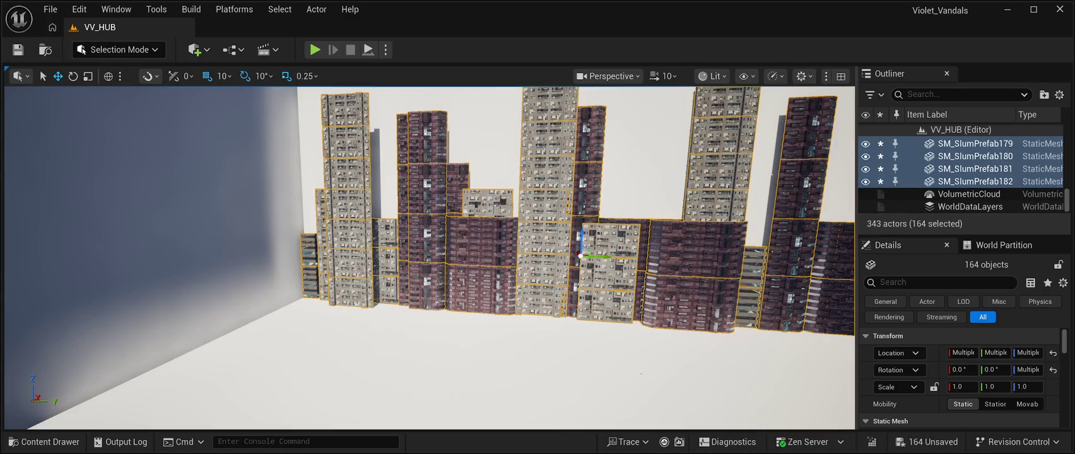
{"action": "left_click_drag", "start_coordinate": [599, 257], "coordinate": [130, 233]}
{"action": "scroll", "coordinate": [131, 233], "scroll_direction": "up", "scroll_amount": 5}
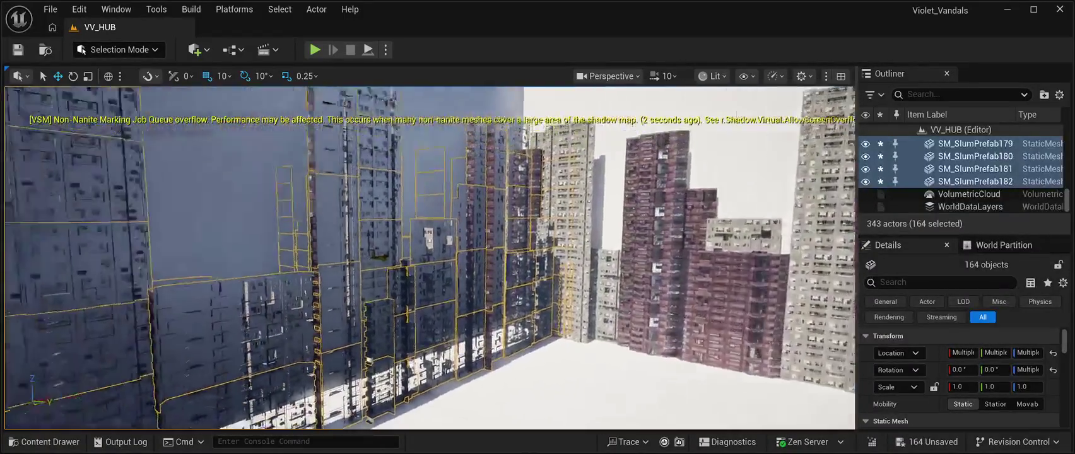
{"action": "key", "text": "f"}
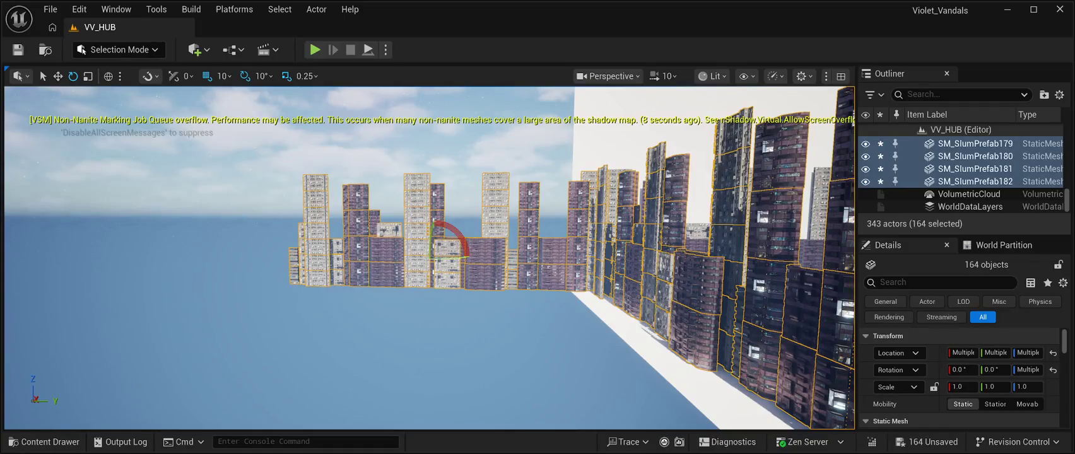
{"action": "left_click_drag", "start_coordinate": [440, 257], "coordinate": [387, 260]}
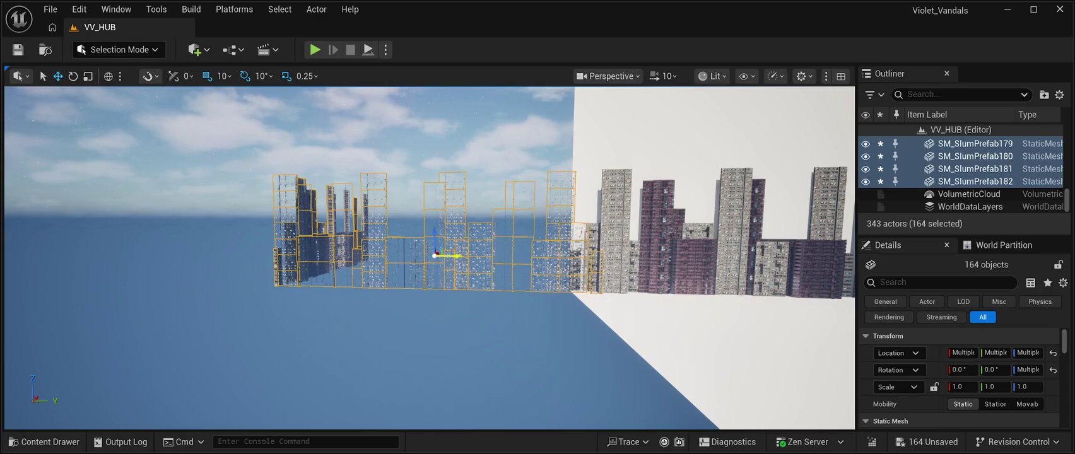
Inspect the new tower row, save the level, and select the starfield nebula background actor.
{"action": "key", "text": "w"}
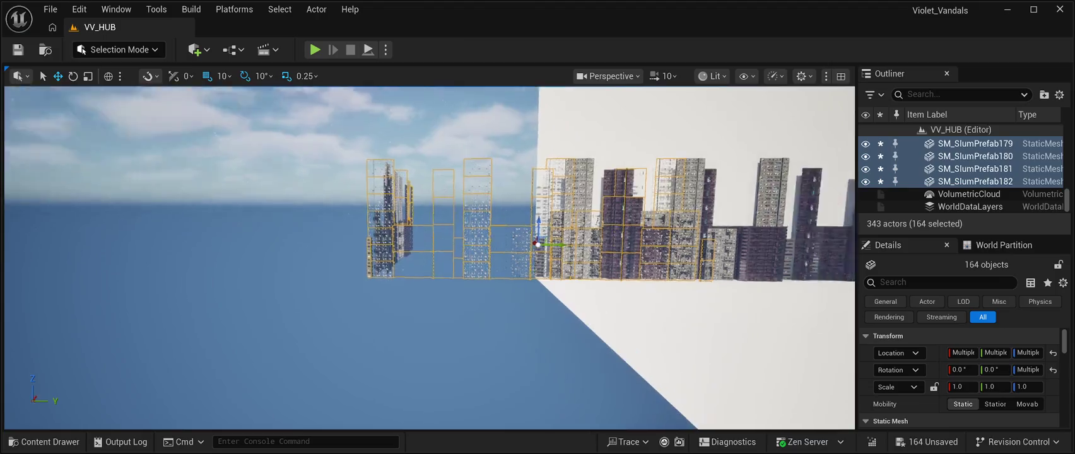
{"action": "key", "text": "a"}
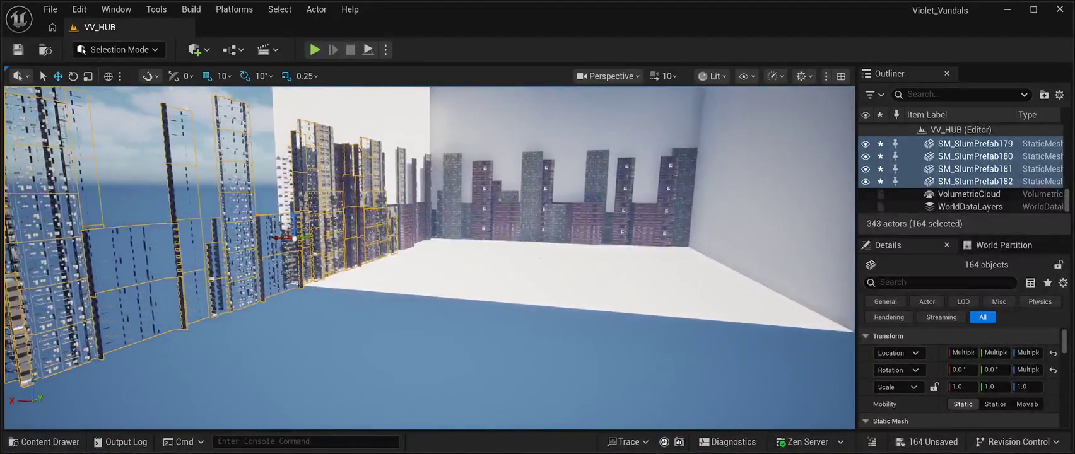
{"action": "key", "text": "w"}
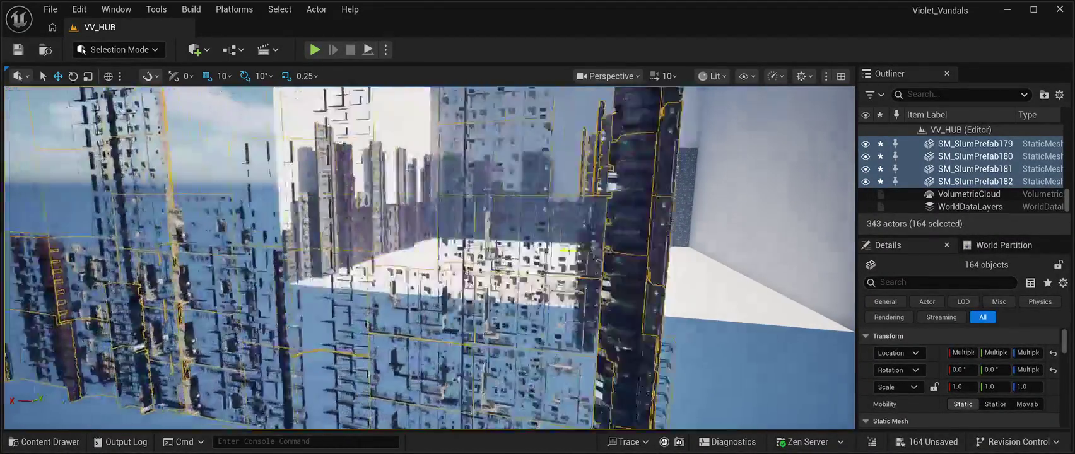
{"action": "key", "text": "s"}
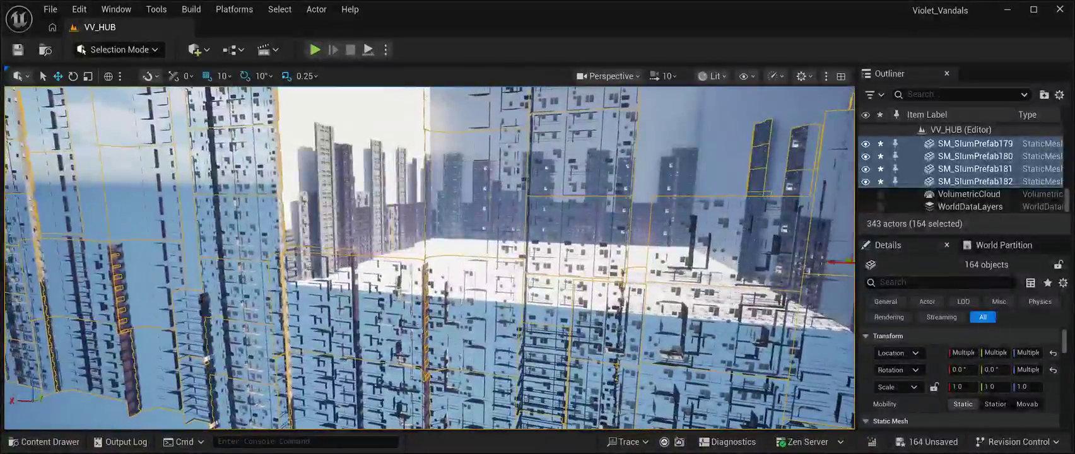
{"action": "key", "text": "w"}
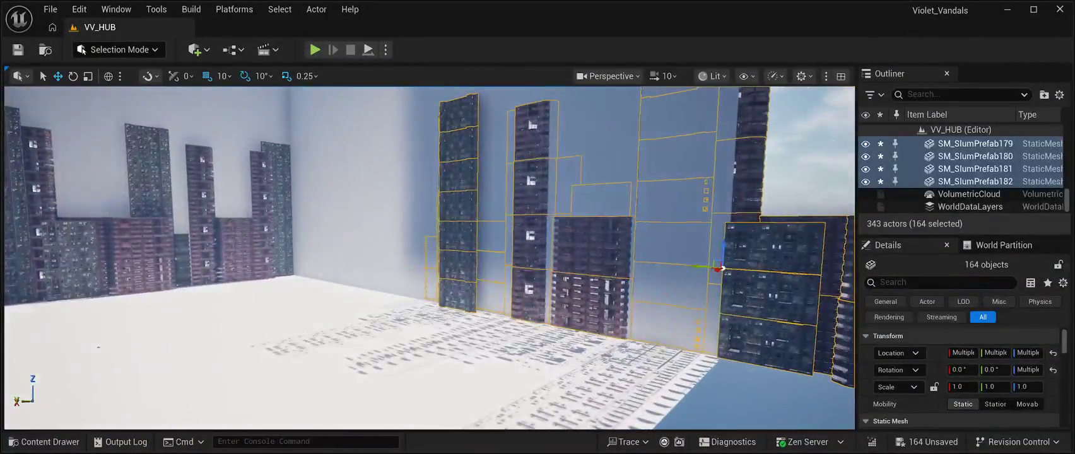
{"action": "key", "text": "w"}
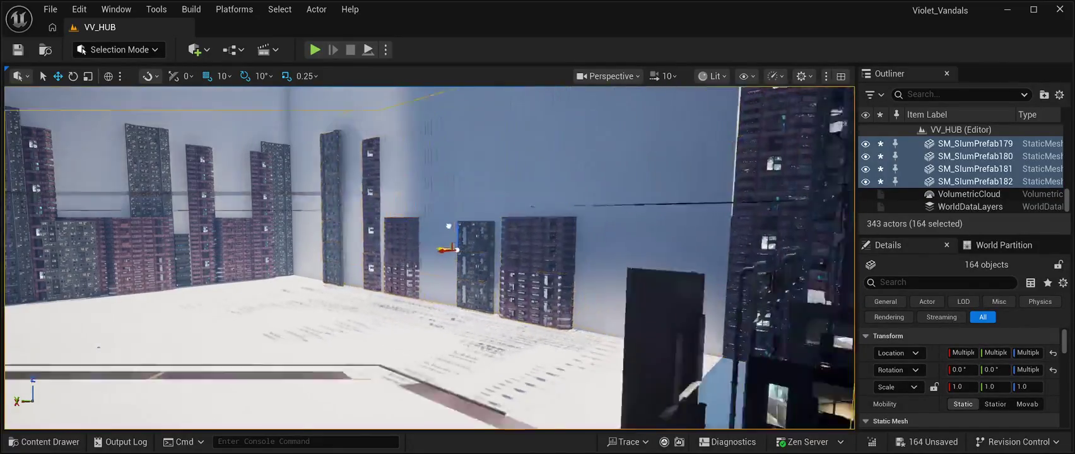
{"action": "key", "text": "d"}
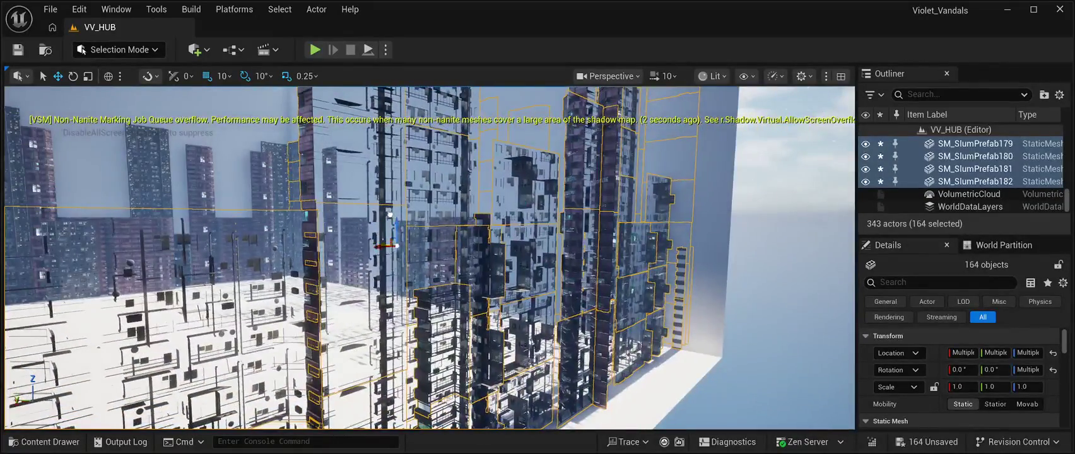
{"action": "key", "text": "a"}
{"action": "key", "text": "w"}
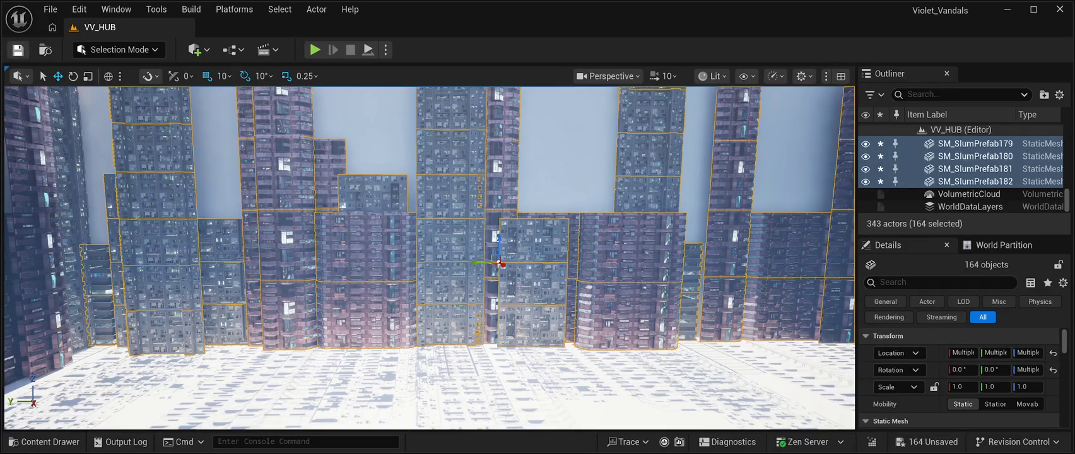
{"action": "key", "text": "ctrl+s"}
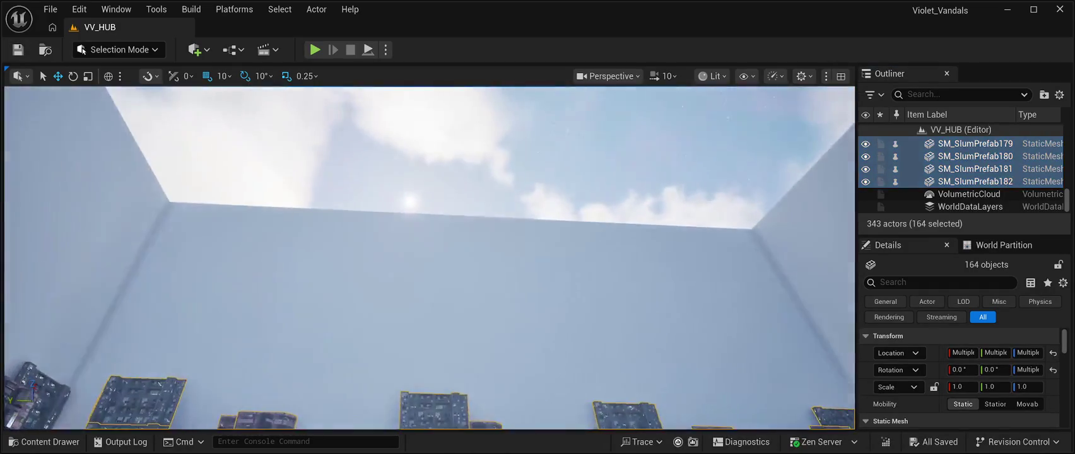
{"action": "left_click", "coordinate": [977, 155]}
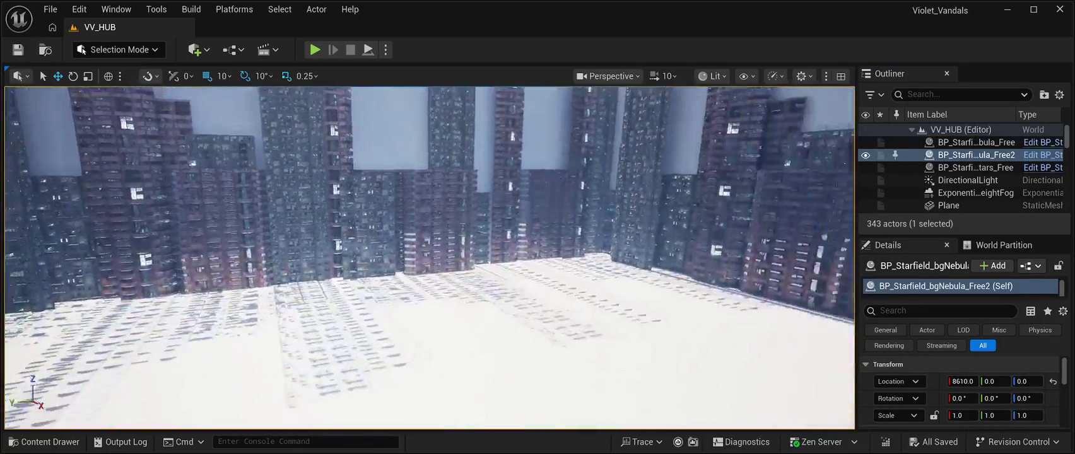
{"action": "key", "text": "alt+p"}
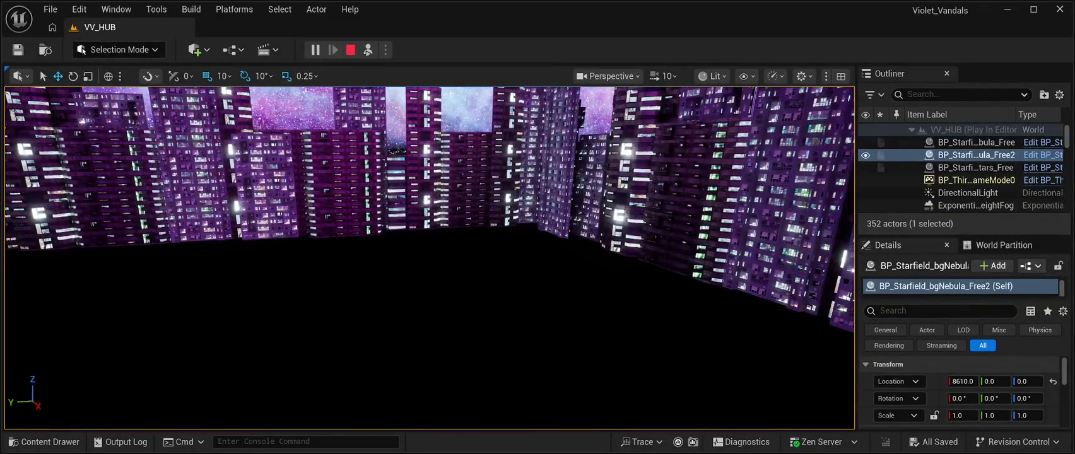
{"action": "key", "text": "Escape"}
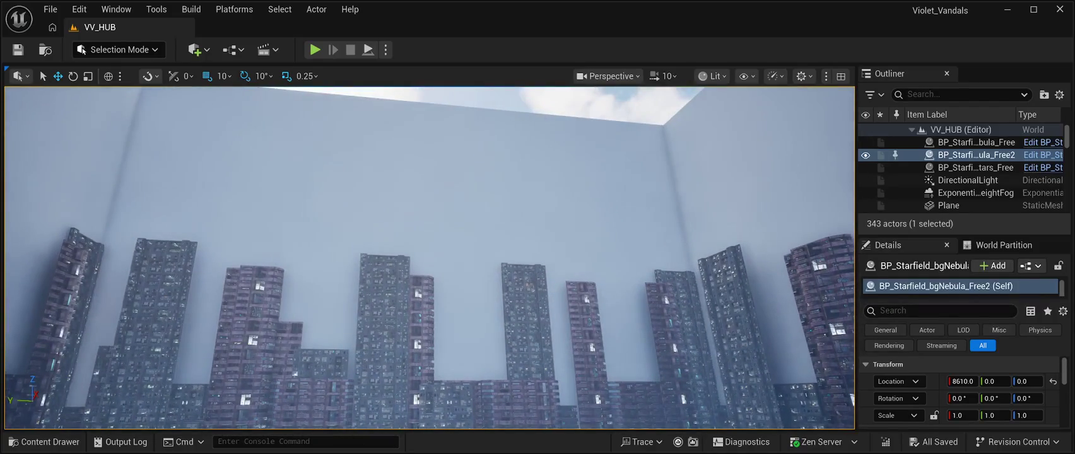
{"action": "left_click", "coordinate": [423, 189]}
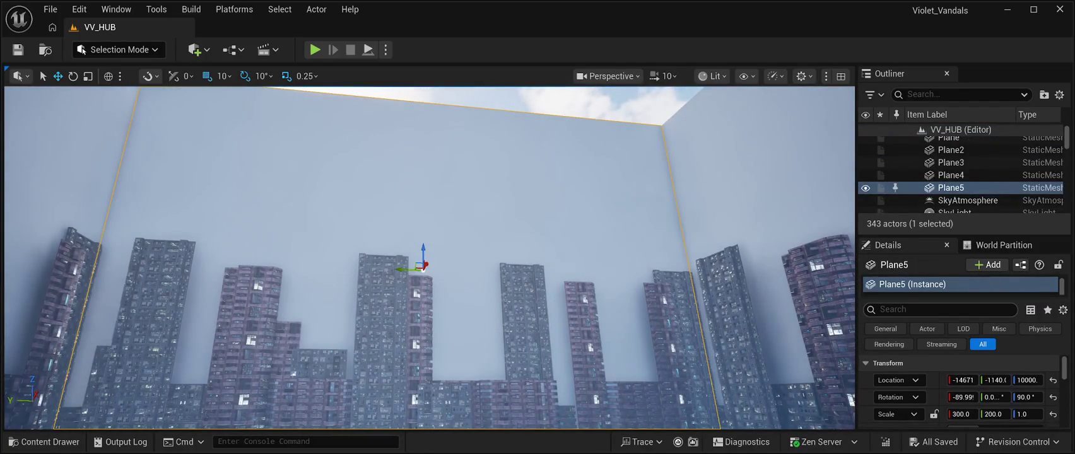
Search Plane5's Details for shadow settings and frame the wall in the view.
{"action": "left_click", "coordinate": [940, 309]}
{"action": "type", "text": "shadow"}
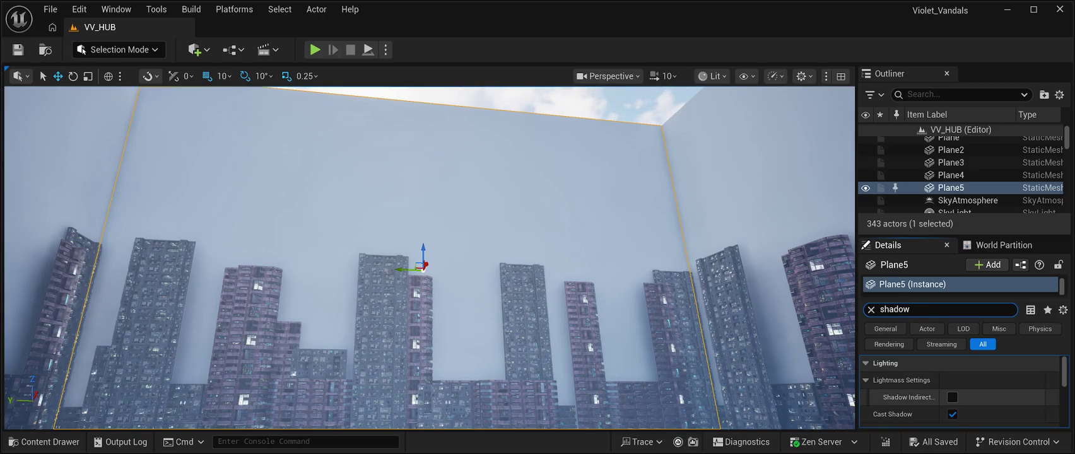
{"action": "scroll", "coordinate": [959, 391], "scroll_direction": "down", "scroll_amount": 5}
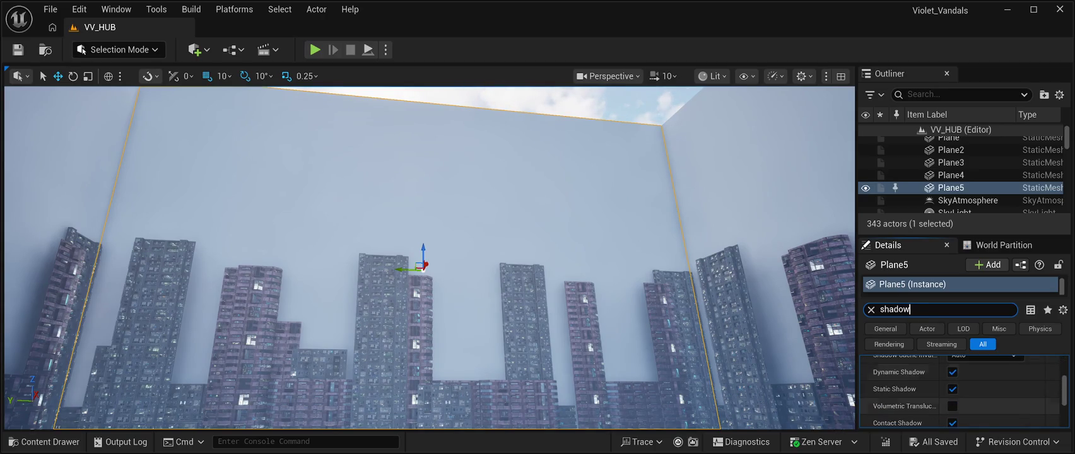
{"action": "scroll", "coordinate": [952, 391], "scroll_direction": "down", "scroll_amount": 2}
{"action": "scroll", "coordinate": [959, 391], "scroll_direction": "up", "scroll_amount": 1}
{"action": "scroll", "coordinate": [959, 391], "scroll_direction": "down", "scroll_amount": 1}
{"action": "scroll", "coordinate": [959, 391], "scroll_direction": "down", "scroll_amount": 1}
{"action": "scroll", "coordinate": [959, 391], "scroll_direction": "down", "scroll_amount": 1}
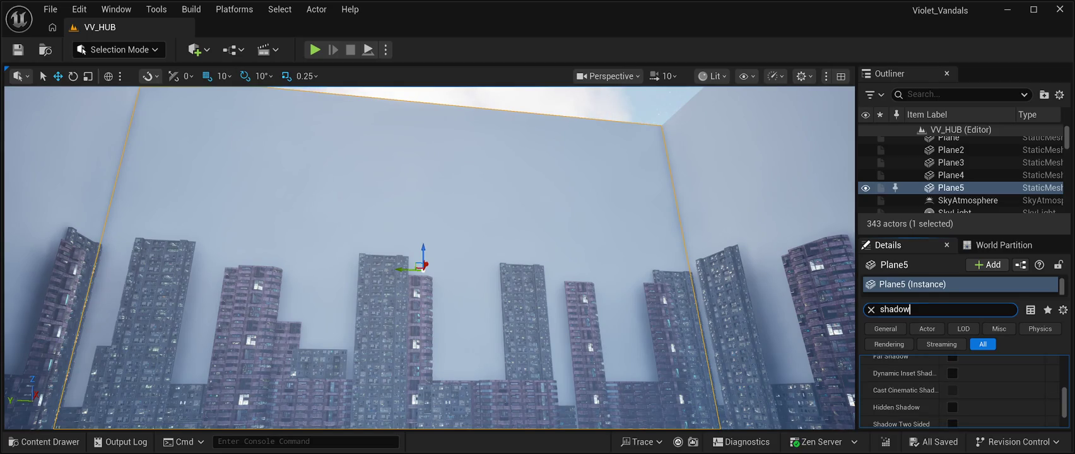
{"action": "key", "text": "f"}
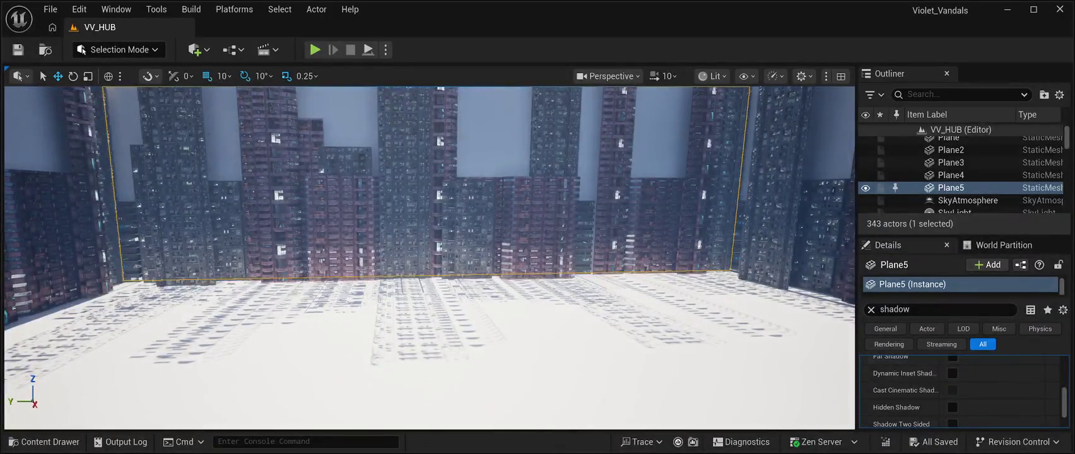
{"action": "scroll", "coordinate": [959, 390], "scroll_direction": "down", "scroll_amount": 2}
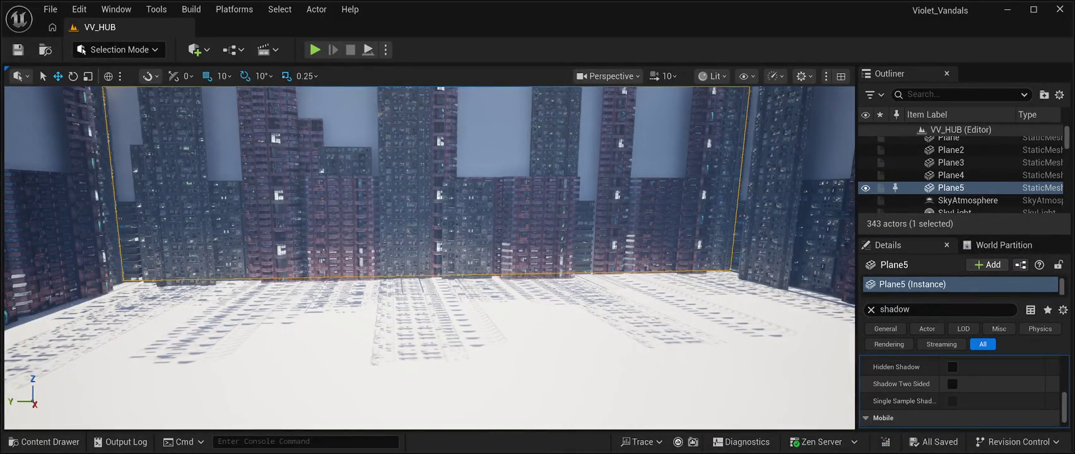
{"action": "scroll", "coordinate": [959, 391], "scroll_direction": "up", "scroll_amount": 1}
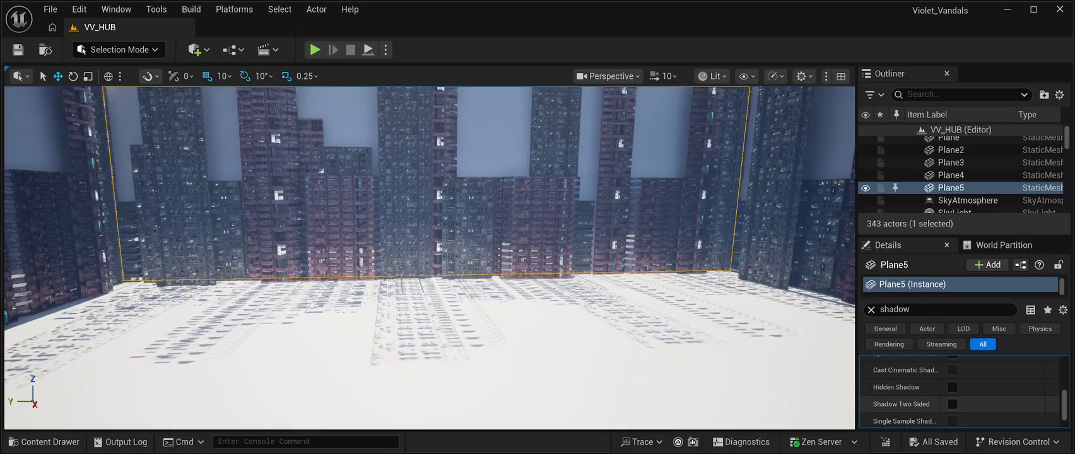
Turn on Shadow Two Sided for Plane5, then select SM_CPB01Prefab01 in the Outliner.
{"action": "left_click", "coordinate": [952, 404]}
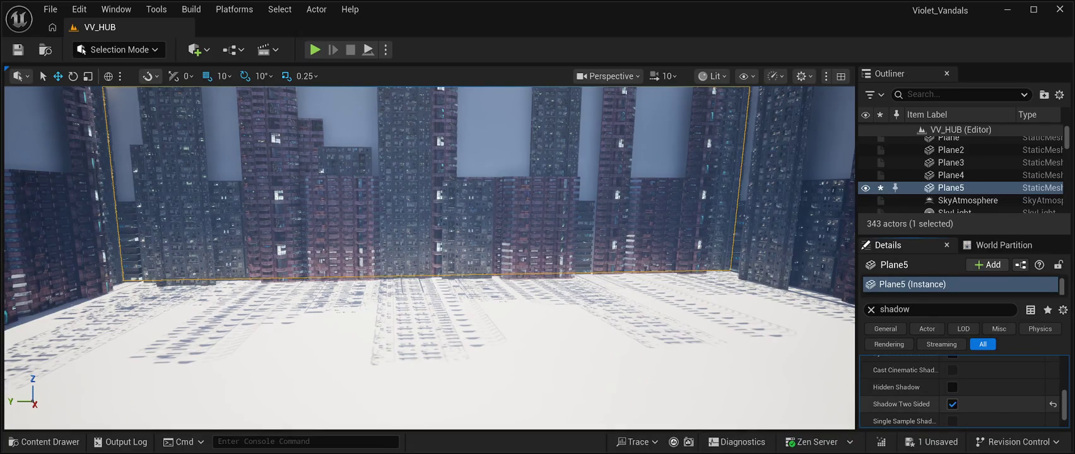
{"action": "scroll", "coordinate": [952, 392], "scroll_direction": "up", "scroll_amount": 1}
{"action": "scroll", "coordinate": [959, 391], "scroll_direction": "up", "scroll_amount": 2}
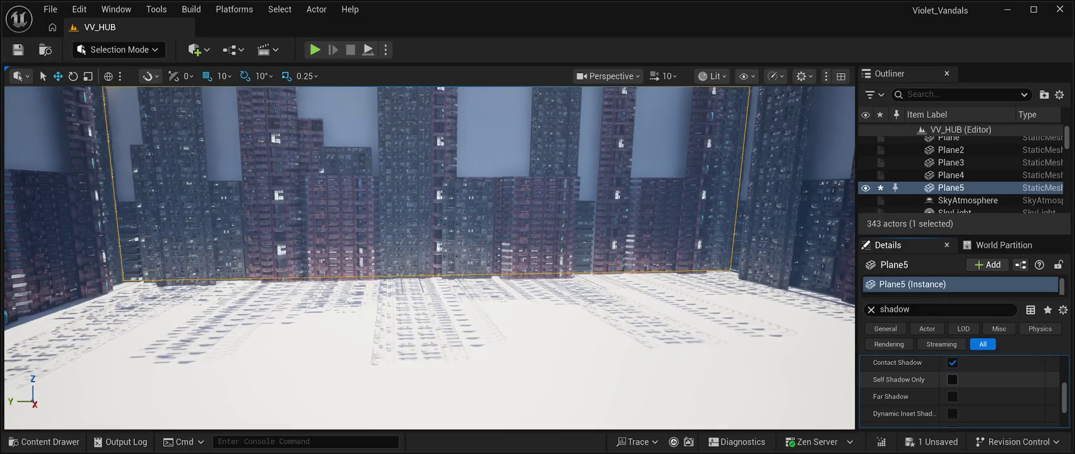
{"action": "scroll", "coordinate": [952, 385], "scroll_direction": "up", "scroll_amount": 2}
{"action": "scroll", "coordinate": [952, 385], "scroll_direction": "down", "scroll_amount": 3}
{"action": "scroll", "coordinate": [952, 392], "scroll_direction": "down", "scroll_amount": 3}
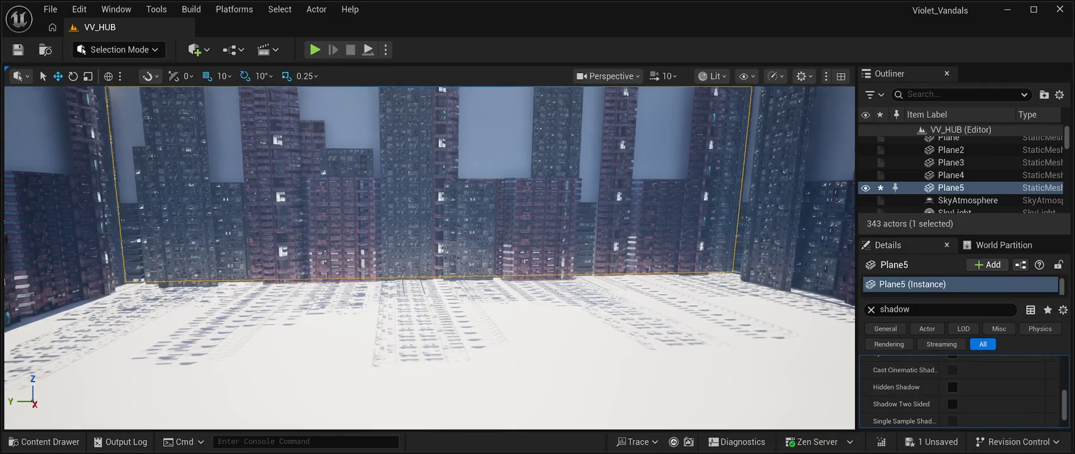
{"action": "scroll", "coordinate": [429, 259], "scroll_direction": "down", "scroll_amount": 5}
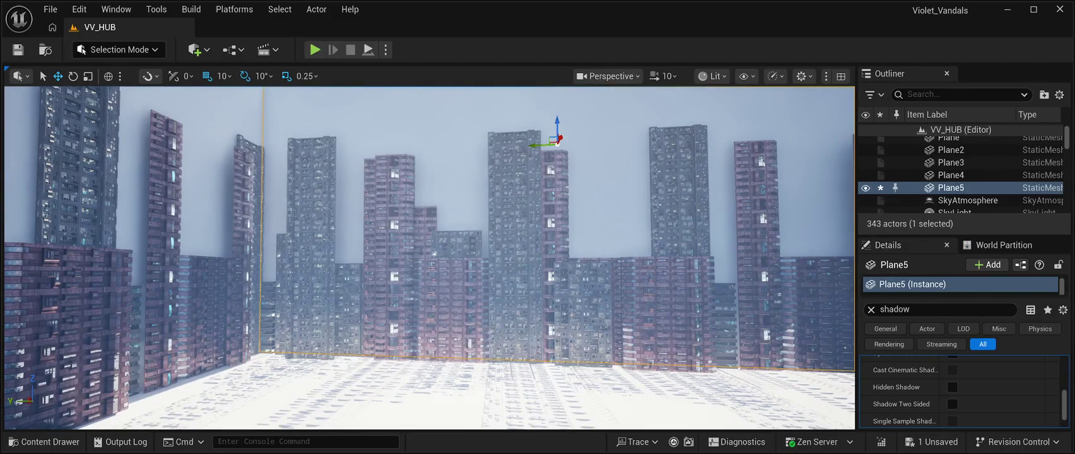
{"action": "scroll", "coordinate": [959, 174], "scroll_direction": "down", "scroll_amount": 3}
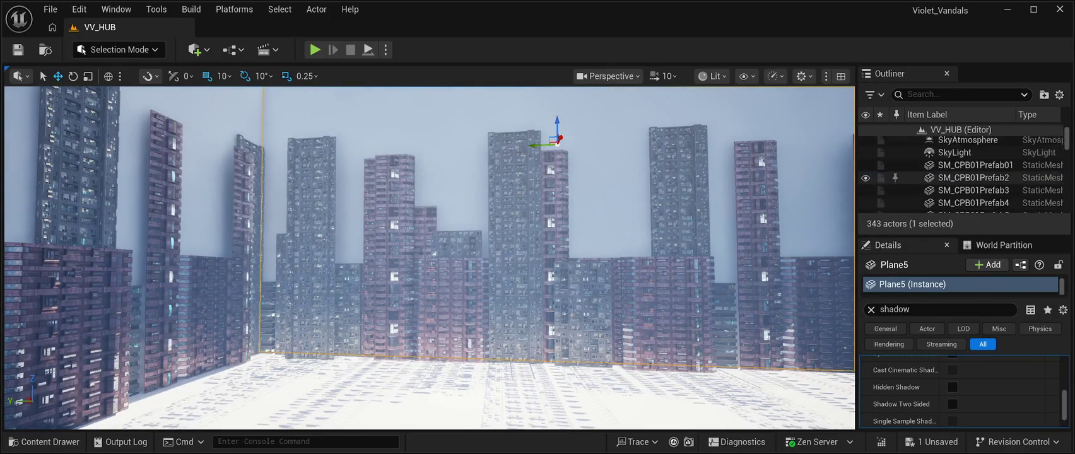
{"action": "scroll", "coordinate": [959, 171], "scroll_direction": "up", "scroll_amount": 1}
{"action": "left_click", "coordinate": [975, 165]}
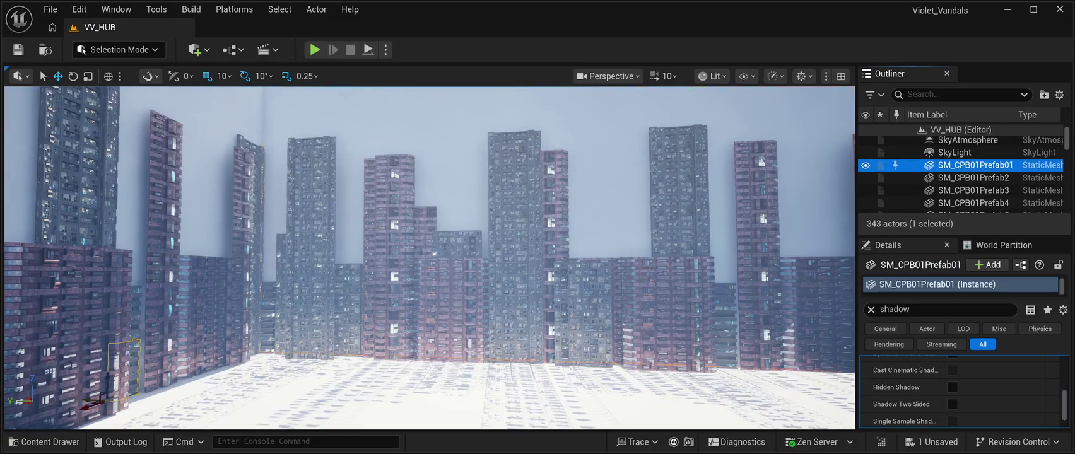
Add SM_CPB01Prefab3 through SM_CPB01Prefab24 to the building selection and frame them in view.
{"action": "left_click", "coordinate": [974, 177], "text": "ctrl"}
{"action": "left_click", "coordinate": [974, 190], "text": "ctrl"}
{"action": "left_click", "coordinate": [973, 203], "text": "ctrl"}
{"action": "scroll", "coordinate": [959, 176], "scroll_direction": "down", "scroll_amount": 3}
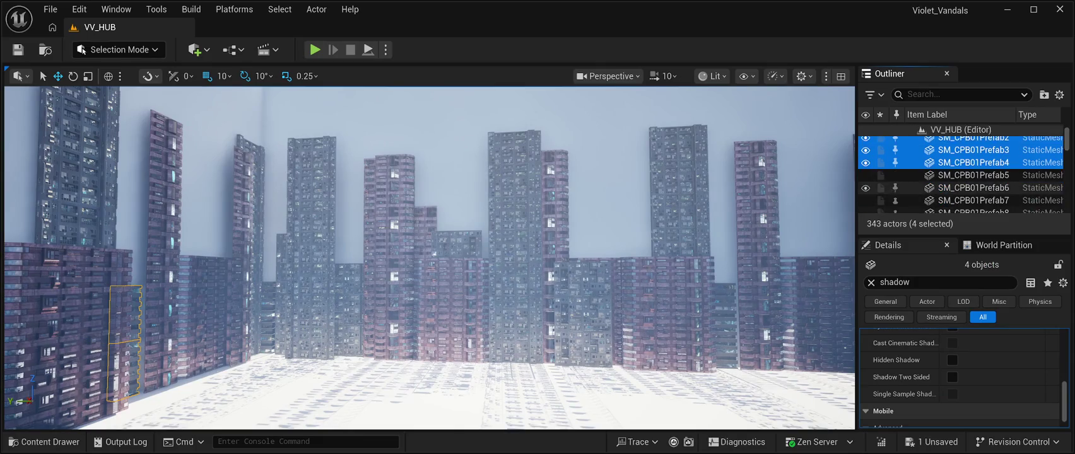
{"action": "left_click", "coordinate": [974, 154], "text": "ctrl"}
{"action": "left_click", "coordinate": [973, 167], "text": "ctrl"}
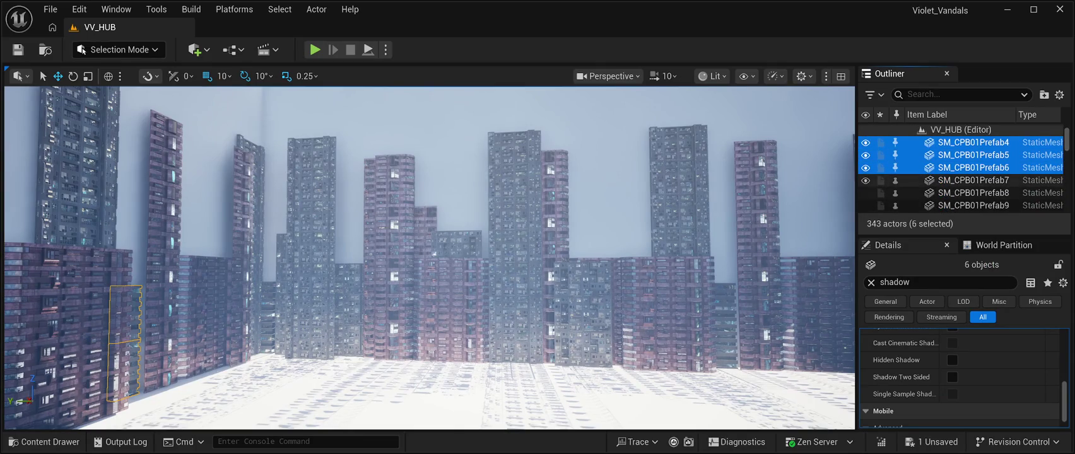
{"action": "left_click", "coordinate": [974, 180], "text": "ctrl"}
{"action": "left_click", "coordinate": [973, 193], "text": "ctrl"}
{"action": "left_click", "coordinate": [973, 205], "text": "ctrl"}
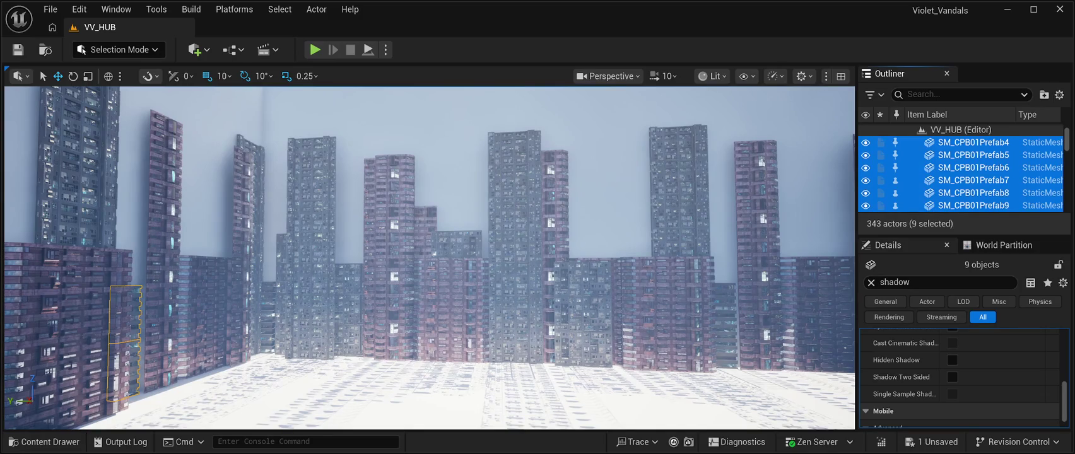
{"action": "scroll", "coordinate": [959, 177], "scroll_direction": "down", "scroll_amount": 3}
{"action": "left_click", "coordinate": [974, 157], "text": "ctrl"}
{"action": "left_click", "coordinate": [973, 170], "text": "ctrl"}
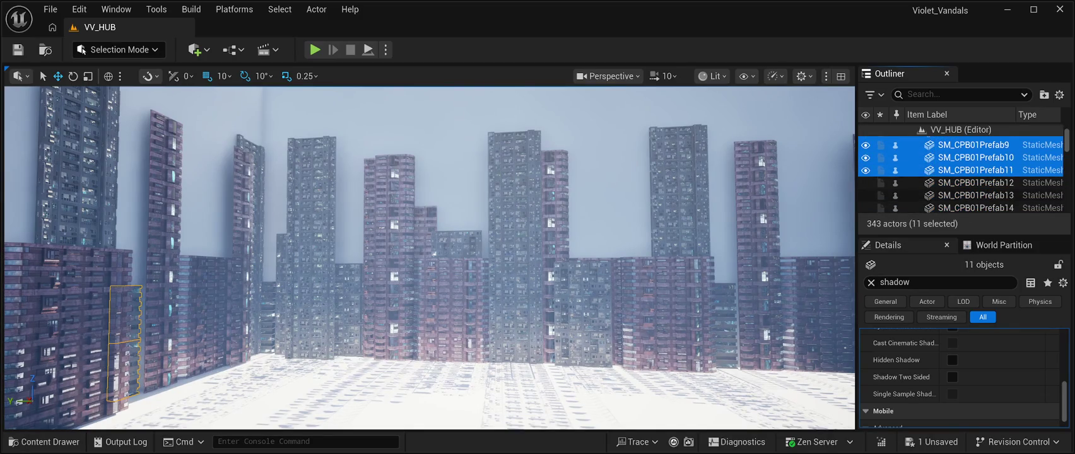
{"action": "left_click", "coordinate": [973, 183], "text": "ctrl"}
{"action": "left_click", "coordinate": [973, 195], "text": "ctrl"}
{"action": "scroll", "coordinate": [959, 177], "scroll_direction": "down", "scroll_amount": 2}
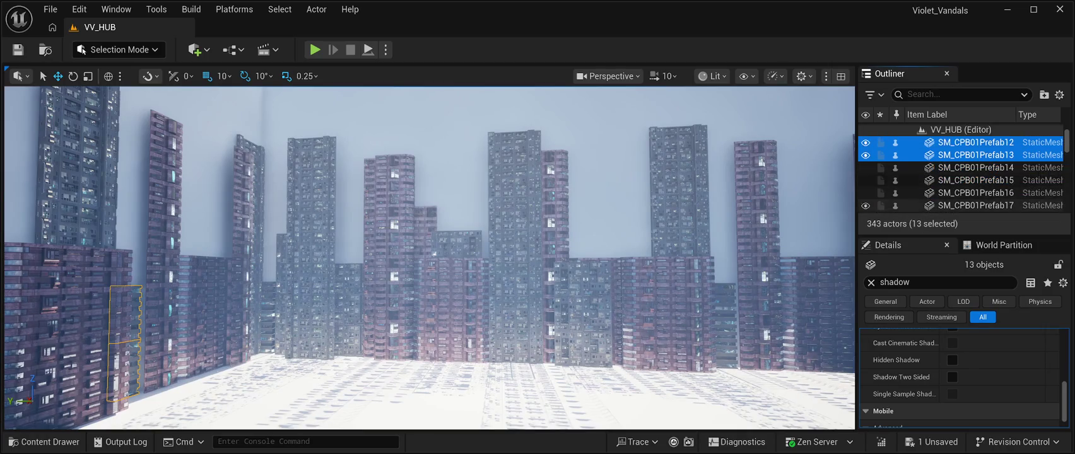
{"action": "left_click", "coordinate": [974, 167], "text": "ctrl"}
{"action": "left_click", "coordinate": [974, 180], "text": "ctrl"}
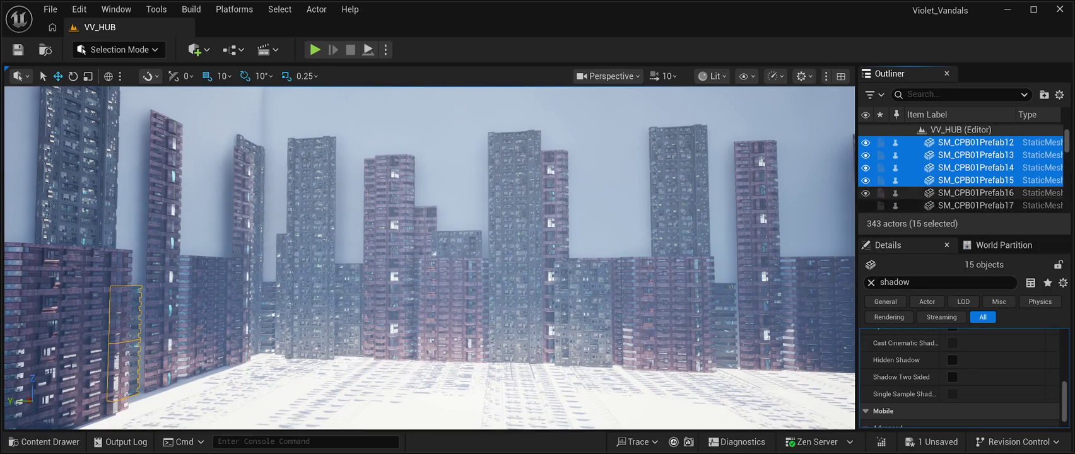
{"action": "left_click", "coordinate": [973, 193], "text": "ctrl"}
{"action": "left_click", "coordinate": [974, 205], "text": "ctrl"}
{"action": "scroll", "coordinate": [959, 177], "scroll_direction": "down", "scroll_amount": 2}
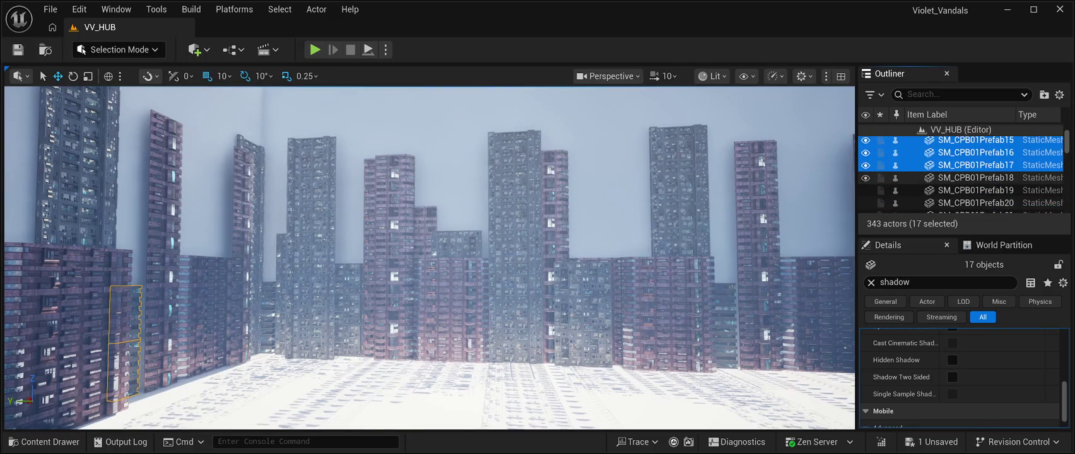
{"action": "left_click", "coordinate": [974, 178], "text": "ctrl"}
{"action": "left_click", "coordinate": [974, 189], "text": "ctrl"}
{"action": "left_click", "coordinate": [974, 203], "text": "ctrl"}
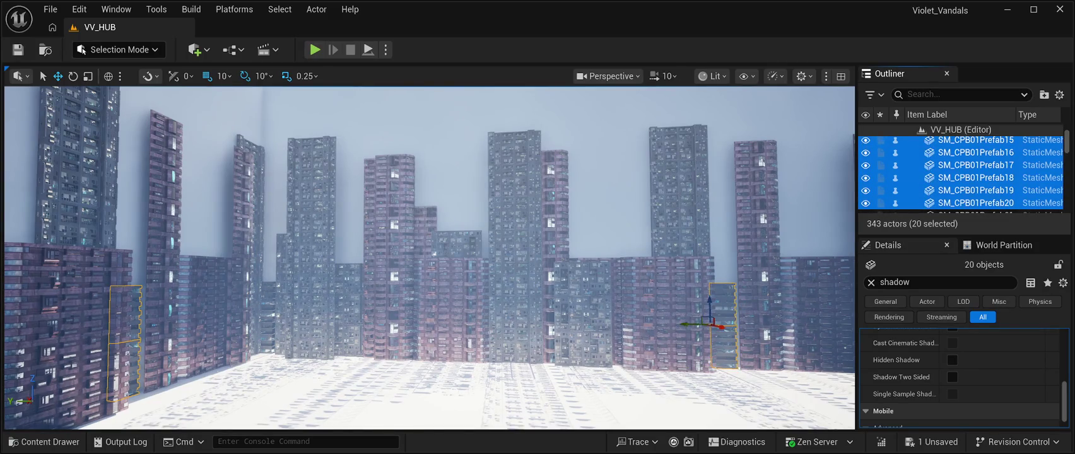
{"action": "left_click", "coordinate": [974, 175], "text": "ctrl"}
{"action": "left_click", "coordinate": [973, 188], "text": "ctrl"}
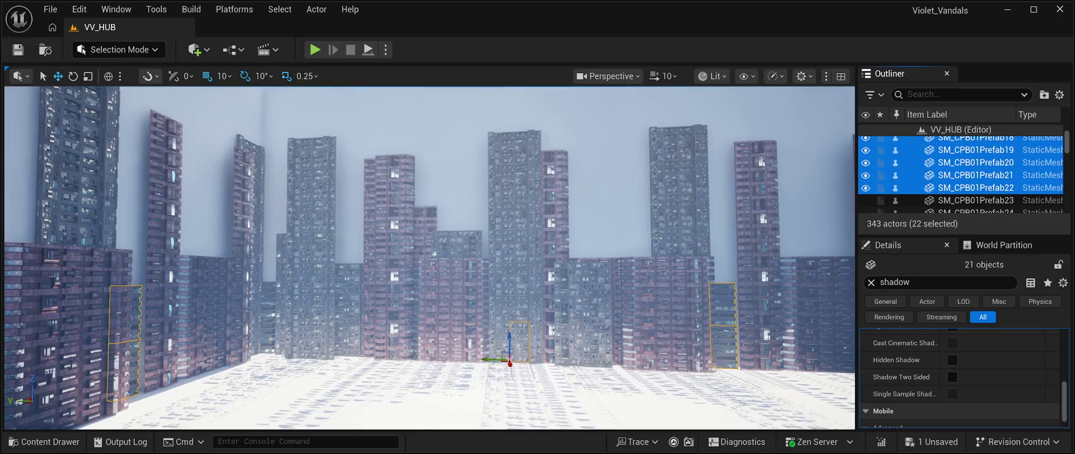
{"action": "key", "text": "f"}
{"action": "left_click", "coordinate": [974, 200], "text": "ctrl"}
{"action": "scroll", "coordinate": [959, 177], "scroll_direction": "down", "scroll_amount": 3}
{"action": "left_click", "coordinate": [973, 152], "text": "ctrl"}
Add SM_CPB03Prefab03 through SM_CPB03Prefab22 to the building selection.
{"action": "left_click", "coordinate": [974, 164], "text": "ctrl"}
{"action": "left_click", "coordinate": [974, 177], "text": "ctrl"}
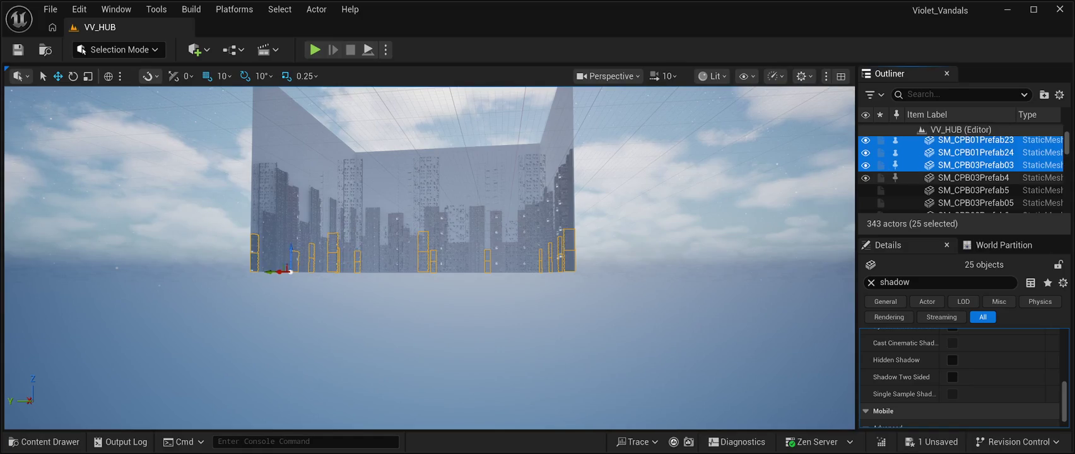
{"action": "left_click", "coordinate": [974, 190], "text": "ctrl"}
{"action": "left_click", "coordinate": [974, 203], "text": "ctrl"}
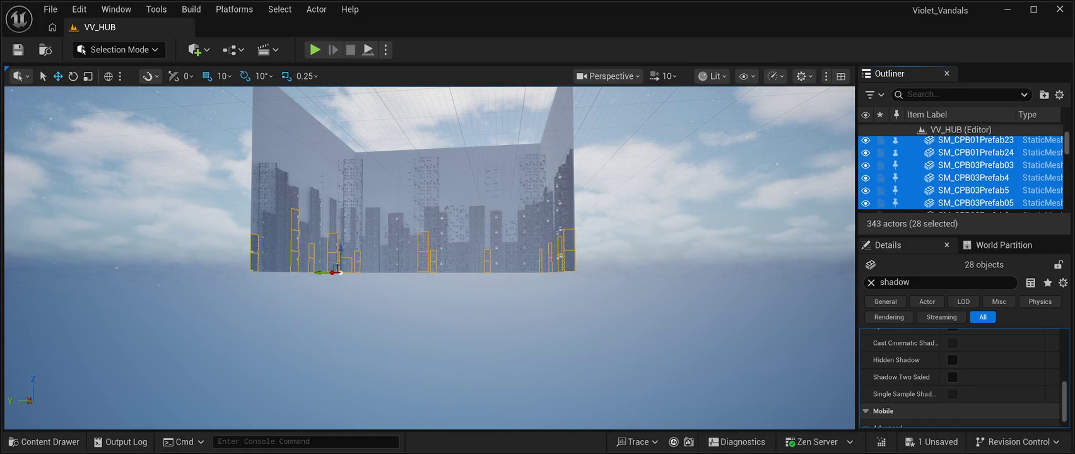
{"action": "scroll", "coordinate": [959, 177], "scroll_direction": "down", "scroll_amount": 3}
{"action": "left_click", "coordinate": [973, 155], "text": "ctrl"}
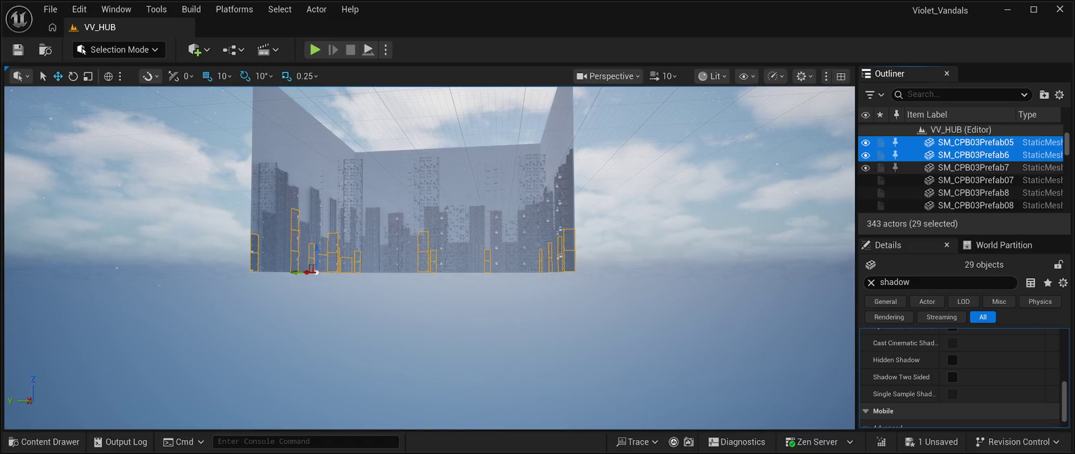
{"action": "left_click", "coordinate": [974, 167], "text": "ctrl"}
{"action": "left_click", "coordinate": [974, 180], "text": "ctrl"}
{"action": "left_click", "coordinate": [973, 193], "text": "ctrl"}
{"action": "left_click", "coordinate": [974, 205], "text": "ctrl"}
{"action": "scroll", "coordinate": [959, 177], "scroll_direction": "down", "scroll_amount": 3}
{"action": "scroll", "coordinate": [959, 177], "scroll_direction": "down", "scroll_amount": 2}
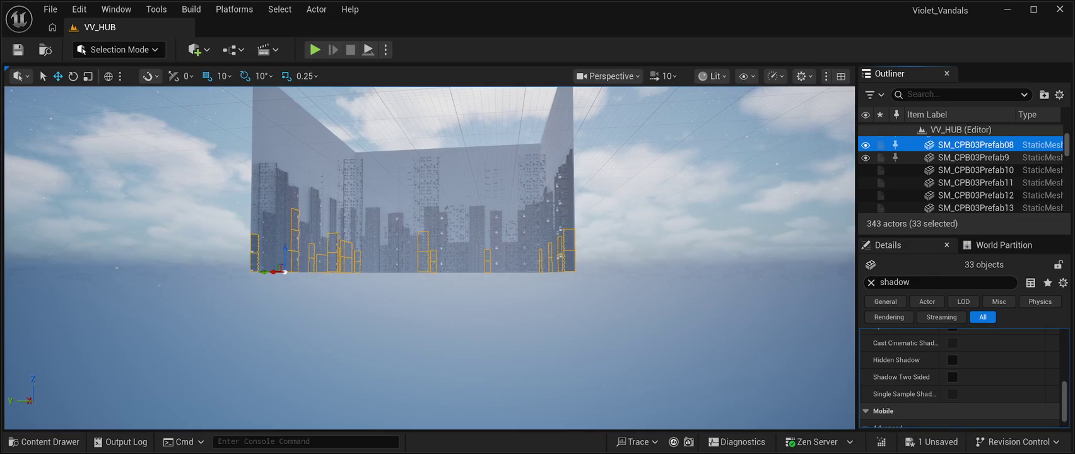
{"action": "left_click", "coordinate": [973, 157], "text": "ctrl"}
{"action": "left_click", "coordinate": [974, 170], "text": "ctrl"}
{"action": "left_click", "coordinate": [973, 182], "text": "ctrl"}
{"action": "left_click", "coordinate": [973, 195], "text": "ctrl"}
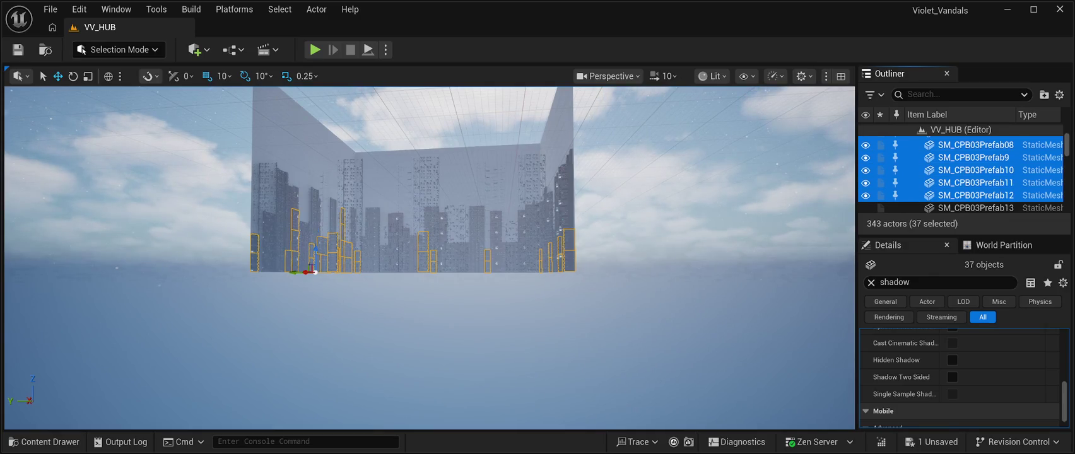
{"action": "left_click", "coordinate": [974, 208], "text": "ctrl"}
{"action": "scroll", "coordinate": [959, 177], "scroll_direction": "down", "scroll_amount": 5}
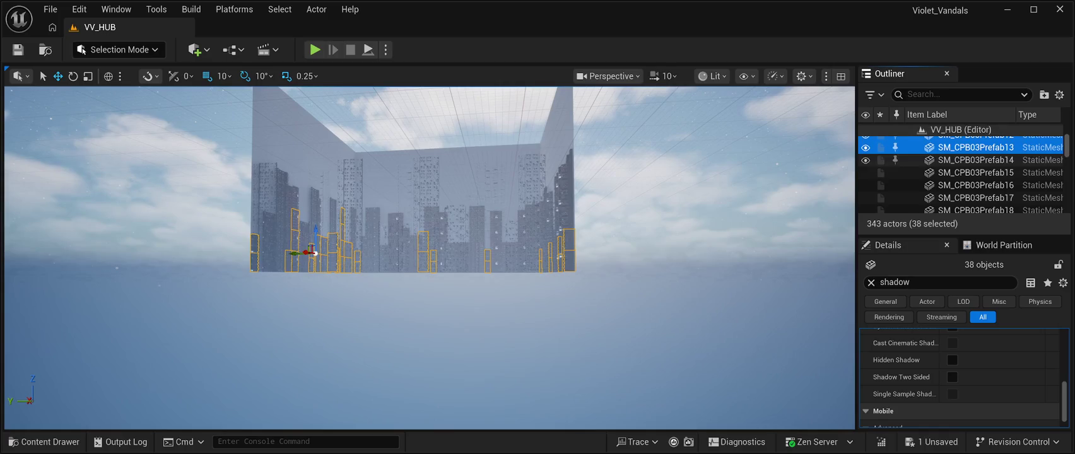
{"action": "left_click", "coordinate": [974, 159], "text": "ctrl"}
{"action": "left_click", "coordinate": [973, 172], "text": "ctrl"}
{"action": "left_click", "coordinate": [974, 185], "text": "ctrl"}
{"action": "left_click", "coordinate": [973, 197], "text": "ctrl"}
{"action": "left_click", "coordinate": [974, 209], "text": "ctrl"}
{"action": "scroll", "coordinate": [959, 177], "scroll_direction": "down", "scroll_amount": 5}
{"action": "left_click", "coordinate": [974, 162], "text": "ctrl"}
{"action": "left_click", "coordinate": [973, 175], "text": "ctrl"}
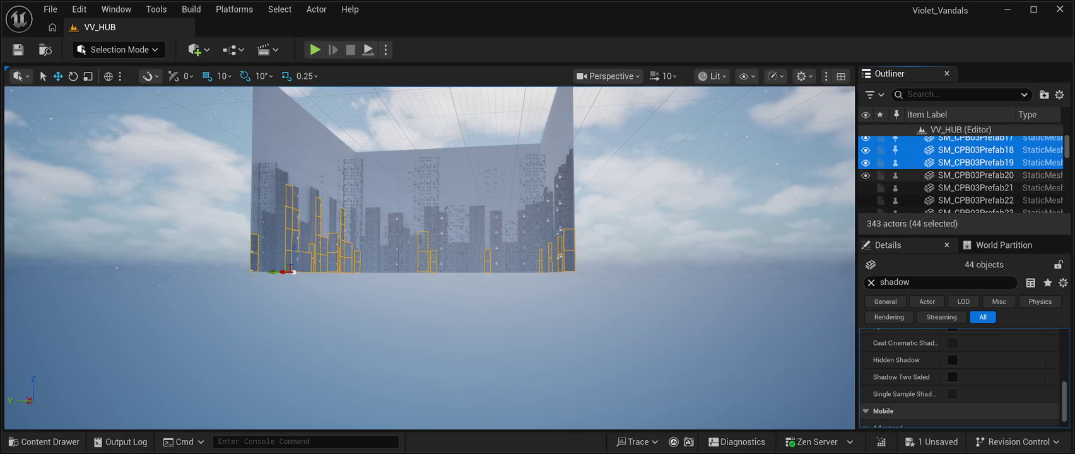
{"action": "left_click", "coordinate": [974, 187], "text": "ctrl"}
{"action": "left_click", "coordinate": [973, 200], "text": "ctrl"}
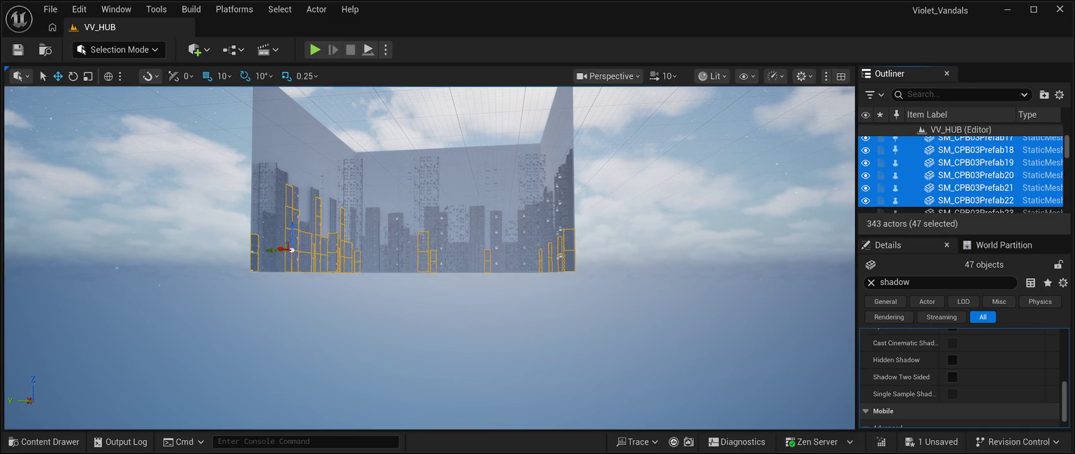
Add SM_CPB03Prefab23 through SM_CPB03Prefab62 to the building selection.
{"action": "left_click", "coordinate": [974, 172], "text": "ctrl"}
{"action": "left_click", "coordinate": [973, 197], "text": "ctrl"}
{"action": "scroll", "coordinate": [974, 183], "scroll_direction": "down", "scroll_amount": 1}
{"action": "left_click", "coordinate": [974, 170], "text": "ctrl"}
{"action": "left_click", "coordinate": [973, 182], "text": "ctrl"}
{"action": "left_click", "coordinate": [974, 195], "text": "ctrl"}
{"action": "left_click", "coordinate": [973, 207], "text": "ctrl"}
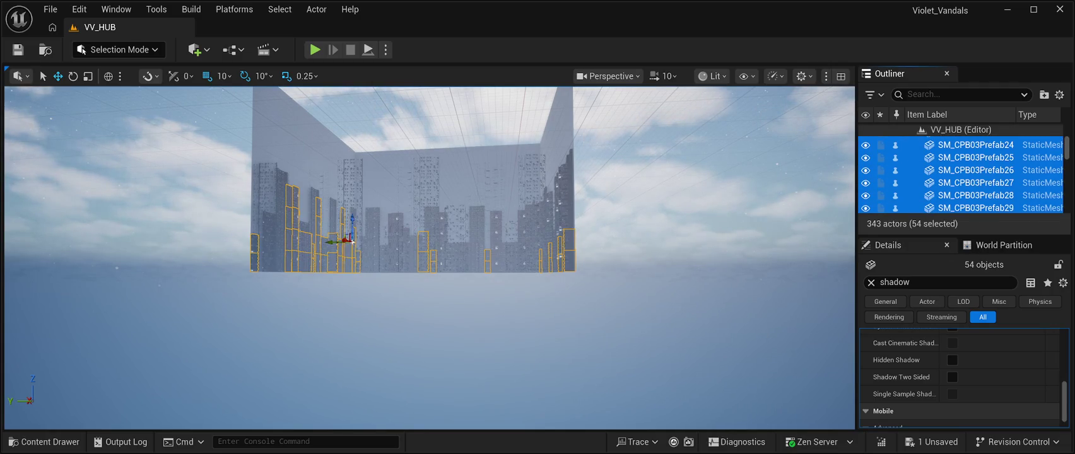
{"action": "scroll", "coordinate": [973, 183], "scroll_direction": "down", "scroll_amount": 2}
{"action": "left_click", "coordinate": [973, 159], "text": "ctrl"}
{"action": "left_click", "coordinate": [973, 172], "text": "ctrl"}
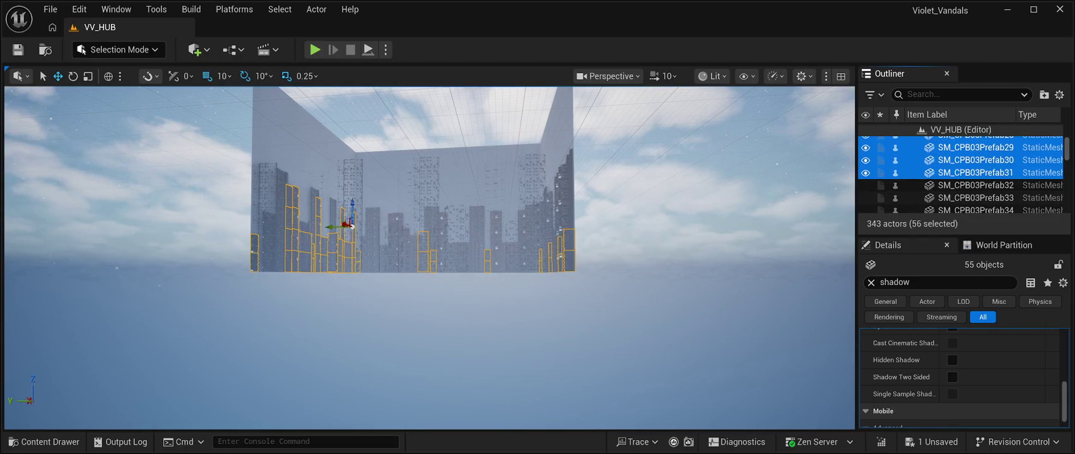
{"action": "left_click", "coordinate": [973, 185], "text": "ctrl"}
{"action": "left_click", "coordinate": [973, 198], "text": "ctrl"}
{"action": "left_click", "coordinate": [974, 170], "text": "ctrl"}
{"action": "left_click", "coordinate": [974, 182], "text": "ctrl"}
{"action": "left_click", "coordinate": [973, 195], "text": "ctrl"}
{"action": "left_click", "coordinate": [973, 207], "text": "ctrl"}
{"action": "scroll", "coordinate": [973, 183], "scroll_direction": "down", "scroll_amount": 2}
{"action": "left_click", "coordinate": [974, 159], "text": "ctrl"}
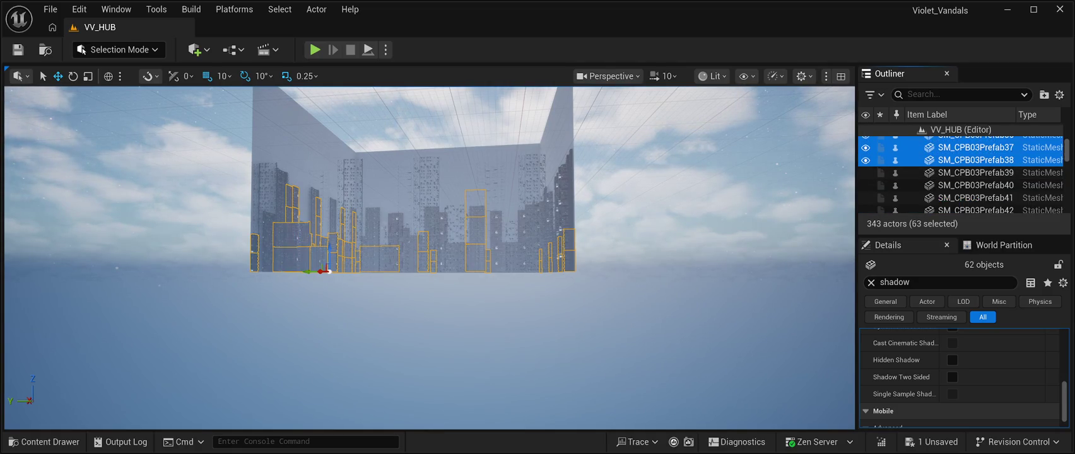
{"action": "left_click", "coordinate": [973, 173], "text": "ctrl"}
{"action": "left_click", "coordinate": [976, 198], "text": "ctrl"}
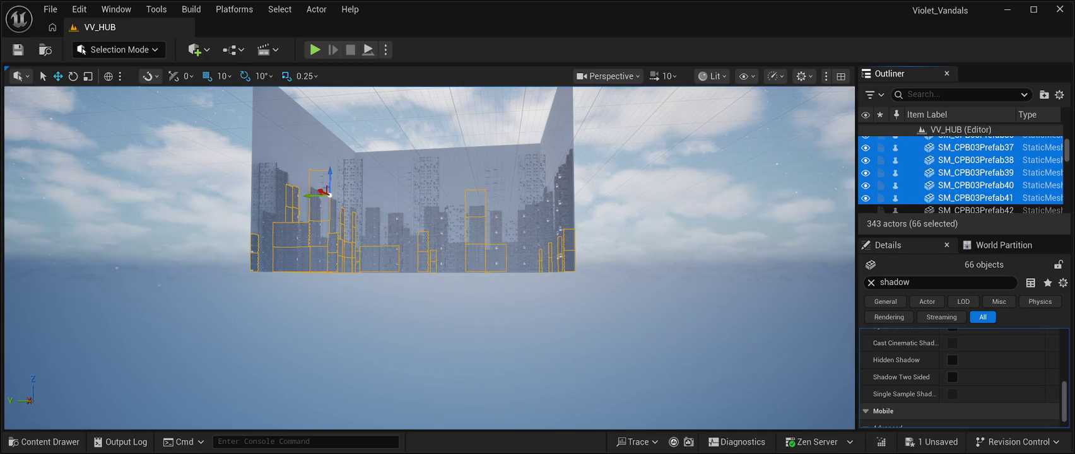
{"action": "scroll", "coordinate": [959, 177], "scroll_direction": "down", "scroll_amount": 2}
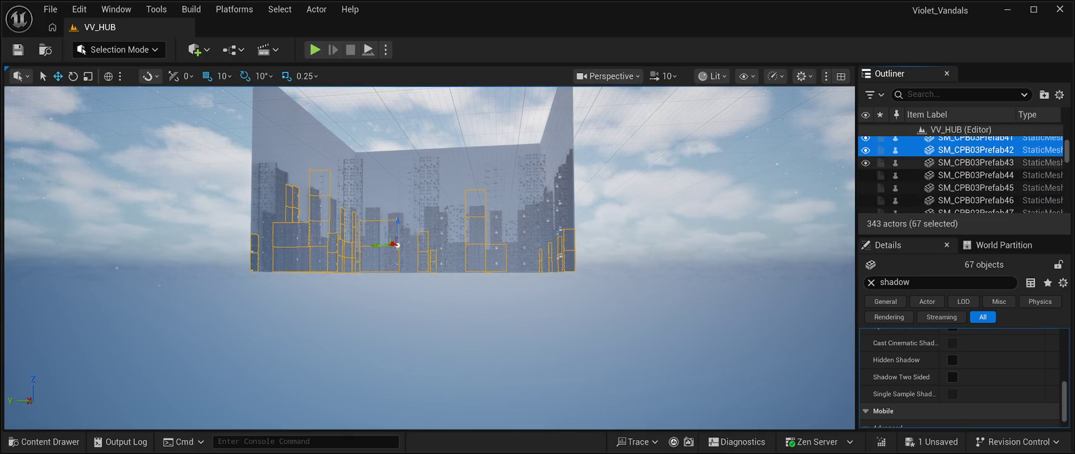
{"action": "left_click", "coordinate": [975, 162], "text": "ctrl"}
{"action": "left_click", "coordinate": [976, 187], "text": "ctrl"}
{"action": "left_click", "coordinate": [975, 200], "text": "ctrl"}
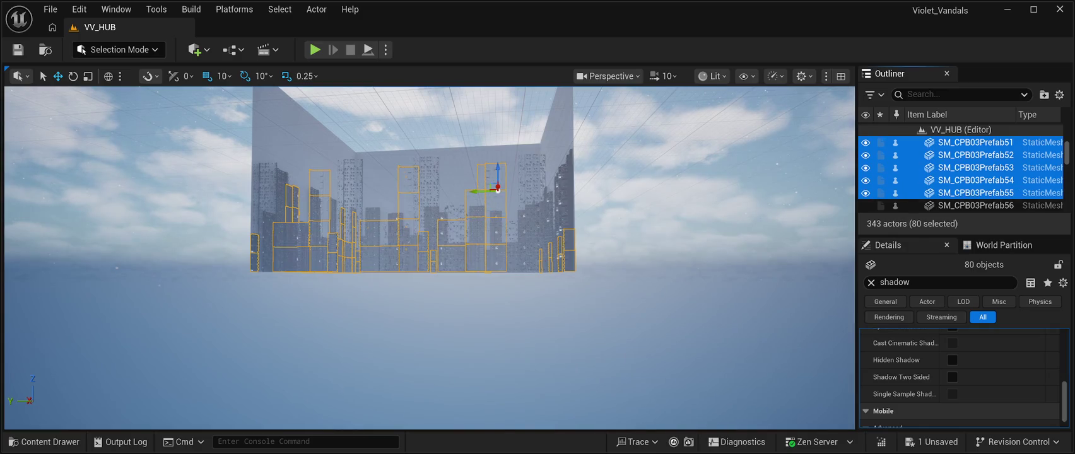
{"action": "left_click", "coordinate": [975, 205], "text": "shift"}
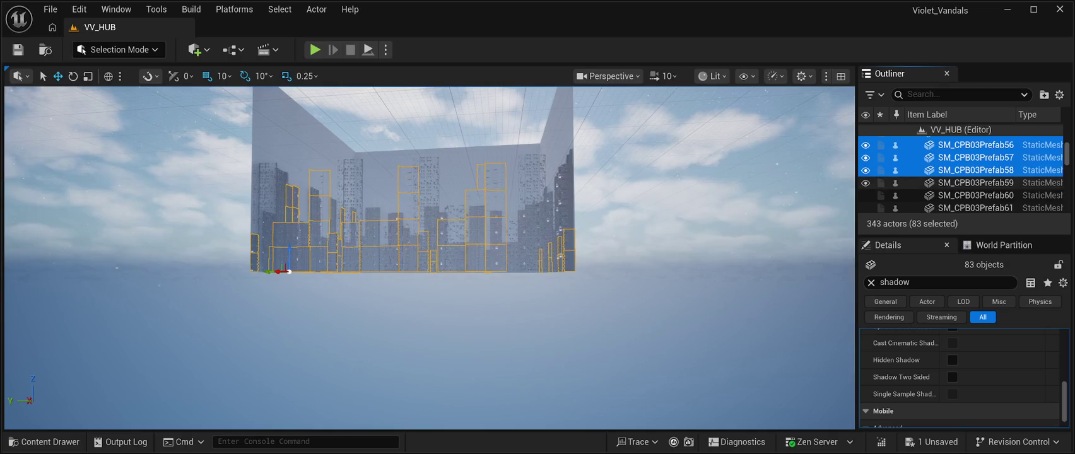
{"action": "left_click", "coordinate": [976, 195], "text": "shift"}
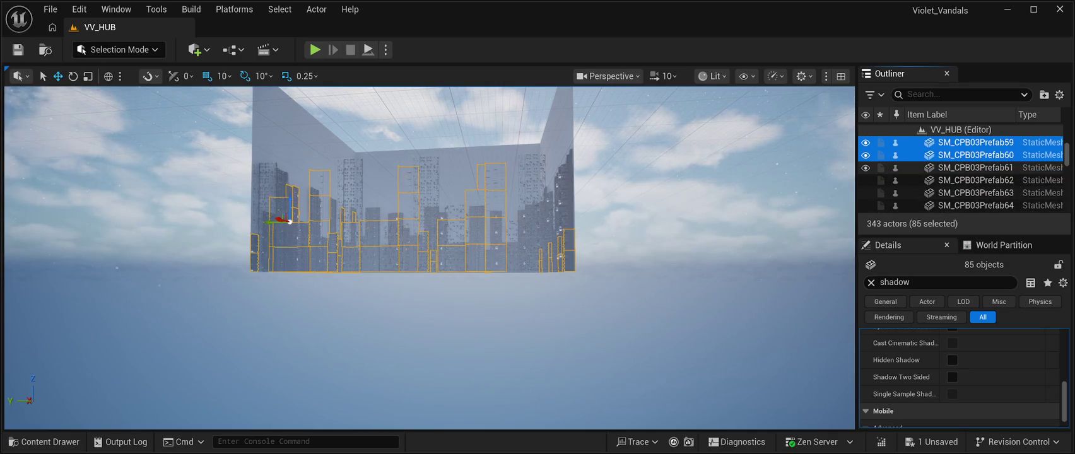
{"action": "left_click", "coordinate": [975, 167], "text": "shift"}
{"action": "left_click", "coordinate": [976, 180], "text": "shift"}
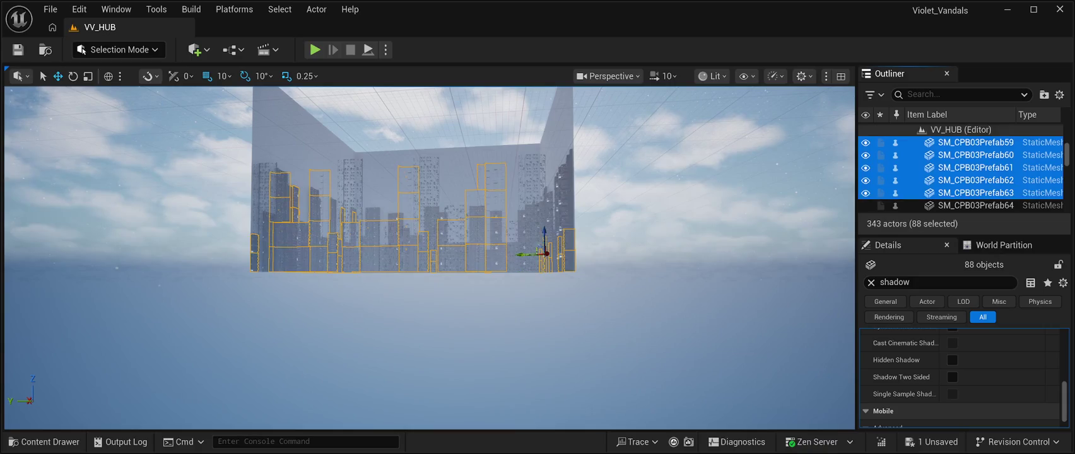
Add SM_CPB03Prefab64 through SM_CPB03Prefab94 to the building selection.
{"action": "scroll", "coordinate": [975, 180], "scroll_direction": "down", "scroll_amount": 1}
{"action": "left_click", "coordinate": [975, 165], "text": "shift"}
{"action": "left_click", "coordinate": [975, 177], "text": "shift"}
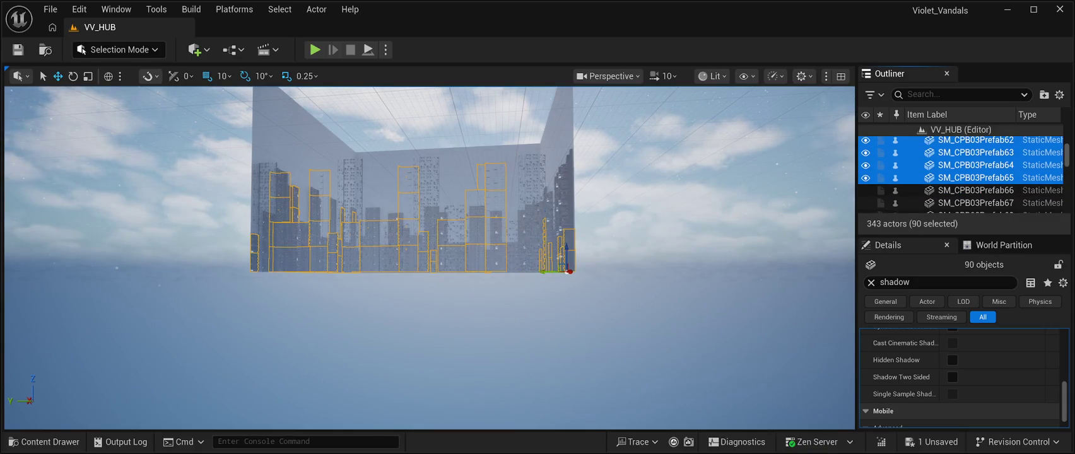
{"action": "left_click", "coordinate": [975, 190], "text": "shift"}
{"action": "left_click", "coordinate": [975, 203], "text": "shift"}
{"action": "scroll", "coordinate": [976, 202], "scroll_direction": "down", "scroll_amount": 2}
{"action": "left_click", "coordinate": [975, 155], "text": "shift"}
{"action": "left_click", "coordinate": [975, 167], "text": "shift"}
{"action": "left_click", "coordinate": [975, 180], "text": "shift"}
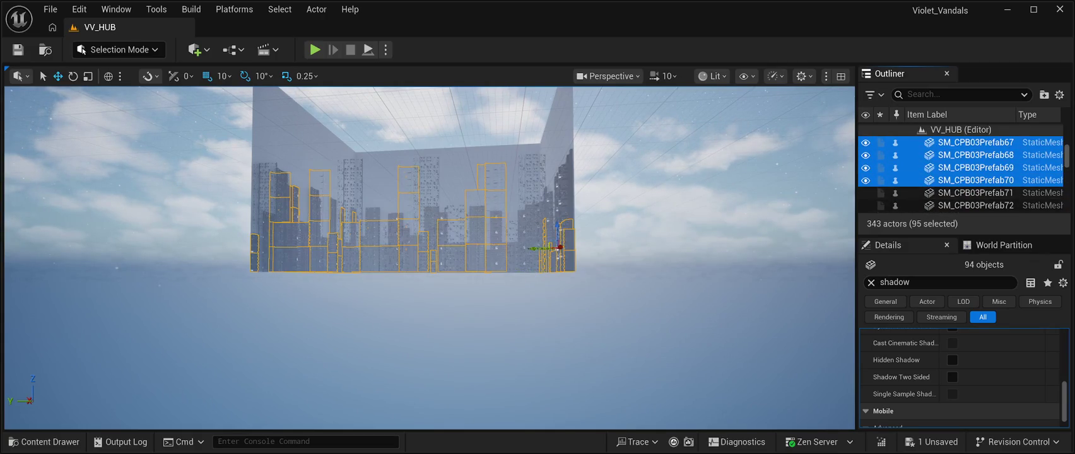
{"action": "left_click", "coordinate": [975, 193], "text": "shift"}
{"action": "left_click", "coordinate": [976, 205], "text": "shift"}
{"action": "scroll", "coordinate": [976, 205], "scroll_direction": "down", "scroll_amount": 2}
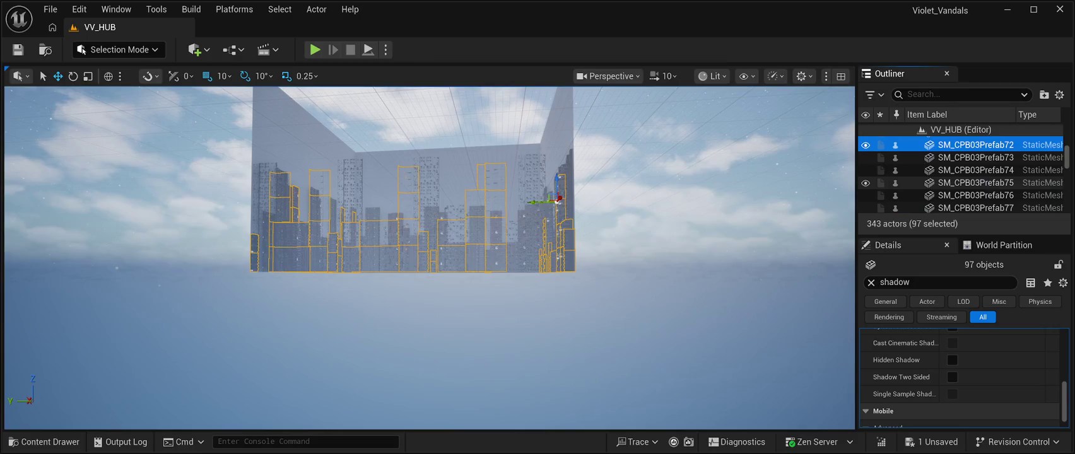
{"action": "left_click", "coordinate": [975, 157], "text": "shift"}
{"action": "left_click", "coordinate": [975, 169], "text": "shift"}
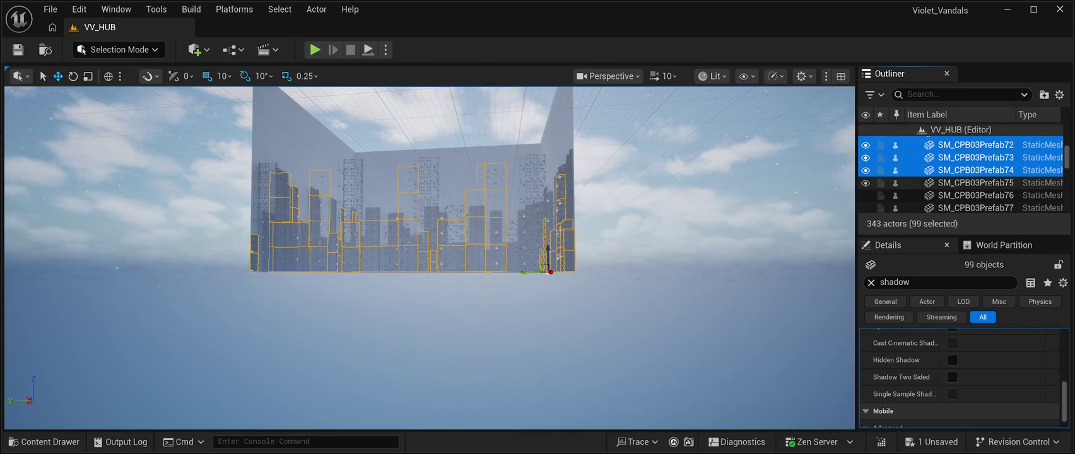
{"action": "left_click", "coordinate": [976, 183], "text": "shift"}
{"action": "left_click", "coordinate": [976, 195], "text": "shift"}
{"action": "left_click", "coordinate": [975, 208], "text": "shift"}
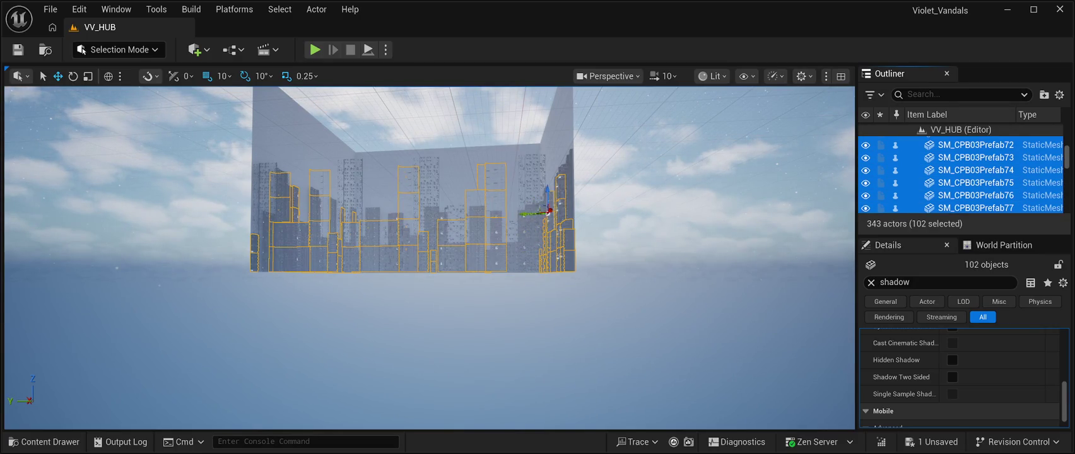
{"action": "scroll", "coordinate": [976, 208], "scroll_direction": "down", "scroll_amount": 2}
{"action": "left_click", "coordinate": [976, 160], "text": "shift"}
{"action": "left_click", "coordinate": [976, 172], "text": "shift"}
{"action": "left_click", "coordinate": [975, 185], "text": "shift"}
{"action": "left_click", "coordinate": [976, 198], "text": "shift"}
{"action": "scroll", "coordinate": [976, 198], "scroll_direction": "down", "scroll_amount": 1}
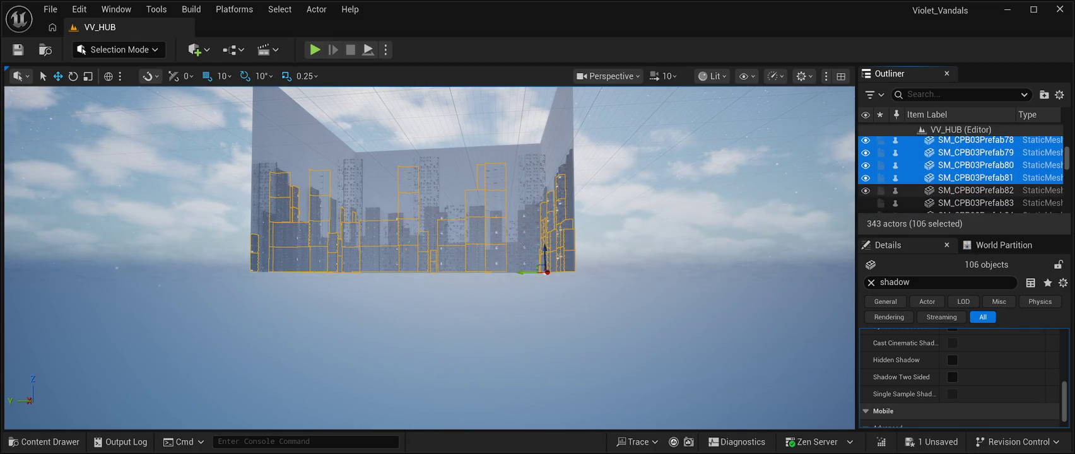
{"action": "left_click", "coordinate": [975, 170], "text": "shift"}
{"action": "left_click", "coordinate": [976, 182], "text": "shift"}
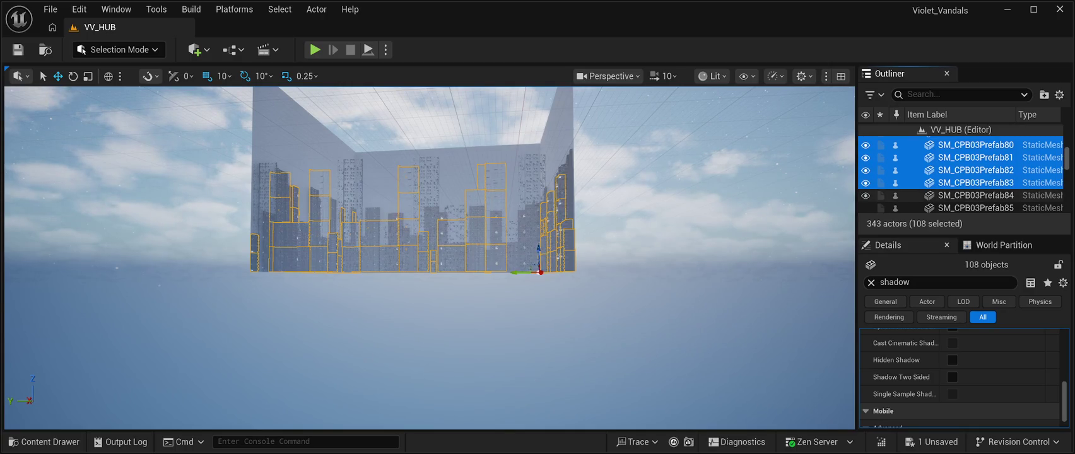
{"action": "left_click", "coordinate": [975, 195], "text": "shift"}
{"action": "left_click", "coordinate": [976, 207], "text": "shift"}
{"action": "scroll", "coordinate": [975, 207], "scroll_direction": "down", "scroll_amount": 2}
{"action": "left_click", "coordinate": [976, 160], "text": "shift"}
{"action": "left_click", "coordinate": [976, 172], "text": "shift"}
{"action": "left_click", "coordinate": [975, 184], "text": "shift"}
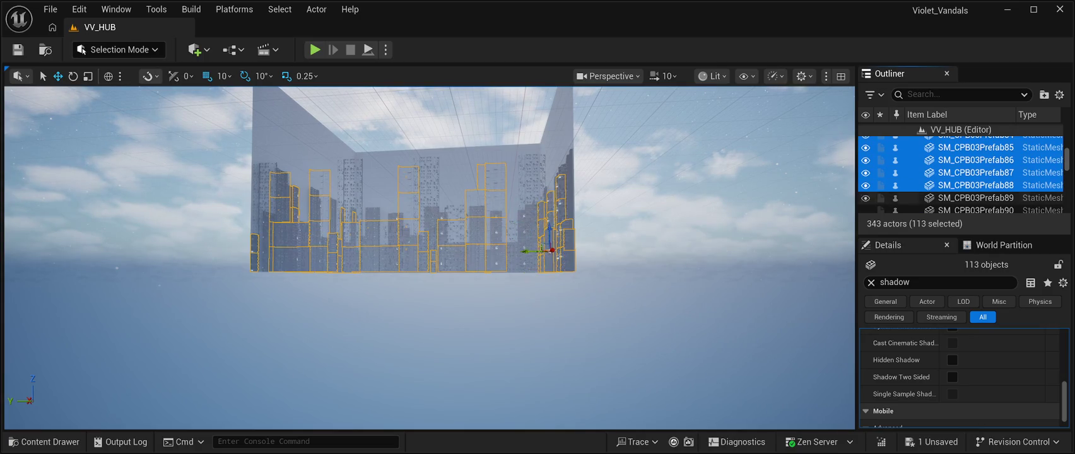
{"action": "left_click", "coordinate": [976, 197], "text": "shift"}
{"action": "left_click", "coordinate": [976, 209], "text": "shift"}
{"action": "scroll", "coordinate": [975, 183], "scroll_direction": "down", "scroll_amount": 2}
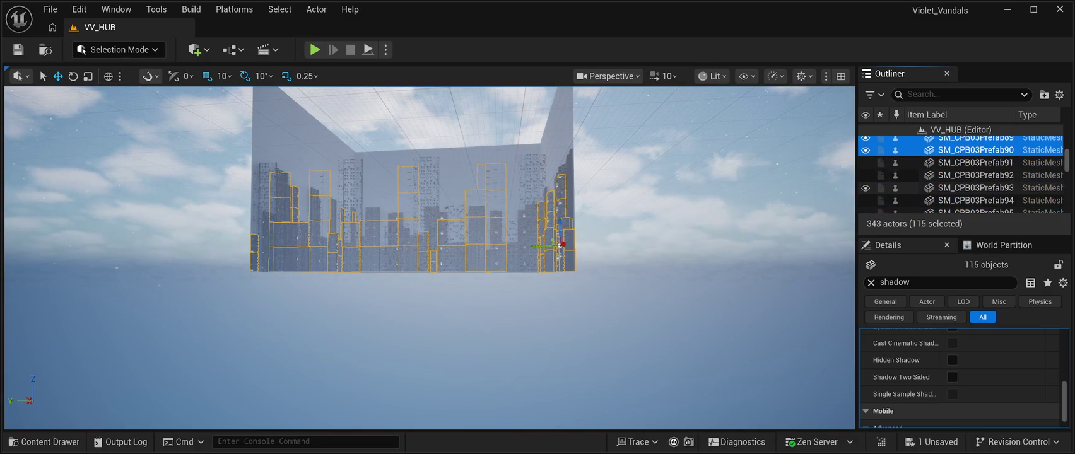
{"action": "left_click", "coordinate": [976, 163], "text": "shift"}
{"action": "left_click", "coordinate": [976, 175], "text": "shift"}
{"action": "left_click", "coordinate": [976, 188], "text": "shift"}
{"action": "left_click", "coordinate": [976, 201], "text": "shift"}
Add SM_CPB03Prefab95 through Prefab123, plus SM_SlumPrefab03, to the building selection.
{"action": "scroll", "coordinate": [975, 177], "scroll_direction": "down", "scroll_amount": 2}
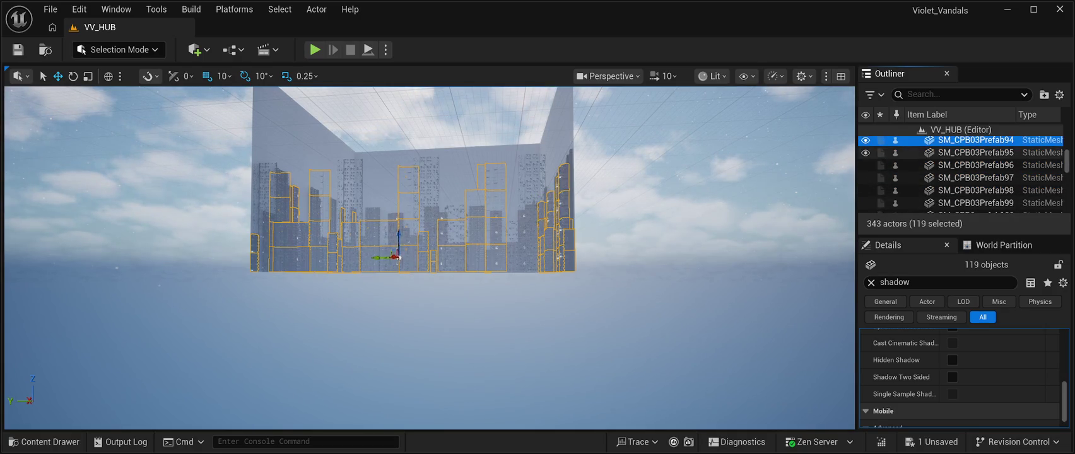
{"action": "left_click", "coordinate": [976, 152], "text": "shift"}
{"action": "left_click", "coordinate": [975, 165], "text": "shift"}
{"action": "left_click", "coordinate": [975, 178], "text": "shift"}
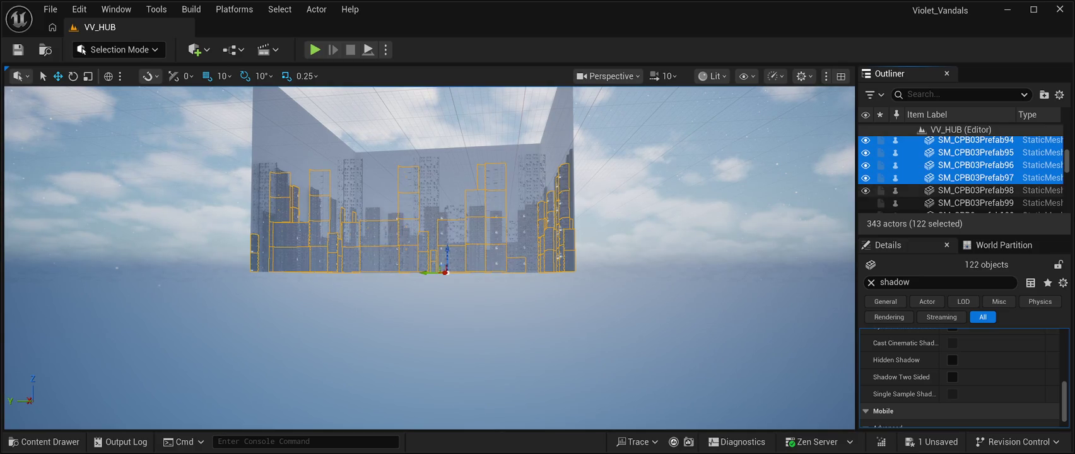
{"action": "left_click", "coordinate": [975, 190], "text": "shift"}
{"action": "left_click", "coordinate": [975, 203], "text": "shift"}
{"action": "scroll", "coordinate": [975, 177], "scroll_direction": "down", "scroll_amount": 2}
{"action": "left_click", "coordinate": [976, 155], "text": "shift"}
{"action": "left_click", "coordinate": [975, 167], "text": "shift"}
{"action": "left_click", "coordinate": [975, 179], "text": "shift"}
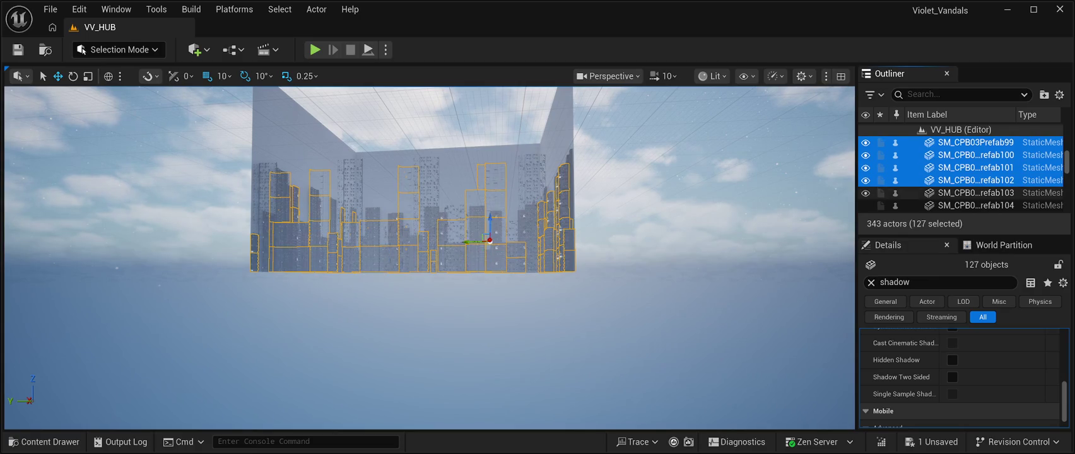
{"action": "left_click", "coordinate": [975, 193], "text": "shift"}
{"action": "left_click", "coordinate": [976, 205], "text": "shift"}
{"action": "scroll", "coordinate": [975, 176], "scroll_direction": "down", "scroll_amount": 2}
{"action": "left_click", "coordinate": [975, 157], "text": "shift"}
{"action": "left_click", "coordinate": [975, 170], "text": "shift"}
{"action": "left_click", "coordinate": [975, 182], "text": "shift"}
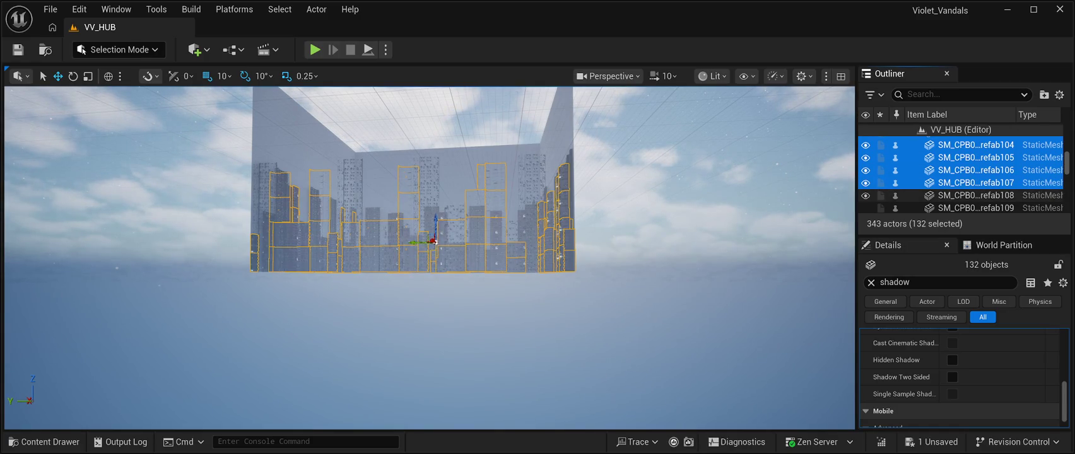
{"action": "left_click", "coordinate": [975, 195], "text": "shift"}
{"action": "left_click", "coordinate": [976, 208], "text": "shift"}
{"action": "scroll", "coordinate": [975, 207], "scroll_direction": "down", "scroll_amount": 1}
{"action": "scroll", "coordinate": [962, 170], "scroll_direction": "down", "scroll_amount": 1}
{"action": "left_click", "coordinate": [976, 160], "text": "shift"}
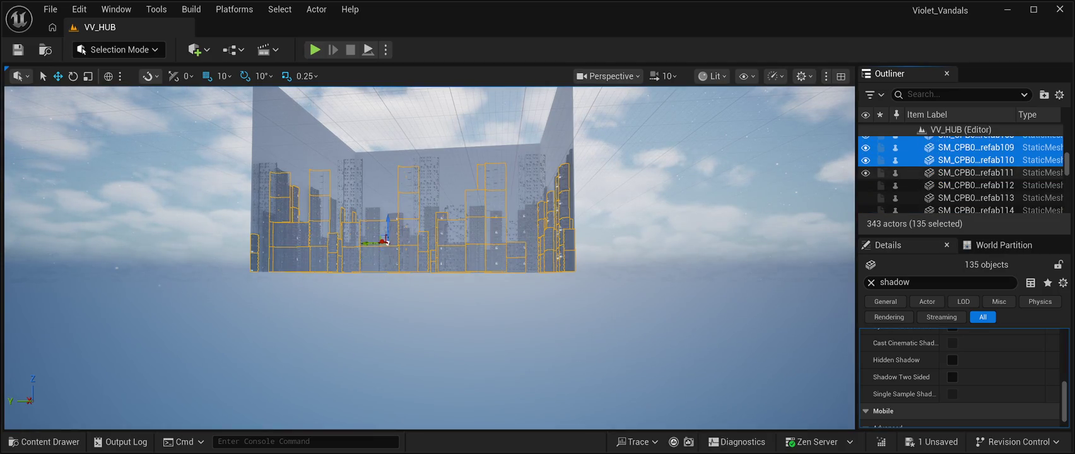
{"action": "left_click", "coordinate": [975, 173], "text": "shift"}
{"action": "left_click", "coordinate": [975, 185], "text": "shift"}
{"action": "left_click", "coordinate": [975, 197], "text": "shift"}
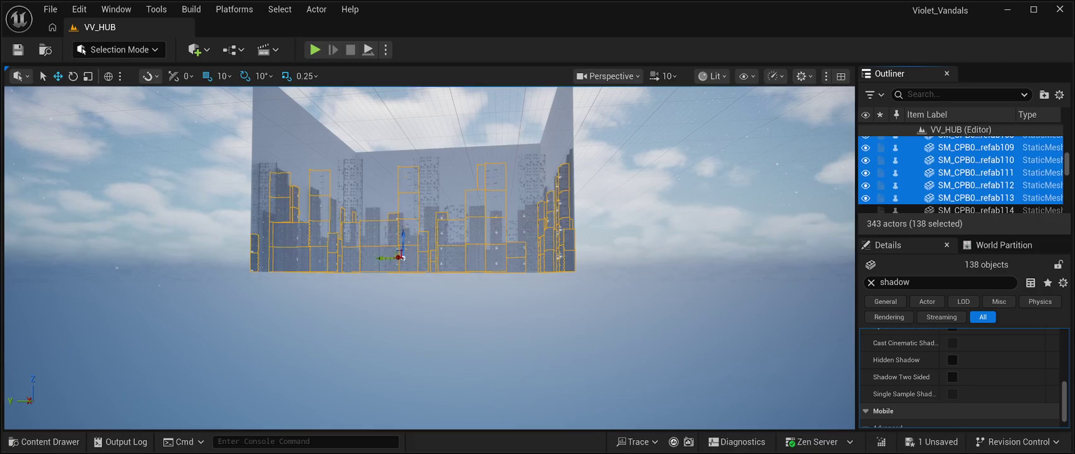
{"action": "scroll", "coordinate": [962, 174], "scroll_direction": "down", "scroll_amount": 3}
{"action": "left_click", "coordinate": [975, 150], "text": "shift"}
{"action": "left_click", "coordinate": [976, 163], "text": "shift"}
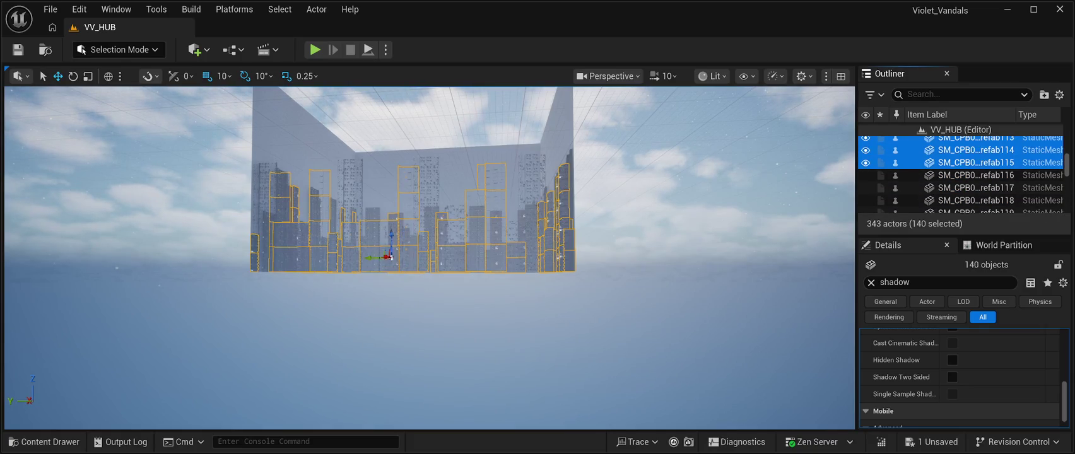
{"action": "left_click", "coordinate": [976, 175], "text": "shift"}
{"action": "left_click", "coordinate": [976, 187], "text": "shift"}
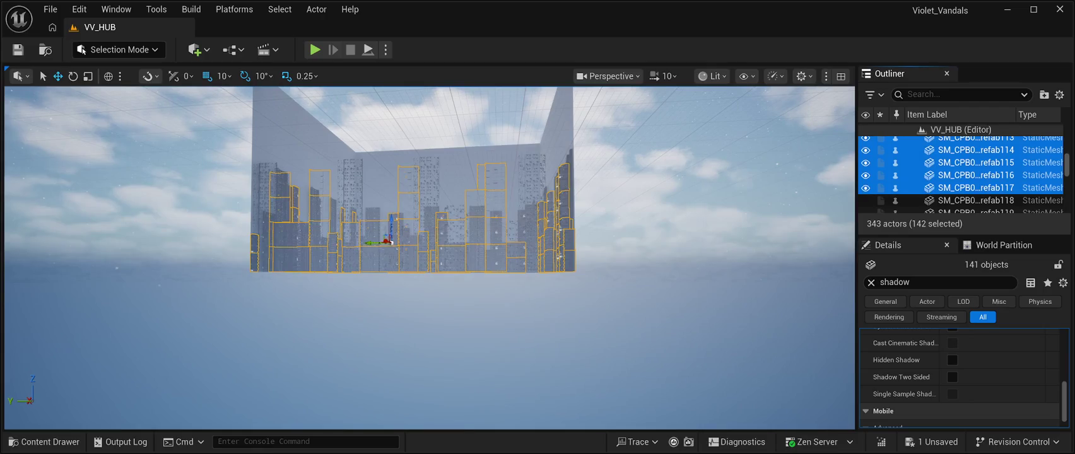
{"action": "left_click", "coordinate": [975, 200], "text": "shift"}
{"action": "scroll", "coordinate": [962, 173], "scroll_direction": "down", "scroll_amount": 2}
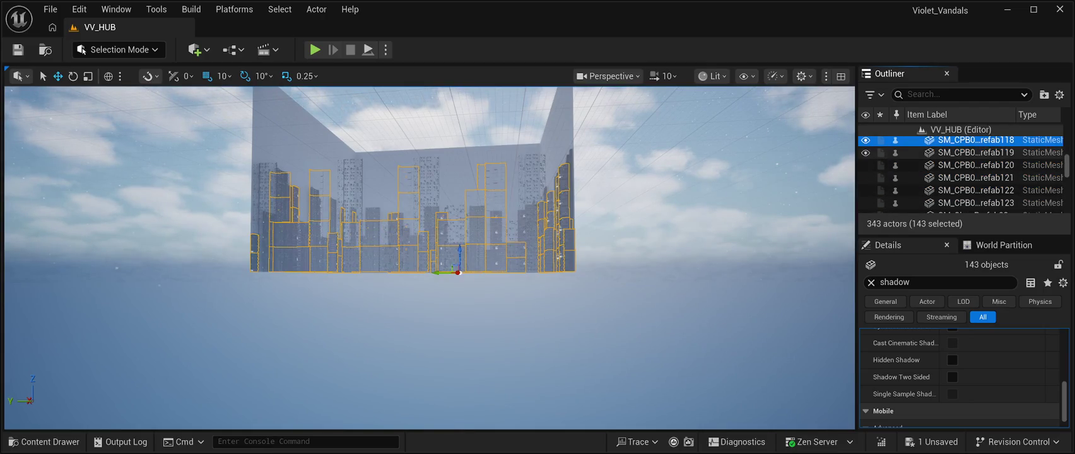
{"action": "left_click", "coordinate": [976, 152], "text": "shift"}
{"action": "left_click", "coordinate": [975, 164], "text": "shift"}
{"action": "left_click", "coordinate": [975, 177], "text": "shift"}
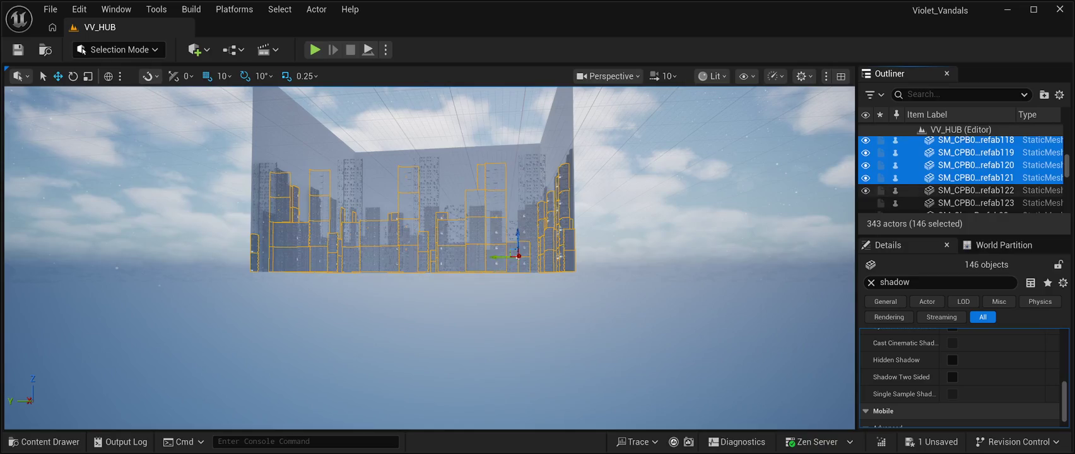
{"action": "left_click", "coordinate": [976, 190], "text": "shift"}
{"action": "left_click", "coordinate": [976, 203], "text": "shift"}
{"action": "scroll", "coordinate": [962, 174], "scroll_direction": "down", "scroll_amount": 2}
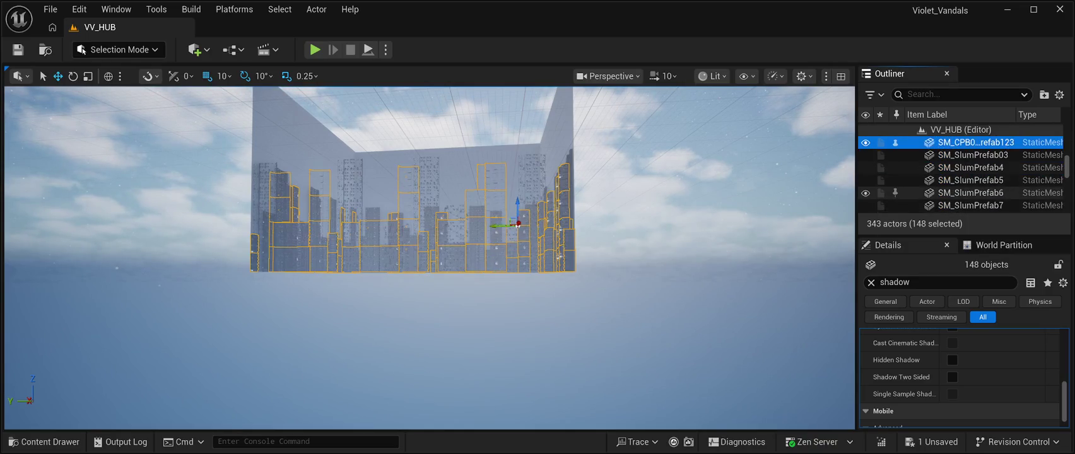
{"action": "left_click", "coordinate": [975, 154], "text": "shift"}
Ctrl-add slum prefabs SM_SlumPrefab03 through SM_SlumPrefab12 to the Outliner selection.
{"action": "left_click", "coordinate": [976, 168], "text": "shift"}
{"action": "scroll", "coordinate": [962, 174], "scroll_direction": "down", "scroll_amount": 2}
{"action": "left_click", "coordinate": [976, 157], "text": "shift"}
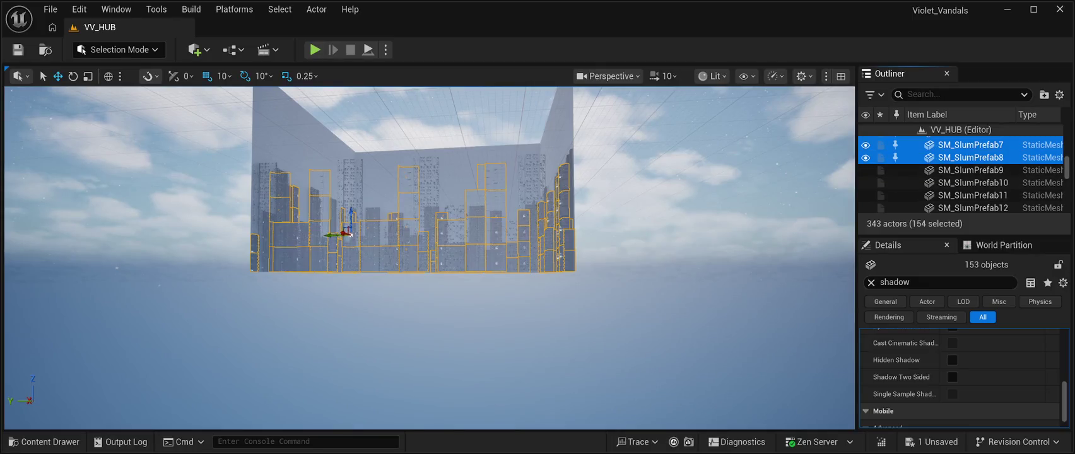
{"action": "left_click", "coordinate": [975, 170], "text": "shift"}
{"action": "left_click", "coordinate": [975, 182], "text": "shift"}
{"action": "left_click", "coordinate": [976, 195], "text": "shift"}
{"action": "left_click", "coordinate": [976, 208], "text": "shift"}
Add SM_SlumPrefab13 through SM_SlumPrefab17 to the selection.
{"action": "scroll", "coordinate": [962, 174], "scroll_direction": "down", "scroll_amount": 1}
{"action": "scroll", "coordinate": [962, 174], "scroll_direction": "down", "scroll_amount": 1}
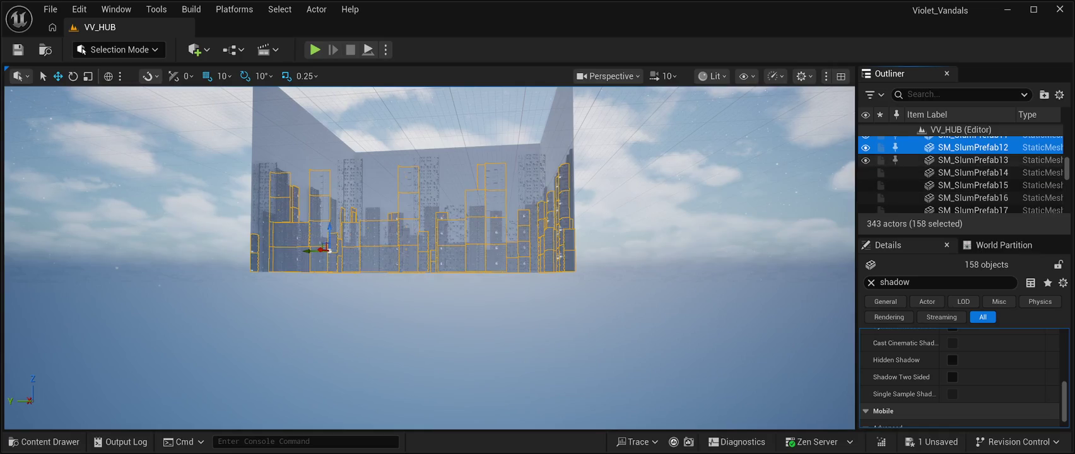
{"action": "left_click", "coordinate": [975, 160], "text": "shift"}
{"action": "left_click", "coordinate": [976, 172], "text": "shift"}
{"action": "left_click", "coordinate": [975, 185], "text": "shift"}
{"action": "left_click", "coordinate": [975, 197], "text": "shift"}
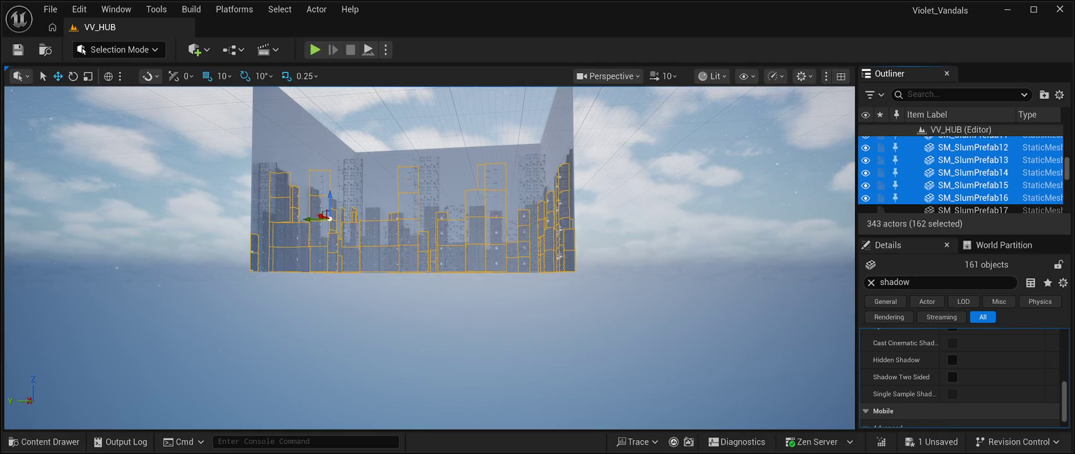
{"action": "left_click", "coordinate": [975, 209], "text": "shift"}
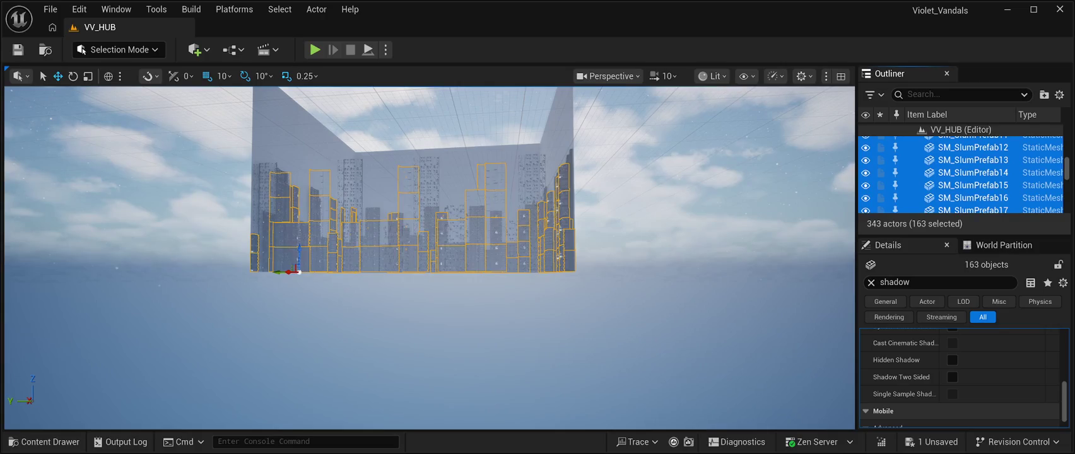
Add SM_SlumPrefab18, SM_SlumPrefab19 and SM_SlumPrefab20 to the selection.
{"action": "scroll", "coordinate": [962, 173], "scroll_direction": "down", "scroll_amount": 1}
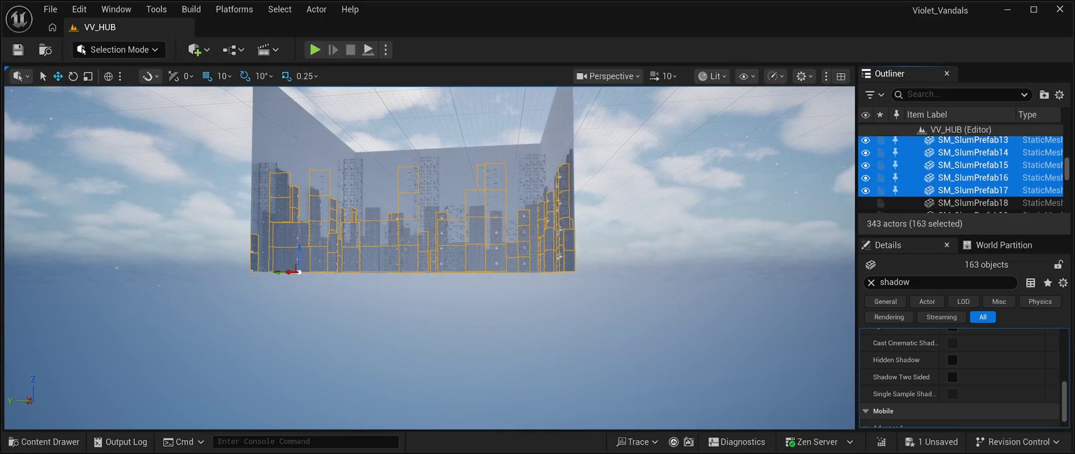
{"action": "scroll", "coordinate": [962, 177], "scroll_direction": "down", "scroll_amount": 1}
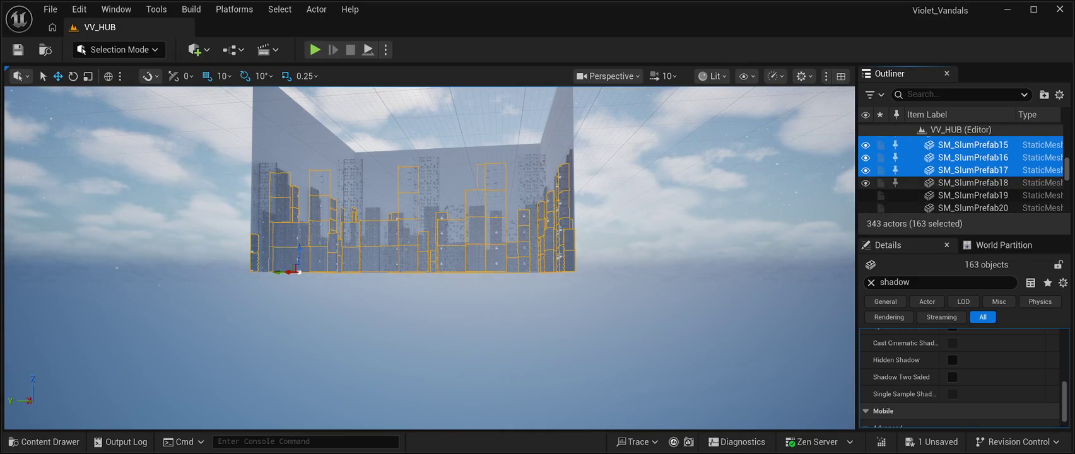
{"action": "left_click", "coordinate": [975, 182], "text": "shift"}
{"action": "left_click", "coordinate": [975, 195], "text": "shift"}
{"action": "left_click", "coordinate": [976, 208], "text": "shift"}
Add SM_SlumPrefab21 through SM_SlumPrefab25 to the selection.
{"action": "scroll", "coordinate": [962, 174], "scroll_direction": "down", "scroll_amount": 3}
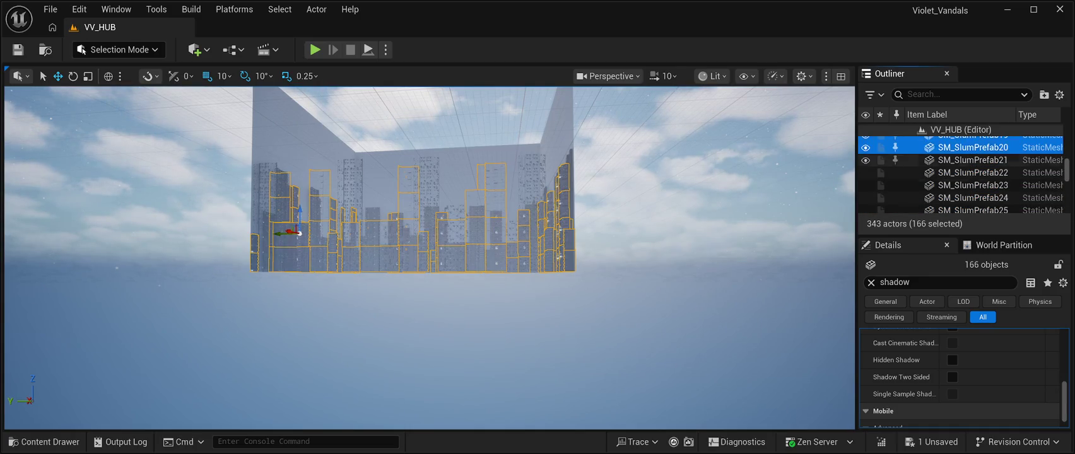
{"action": "left_click", "coordinate": [975, 160], "text": "shift"}
{"action": "left_click", "coordinate": [976, 172], "text": "shift"}
{"action": "left_click", "coordinate": [976, 185], "text": "shift"}
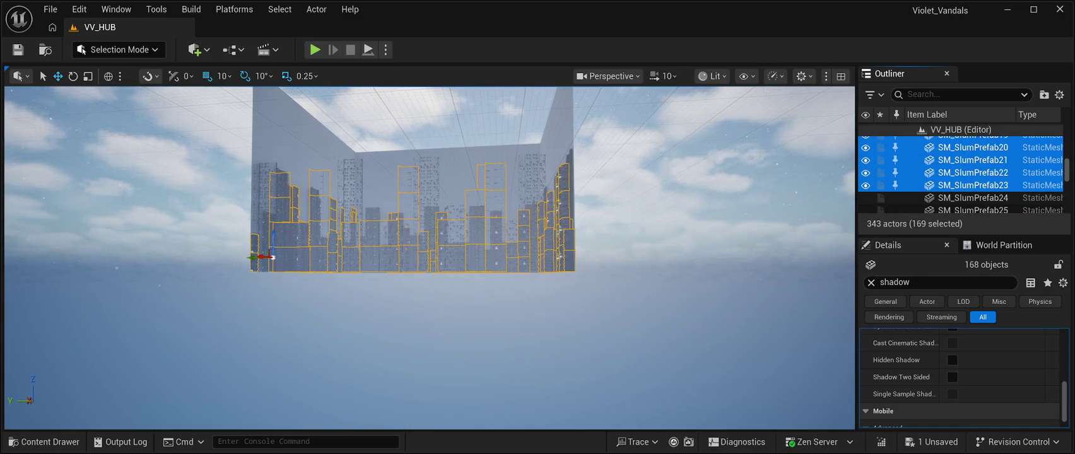
{"action": "left_click", "coordinate": [975, 197], "text": "shift"}
{"action": "left_click", "coordinate": [976, 210], "text": "shift"}
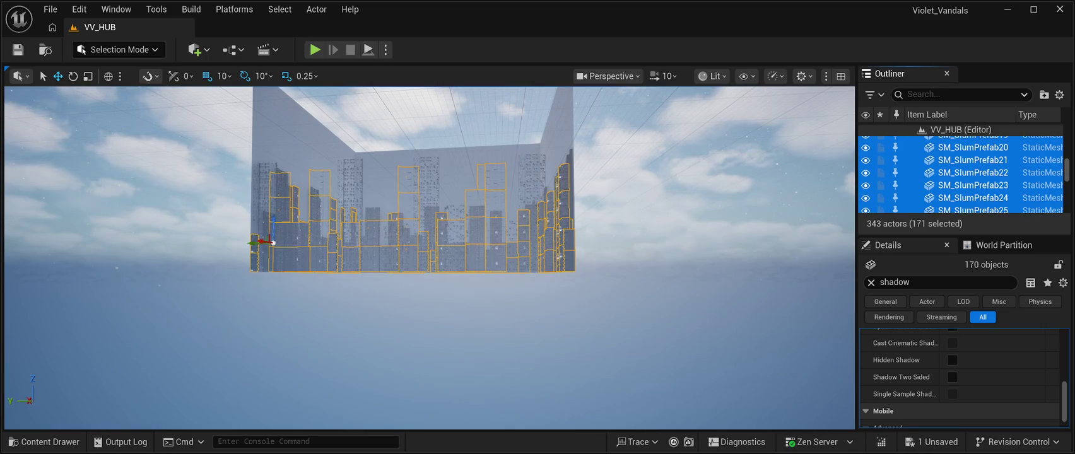
Add SM_SlumPrefab26 through SM_SlumPrefab32 to the selection.
{"action": "scroll", "coordinate": [975, 183], "scroll_direction": "down", "scroll_amount": 2}
{"action": "left_click", "coordinate": [976, 162], "text": "shift"}
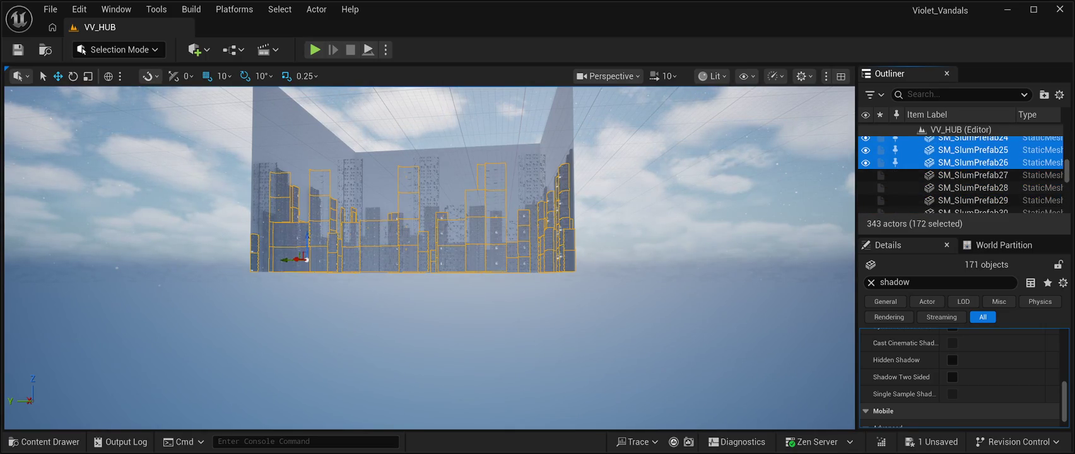
{"action": "left_click", "coordinate": [975, 175], "text": "shift"}
{"action": "left_click", "coordinate": [975, 187], "text": "shift"}
{"action": "left_click", "coordinate": [976, 200], "text": "shift"}
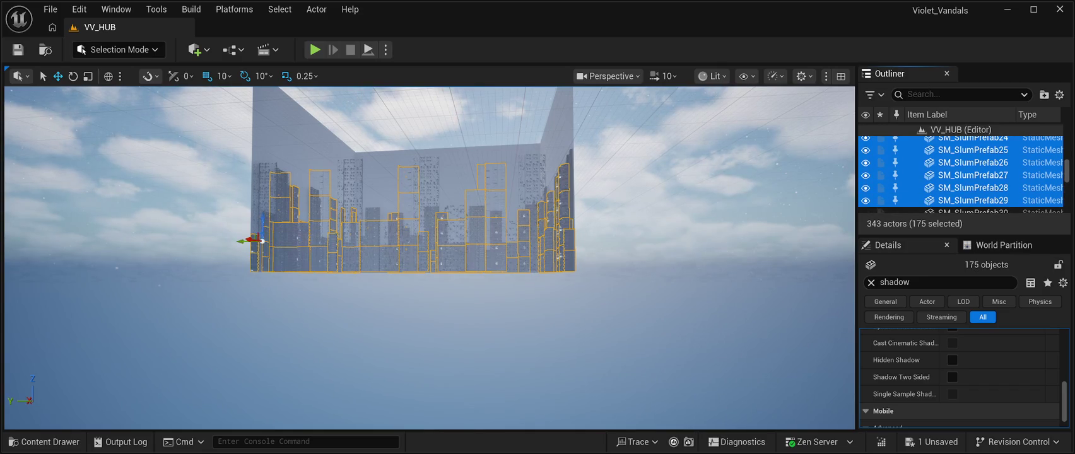
{"action": "scroll", "coordinate": [976, 183], "scroll_direction": "down", "scroll_amount": 1}
{"action": "scroll", "coordinate": [975, 183], "scroll_direction": "down", "scroll_amount": 1}
{"action": "left_click", "coordinate": [975, 152], "text": "shift"}
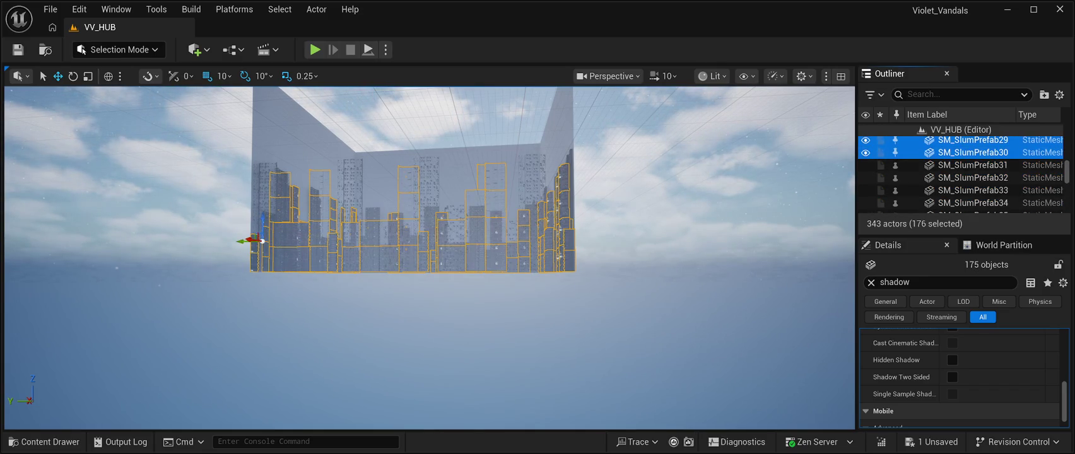
{"action": "left_click", "coordinate": [975, 165], "text": "shift"}
{"action": "left_click", "coordinate": [975, 177], "text": "shift"}
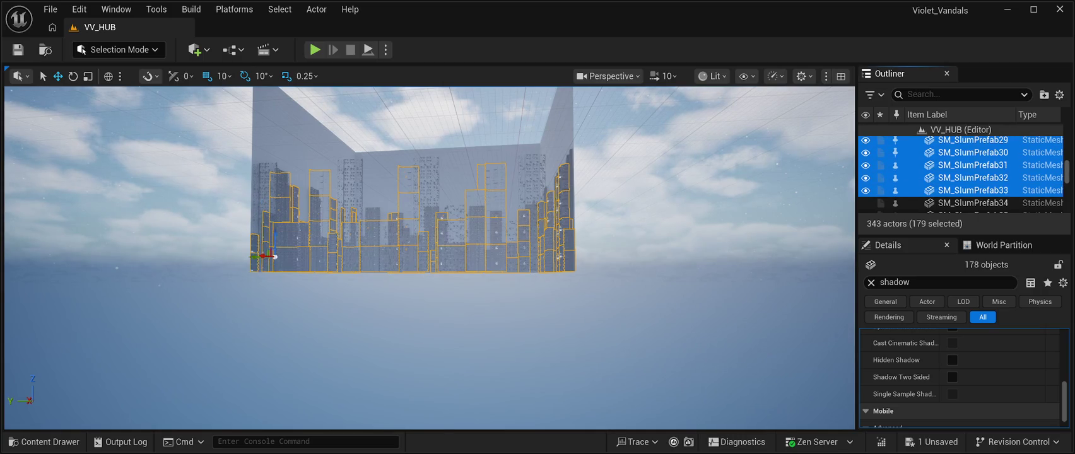
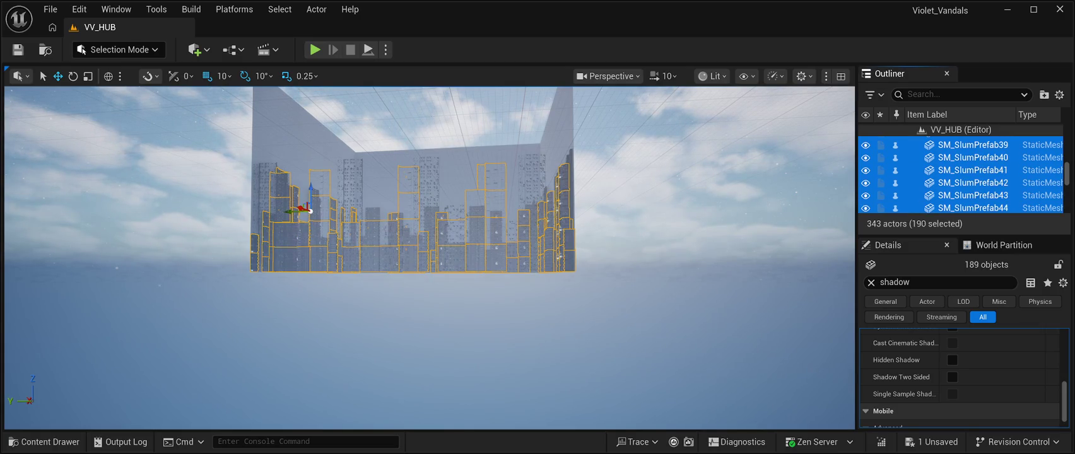
Ctrl-add SM_SlumPrefab45 through SM_SlumPrefab79 to the Outliner selection.
{"action": "left_click", "coordinate": [973, 159], "text": "ctrl"}
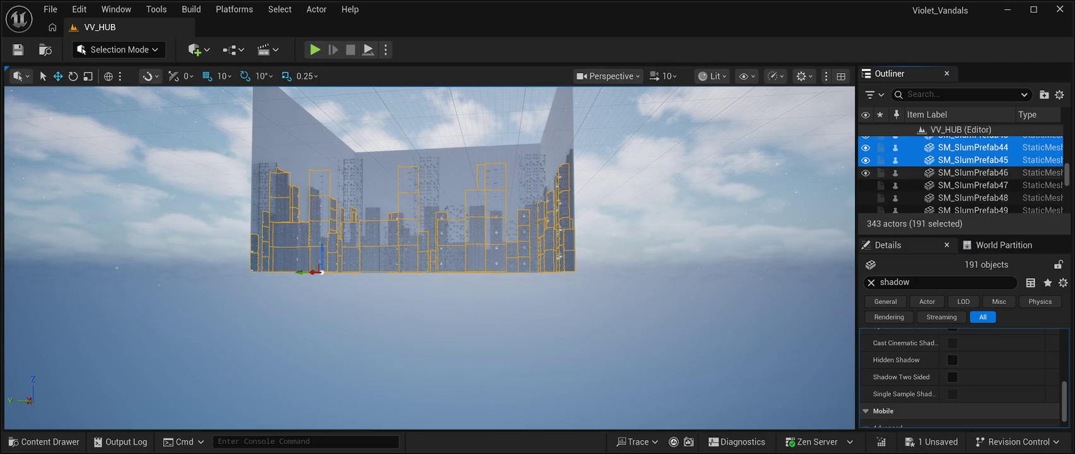
{"action": "left_click", "coordinate": [973, 197], "text": "ctrl"}
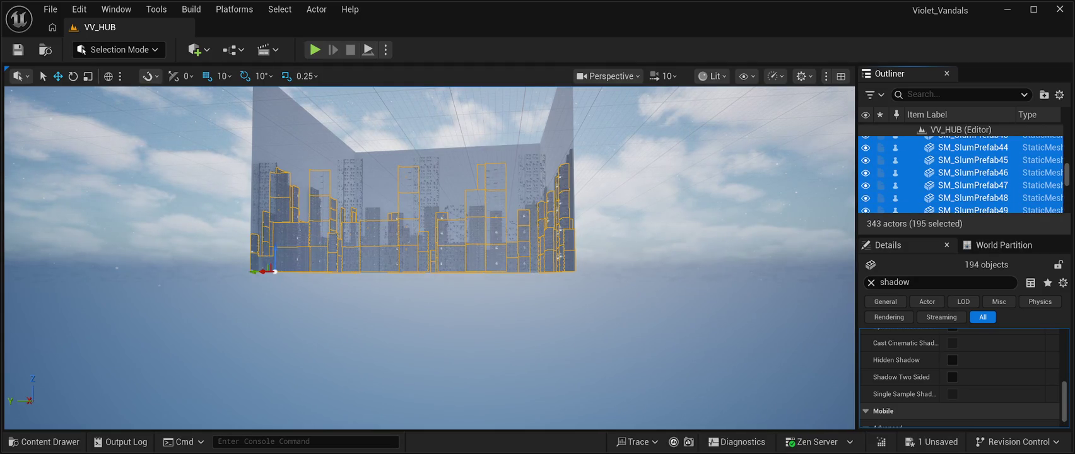
{"action": "left_click", "coordinate": [973, 162], "text": "ctrl"}
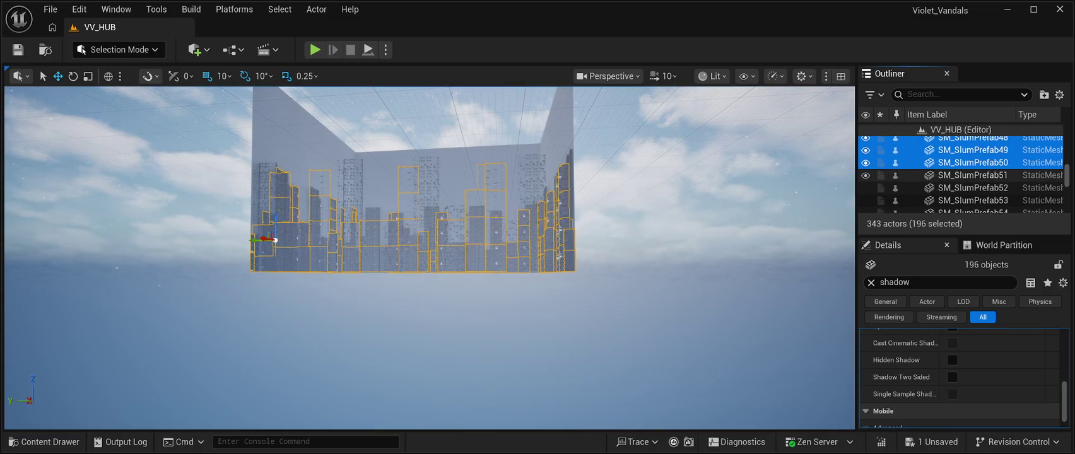
{"action": "left_click", "coordinate": [973, 175], "text": "ctrl"}
{"action": "left_click", "coordinate": [973, 188], "text": "ctrl"}
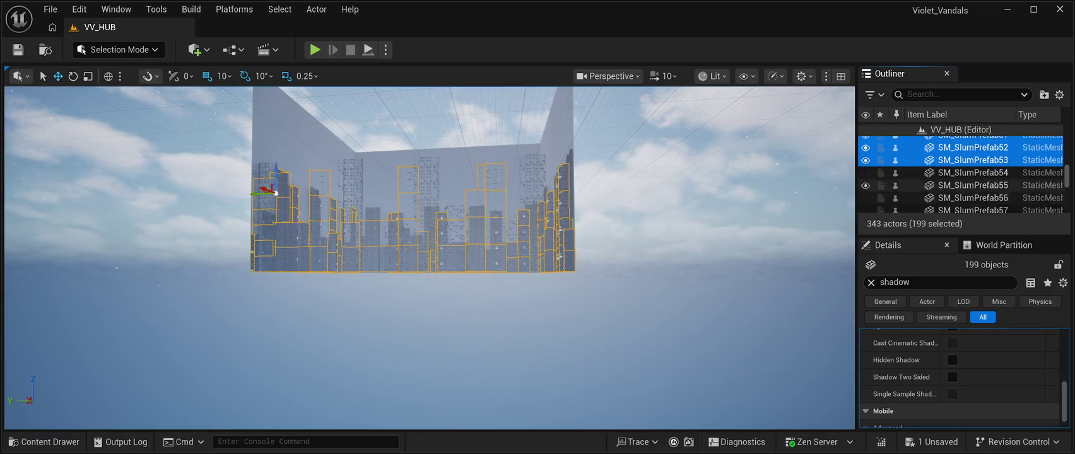
{"action": "left_click", "coordinate": [973, 164], "text": "ctrl"}
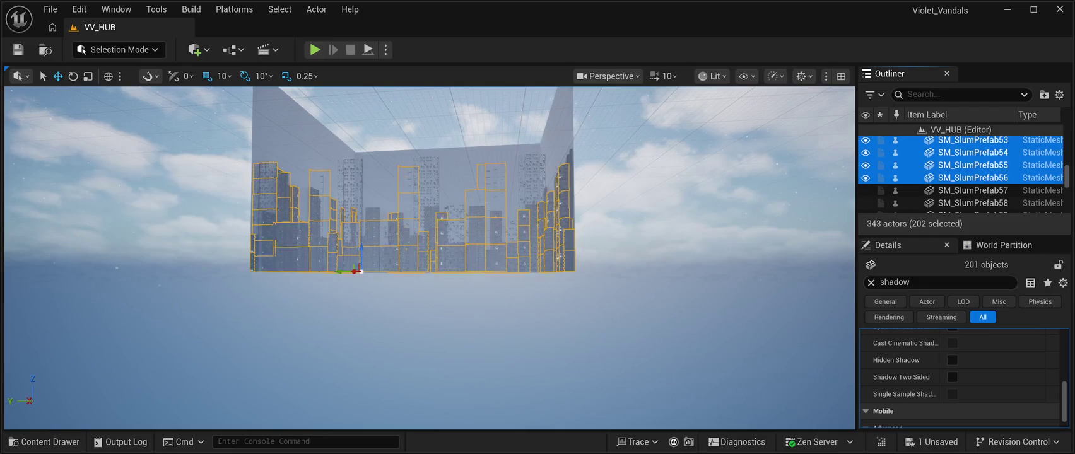
{"action": "left_click", "coordinate": [973, 190], "text": "ctrl"}
{"action": "left_click", "coordinate": [973, 203], "text": "ctrl"}
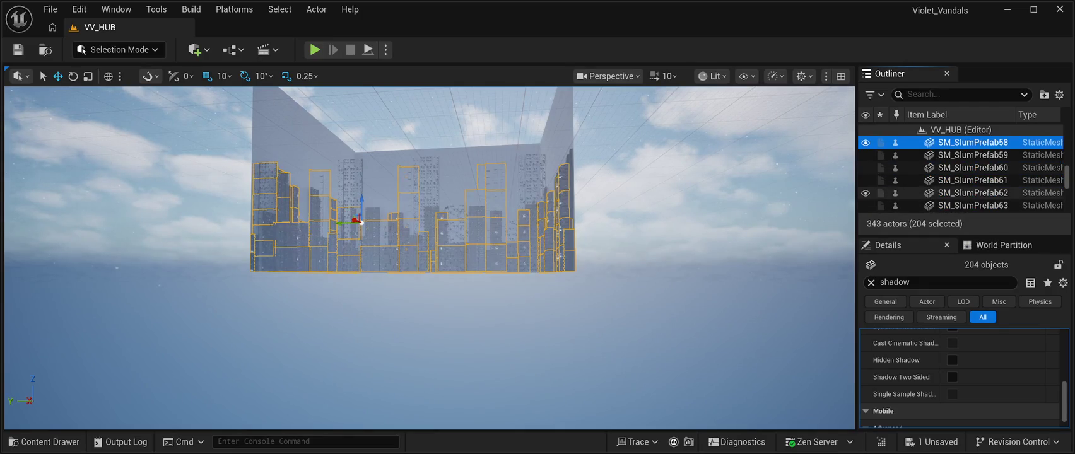
{"action": "left_click", "coordinate": [973, 167], "text": "ctrl"}
{"action": "left_click", "coordinate": [973, 180], "text": "ctrl"}
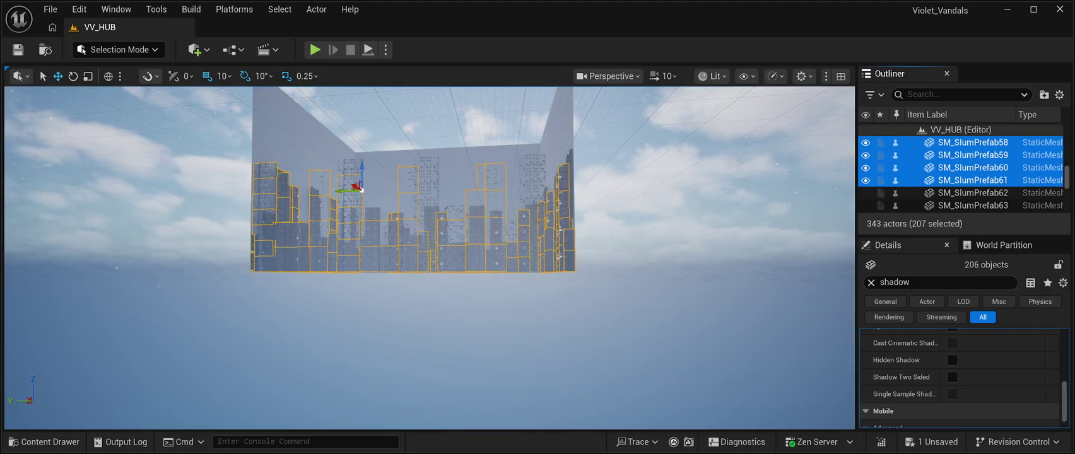
{"action": "left_click", "coordinate": [973, 192], "text": "ctrl"}
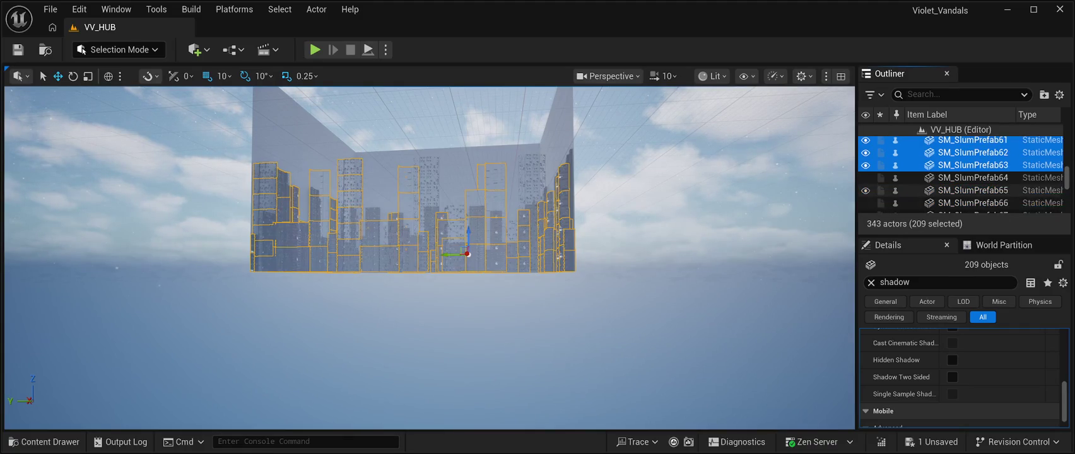
{"action": "left_click", "coordinate": [973, 182], "text": "ctrl"}
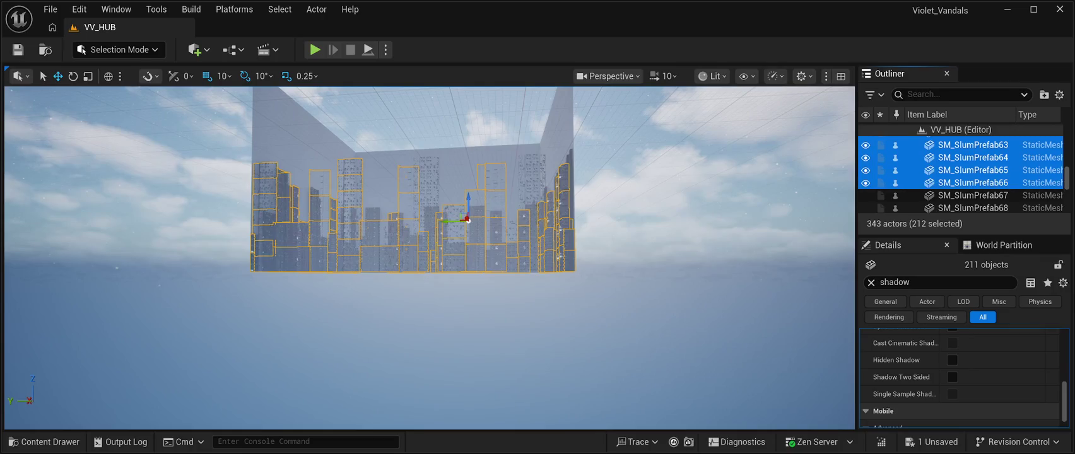
{"action": "left_click", "coordinate": [973, 195], "text": "ctrl"}
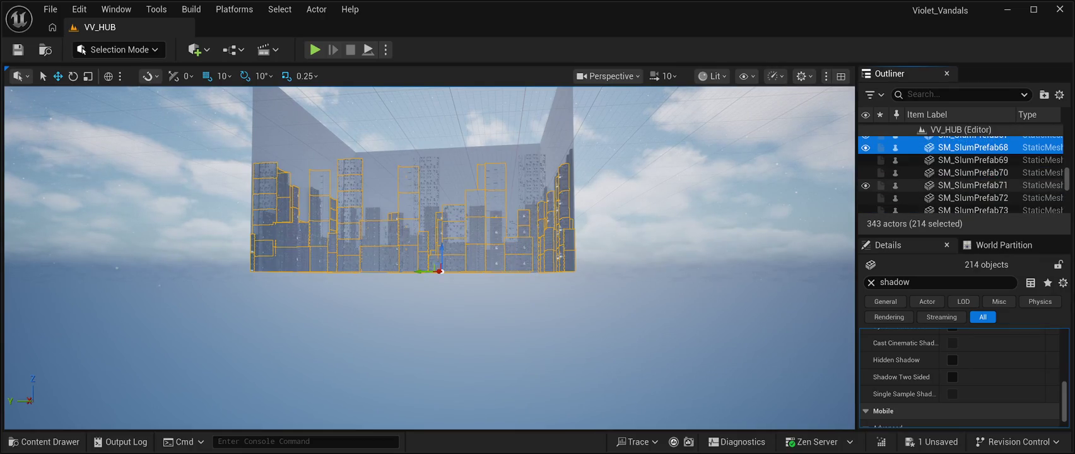
{"action": "left_click", "coordinate": [973, 160], "text": "ctrl"}
{"action": "left_click", "coordinate": [973, 173], "text": "ctrl"}
{"action": "left_click", "coordinate": [973, 185], "text": "ctrl"}
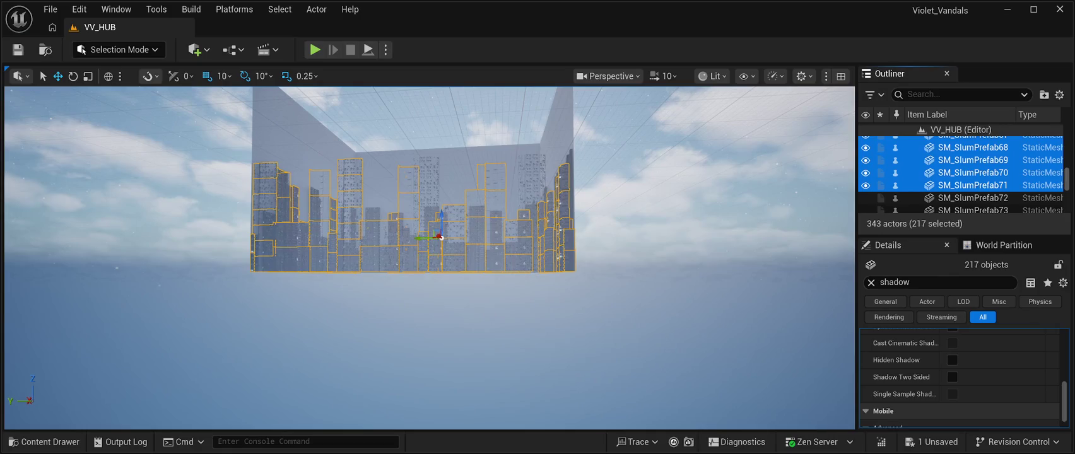
{"action": "left_click", "coordinate": [973, 198], "text": "ctrl"}
{"action": "left_click", "coordinate": [973, 210], "text": "ctrl"}
{"action": "scroll", "coordinate": [972, 177], "scroll_direction": "down", "scroll_amount": 2}
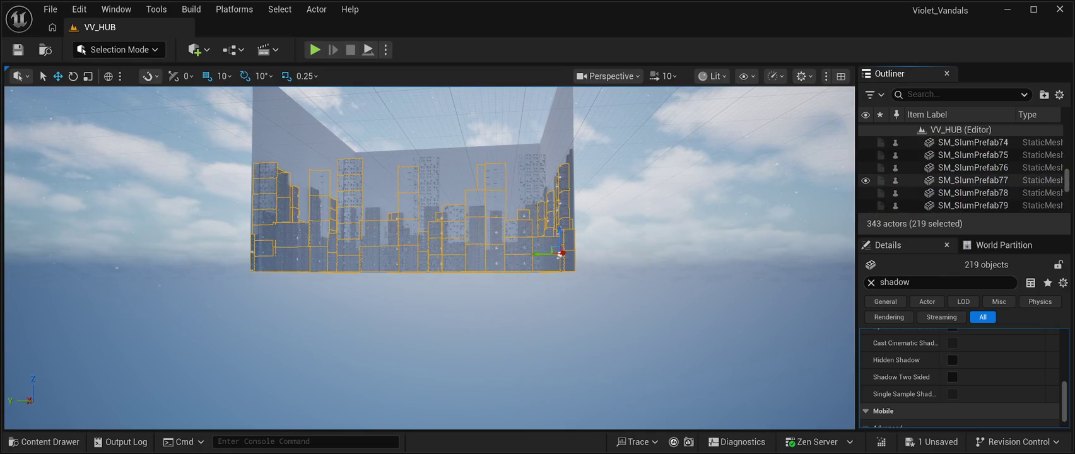
{"action": "left_click", "coordinate": [973, 143], "text": "ctrl"}
{"action": "left_click", "coordinate": [973, 155], "text": "ctrl"}
{"action": "left_click", "coordinate": [973, 168], "text": "ctrl"}
{"action": "scroll", "coordinate": [973, 168], "scroll_direction": "up", "scroll_amount": 1}
{"action": "scroll", "coordinate": [959, 174], "scroll_direction": "down", "scroll_amount": 1}
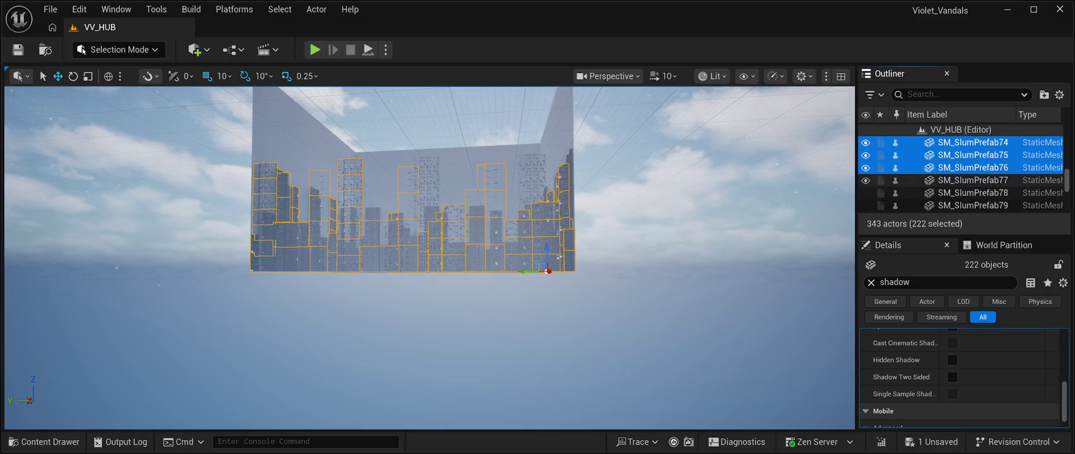
{"action": "left_click", "coordinate": [973, 181], "text": "ctrl"}
{"action": "left_click", "coordinate": [973, 193], "text": "ctrl"}
{"action": "left_click", "coordinate": [973, 206], "text": "ctrl"}
Add SM_SlumPrefab80 through SM_SlumPrefab103 to the selected backdrop pieces.
{"action": "scroll", "coordinate": [927, 175], "scroll_direction": "down", "scroll_amount": 2}
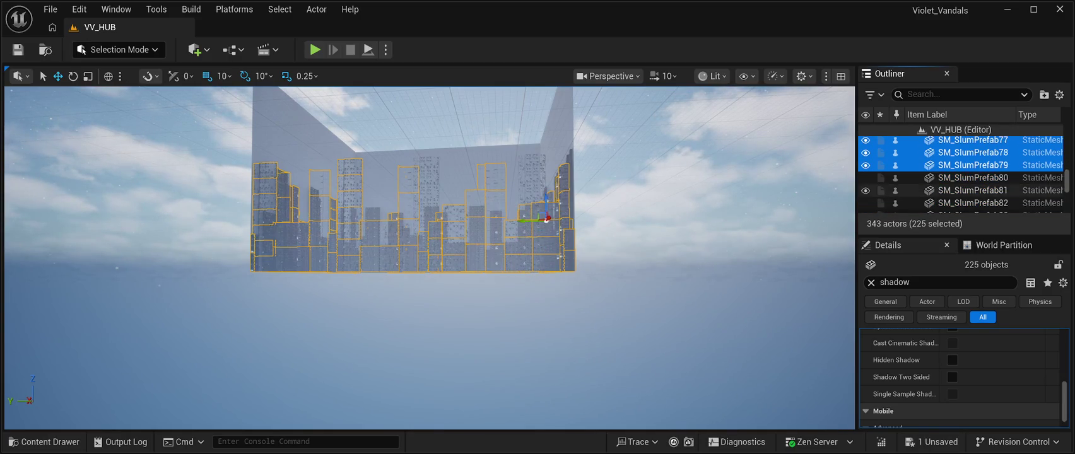
{"action": "left_click", "coordinate": [928, 158], "text": "ctrl"}
{"action": "left_click", "coordinate": [927, 170], "text": "ctrl"}
{"action": "left_click", "coordinate": [928, 183], "text": "ctrl"}
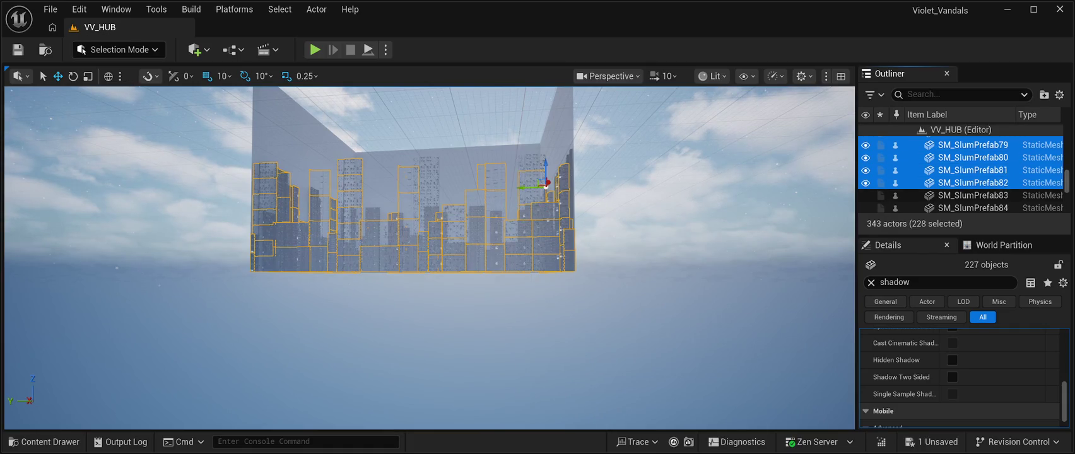
{"action": "left_click", "coordinate": [927, 196], "text": "ctrl"}
{"action": "left_click", "coordinate": [927, 208], "text": "ctrl"}
{"action": "scroll", "coordinate": [927, 183], "scroll_direction": "down", "scroll_amount": 2}
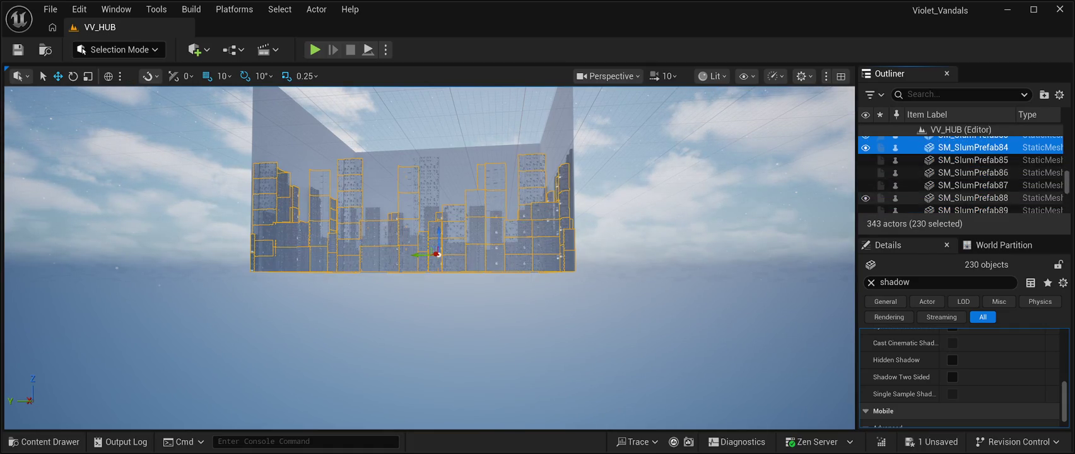
{"action": "left_click", "coordinate": [928, 160], "text": "ctrl"}
{"action": "left_click", "coordinate": [928, 172], "text": "ctrl"}
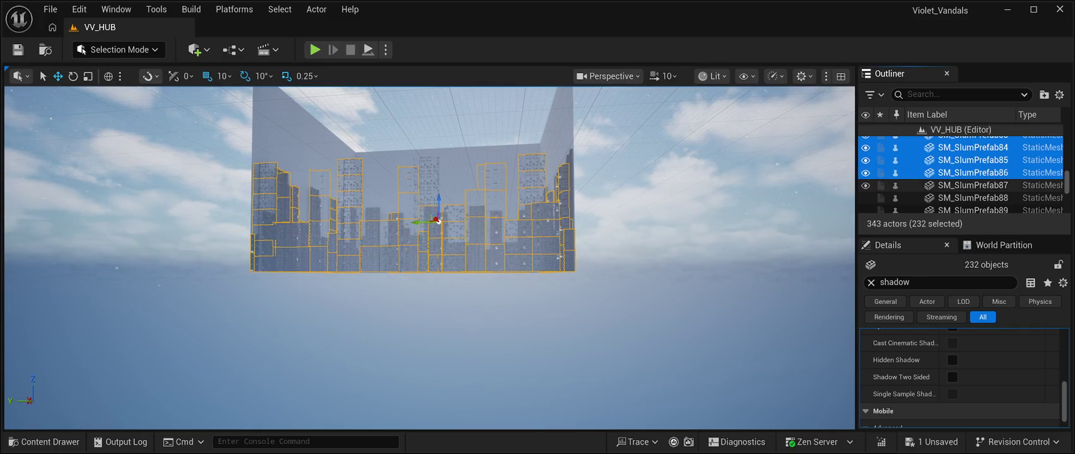
{"action": "left_click", "coordinate": [928, 185], "text": "ctrl"}
{"action": "left_click", "coordinate": [927, 197], "text": "ctrl"}
{"action": "left_click", "coordinate": [928, 209], "text": "ctrl"}
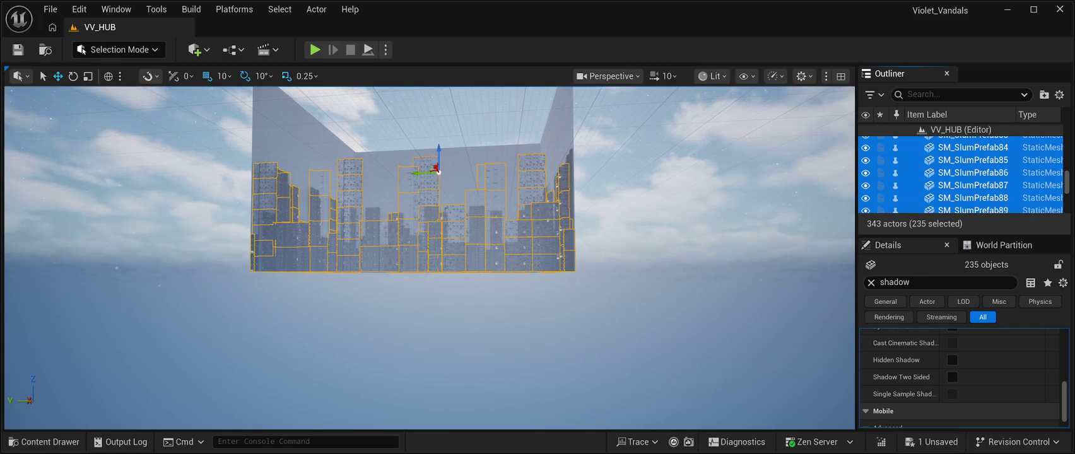
{"action": "scroll", "coordinate": [927, 183], "scroll_direction": "down", "scroll_amount": 2}
{"action": "left_click", "coordinate": [928, 162], "text": "ctrl"}
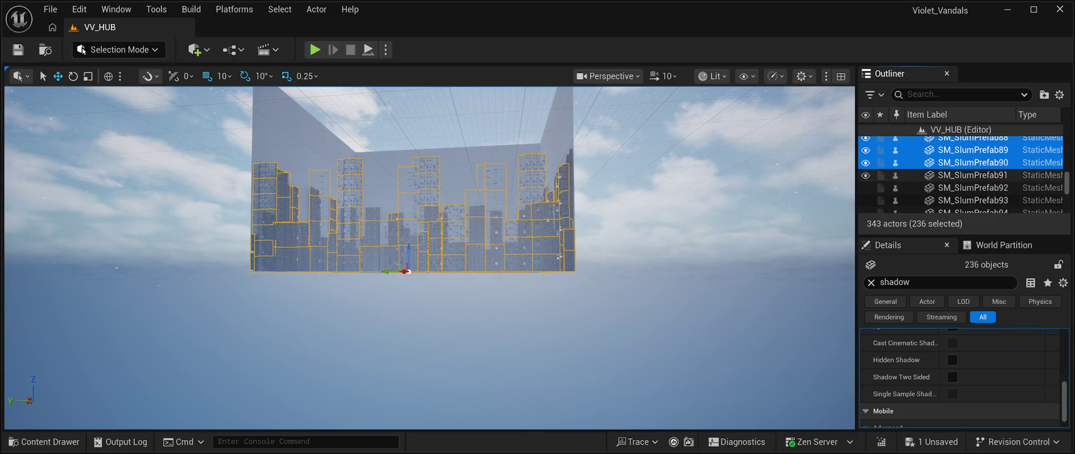
{"action": "left_click", "coordinate": [928, 175], "text": "ctrl"}
{"action": "left_click", "coordinate": [928, 187], "text": "ctrl"}
{"action": "left_click", "coordinate": [927, 200], "text": "ctrl"}
{"action": "scroll", "coordinate": [928, 183], "scroll_direction": "down", "scroll_amount": 2}
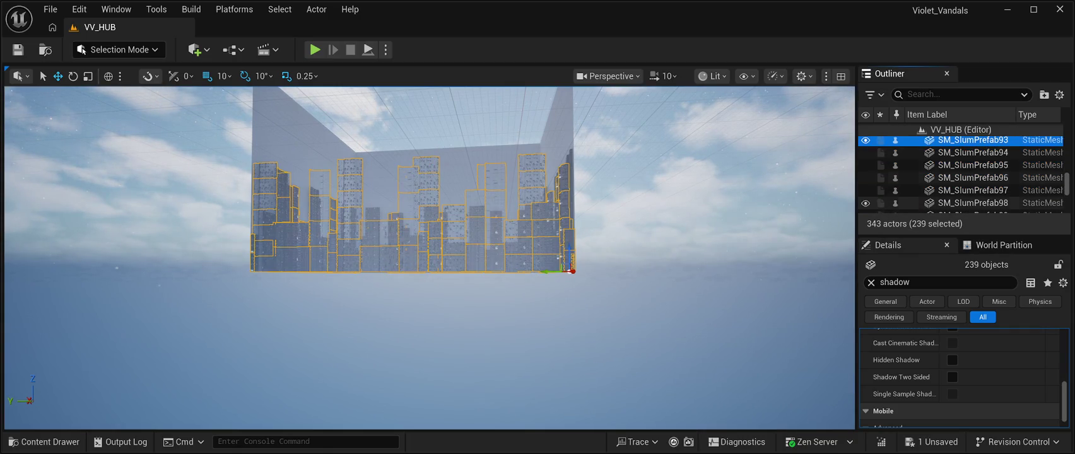
{"action": "left_click", "coordinate": [971, 152], "text": "ctrl"}
{"action": "left_click", "coordinate": [972, 165], "text": "ctrl"}
{"action": "left_click", "coordinate": [972, 177], "text": "ctrl"}
{"action": "left_click", "coordinate": [972, 190], "text": "ctrl"}
{"action": "scroll", "coordinate": [971, 183], "scroll_direction": "down", "scroll_amount": 2}
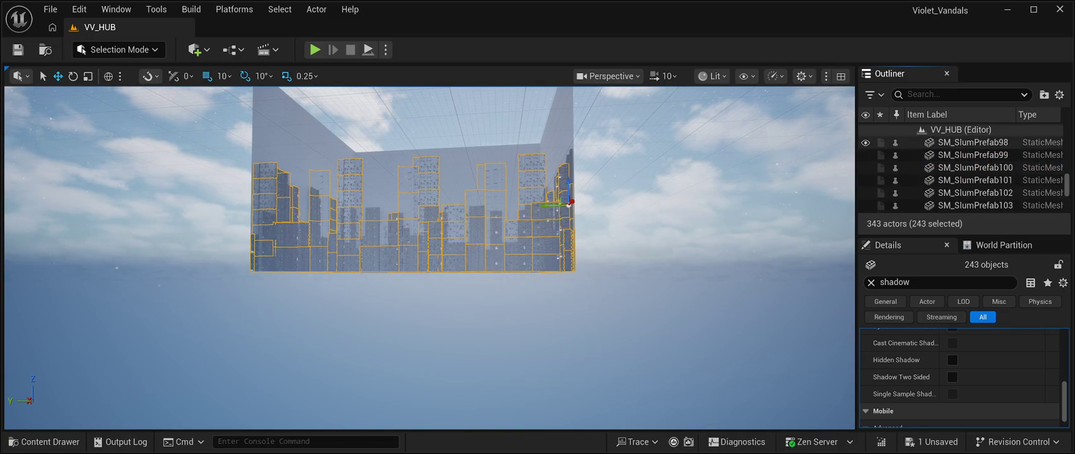
{"action": "left_click", "coordinate": [972, 143], "text": "ctrl"}
{"action": "left_click", "coordinate": [972, 155], "text": "ctrl"}
{"action": "left_click", "coordinate": [972, 168], "text": "ctrl"}
{"action": "left_click", "coordinate": [971, 181], "text": "ctrl"}
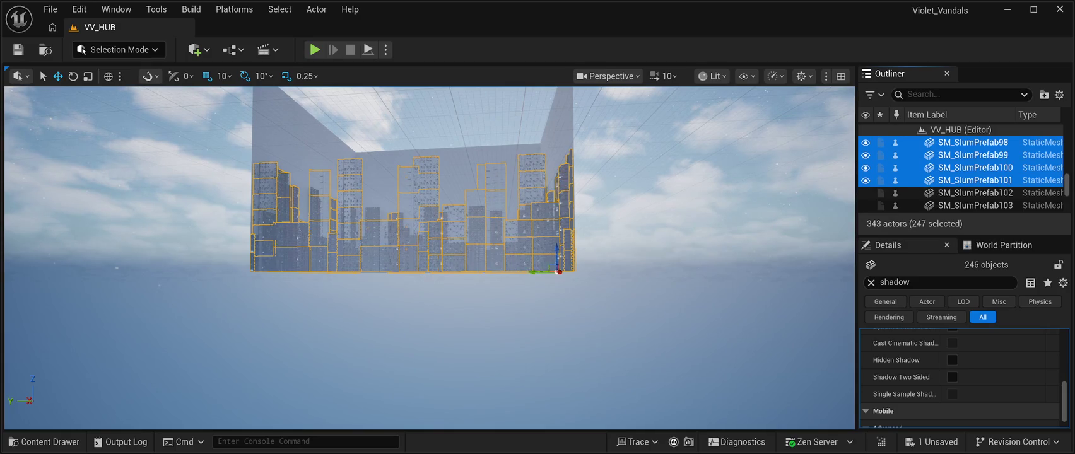
{"action": "left_click", "coordinate": [972, 193], "text": "ctrl"}
{"action": "left_click", "coordinate": [971, 206], "text": "ctrl"}
Add SM_SlumPrefab104 through SM_SlumPrefab134 to the selected backdrop pieces.
{"action": "scroll", "coordinate": [971, 183], "scroll_direction": "down", "scroll_amount": 2}
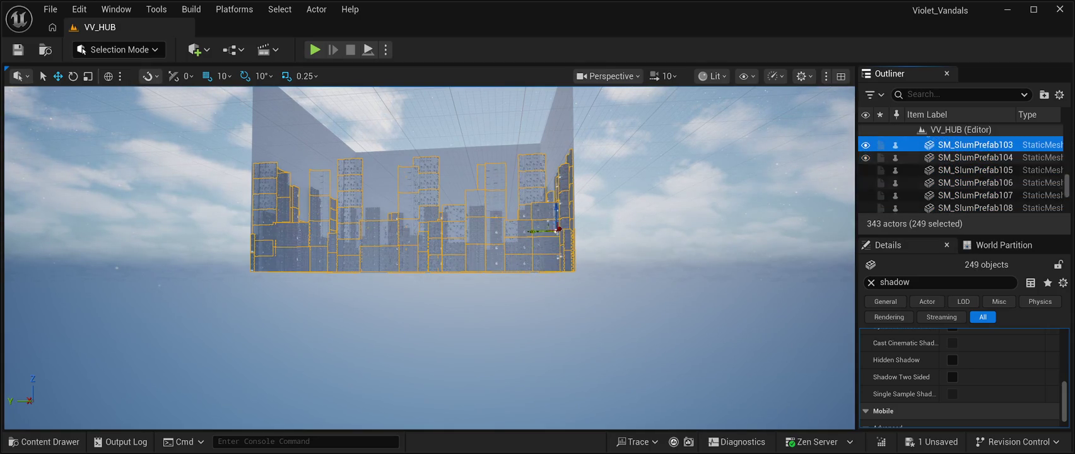
{"action": "left_click", "coordinate": [972, 157], "text": "ctrl"}
{"action": "left_click", "coordinate": [972, 169], "text": "ctrl"}
{"action": "left_click", "coordinate": [972, 183], "text": "ctrl"}
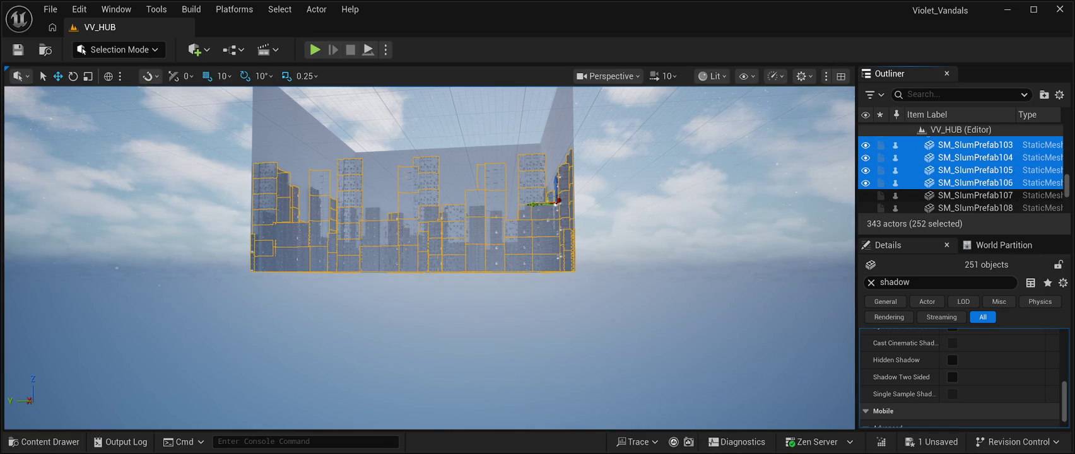
{"action": "left_click", "coordinate": [972, 195], "text": "ctrl"}
{"action": "left_click", "coordinate": [972, 207], "text": "ctrl"}
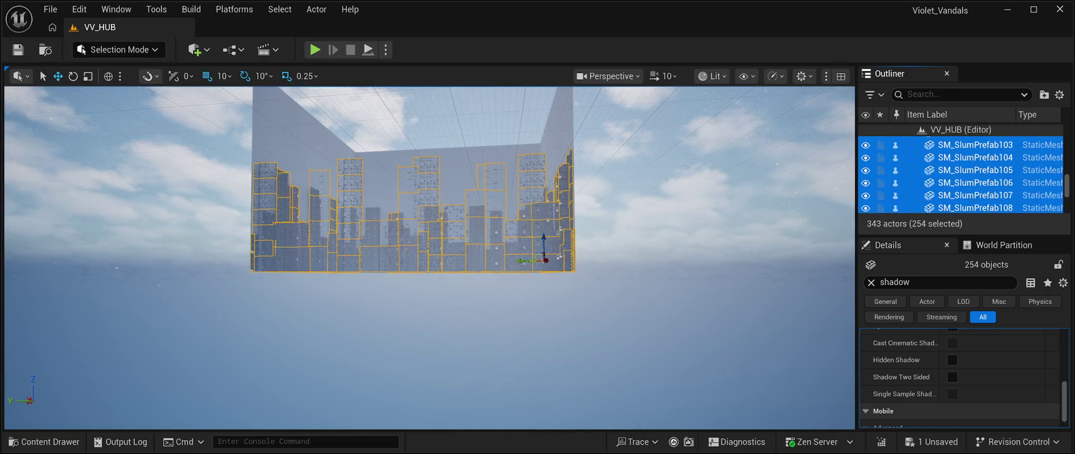
{"action": "scroll", "coordinate": [972, 183], "scroll_direction": "down", "scroll_amount": 2}
{"action": "left_click", "coordinate": [972, 160], "text": "ctrl"}
{"action": "left_click", "coordinate": [972, 172], "text": "ctrl"}
{"action": "left_click", "coordinate": [972, 185], "text": "ctrl"}
{"action": "left_click", "coordinate": [971, 198], "text": "ctrl"}
{"action": "left_click", "coordinate": [972, 210], "text": "ctrl"}
{"action": "scroll", "coordinate": [972, 183], "scroll_direction": "down", "scroll_amount": 2}
{"action": "left_click", "coordinate": [972, 162], "text": "ctrl"}
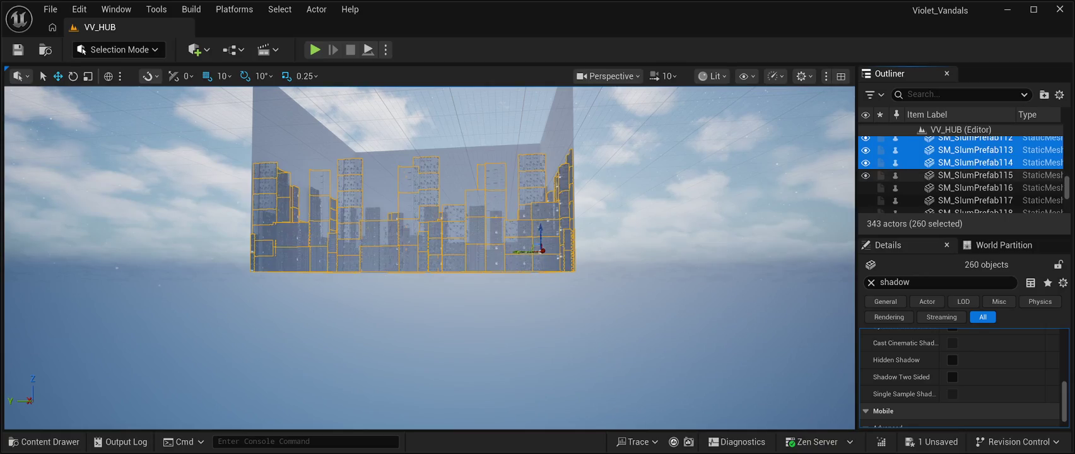
{"action": "left_click", "coordinate": [972, 174], "text": "ctrl"}
{"action": "left_click", "coordinate": [972, 187], "text": "ctrl"}
{"action": "left_click", "coordinate": [971, 200], "text": "ctrl"}
{"action": "scroll", "coordinate": [971, 183], "scroll_direction": "down", "scroll_amount": 2}
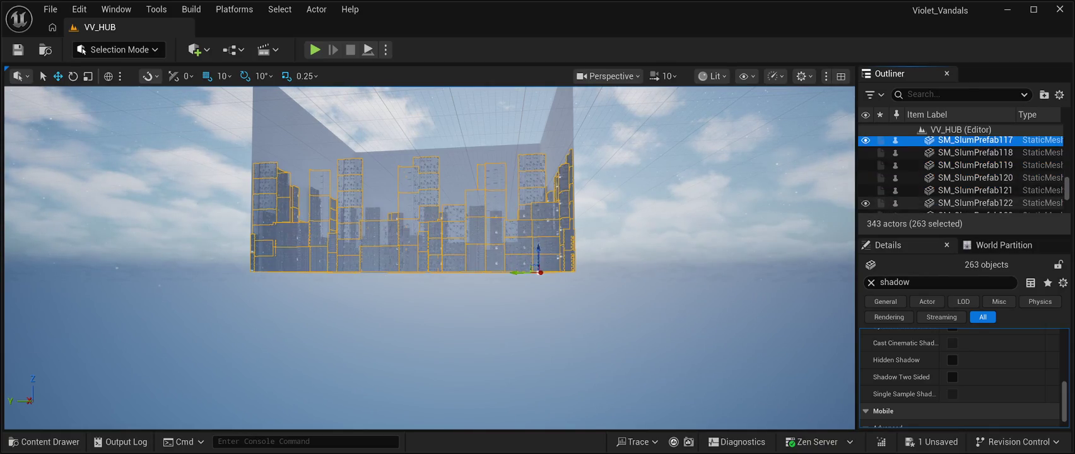
{"action": "left_click", "coordinate": [972, 152], "text": "ctrl"}
{"action": "left_click", "coordinate": [972, 165], "text": "ctrl"}
{"action": "left_click", "coordinate": [972, 177], "text": "ctrl"}
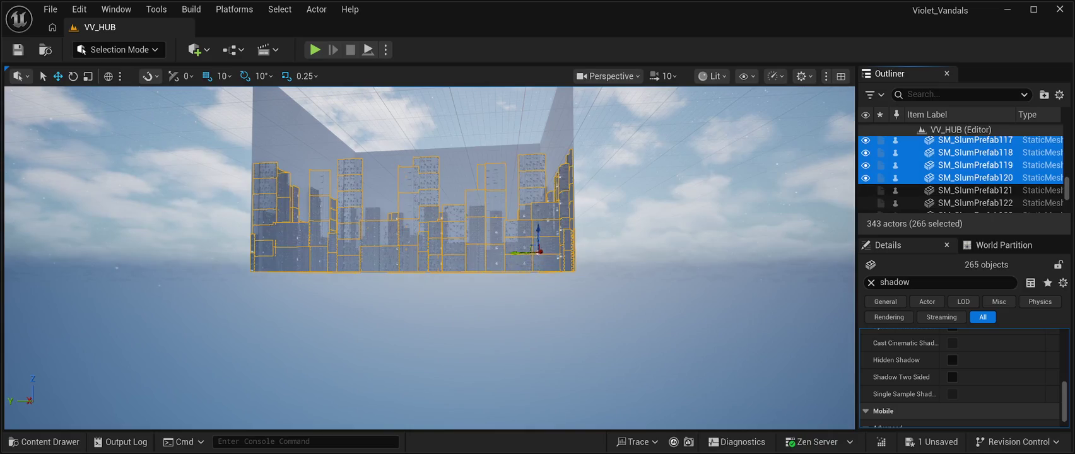
{"action": "left_click", "coordinate": [972, 190], "text": "ctrl"}
{"action": "scroll", "coordinate": [972, 183], "scroll_direction": "down", "scroll_amount": 2}
{"action": "left_click", "coordinate": [971, 154], "text": "ctrl"}
{"action": "left_click", "coordinate": [972, 167], "text": "ctrl"}
{"action": "left_click", "coordinate": [972, 180], "text": "ctrl"}
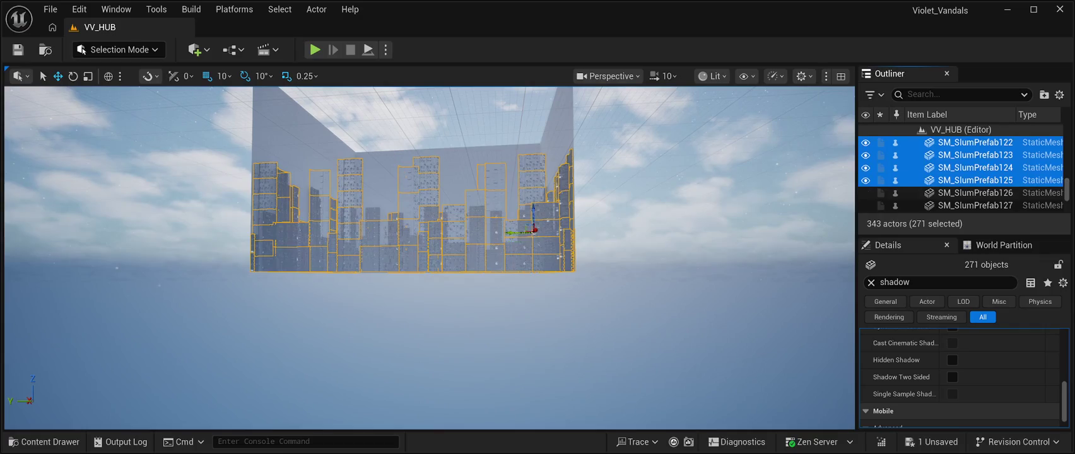
{"action": "left_click", "coordinate": [972, 192], "text": "ctrl"}
{"action": "left_click", "coordinate": [972, 205], "text": "ctrl"}
{"action": "scroll", "coordinate": [972, 177], "scroll_direction": "down", "scroll_amount": 2}
{"action": "left_click", "coordinate": [971, 158], "text": "ctrl"}
{"action": "left_click", "coordinate": [972, 170], "text": "ctrl"}
{"action": "left_click", "coordinate": [972, 183], "text": "ctrl"}
{"action": "left_click", "coordinate": [972, 195], "text": "ctrl"}
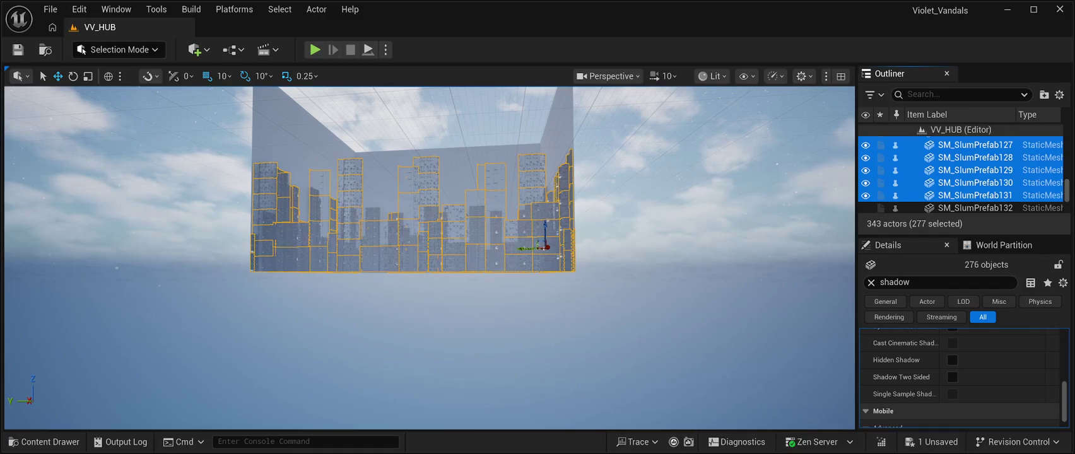
{"action": "left_click", "coordinate": [972, 208], "text": "ctrl"}
{"action": "left_click", "coordinate": [971, 159], "text": "ctrl"}
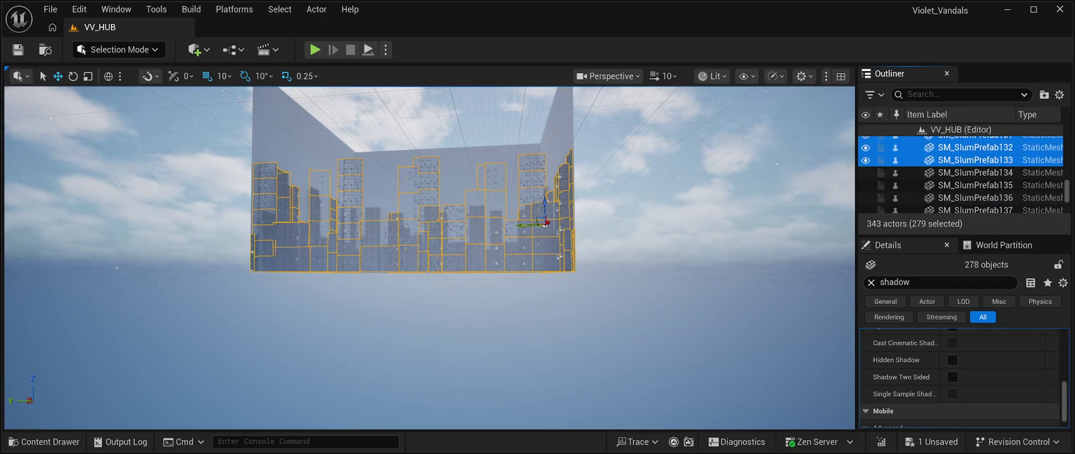
{"action": "left_click", "coordinate": [972, 172], "text": "ctrl"}
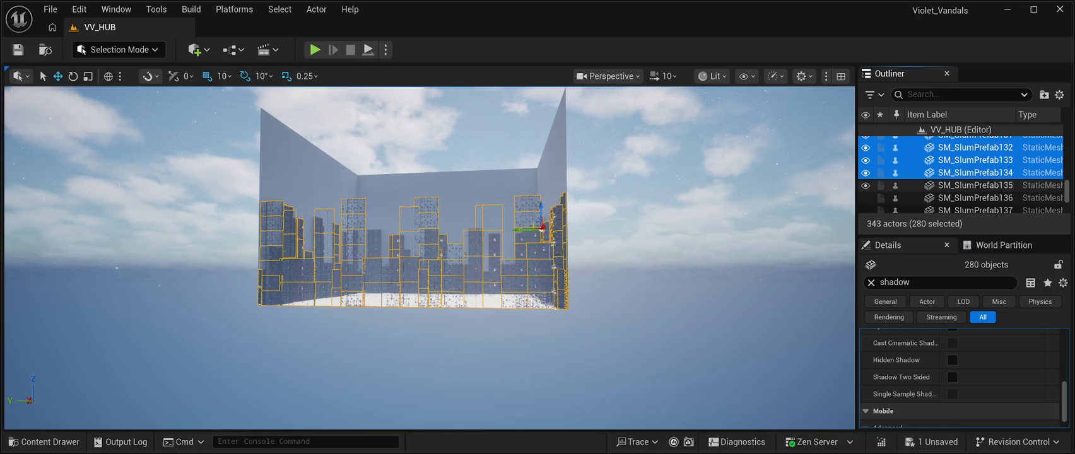
Ctrl-add SM_SlumPrefab135 through SM_SlumPrefab141 to the building selection.
{"action": "left_click", "coordinate": [972, 185], "text": "ctrl"}
{"action": "scroll", "coordinate": [959, 174], "scroll_direction": "down", "scroll_amount": 2}
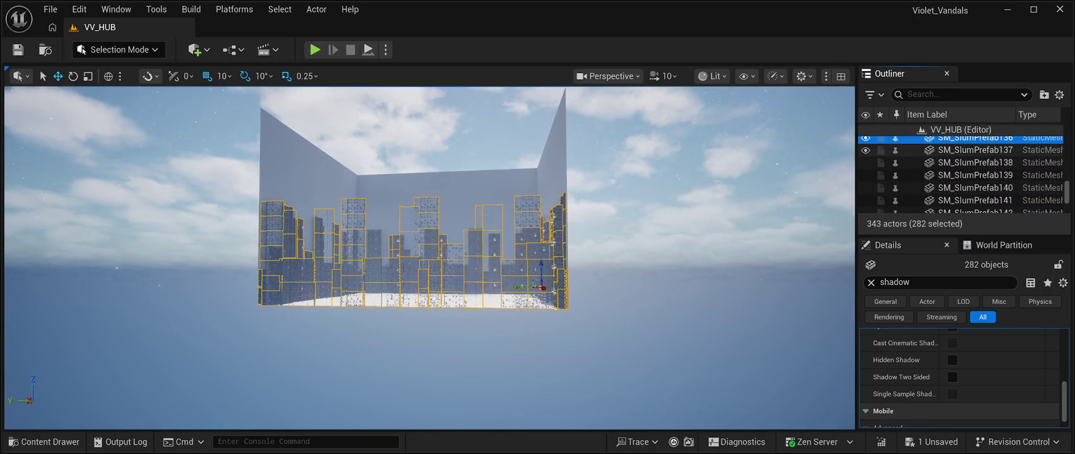
{"action": "left_click", "coordinate": [972, 162], "text": "ctrl"}
{"action": "left_click", "coordinate": [972, 175], "text": "ctrl"}
{"action": "left_click", "coordinate": [972, 187], "text": "ctrl"}
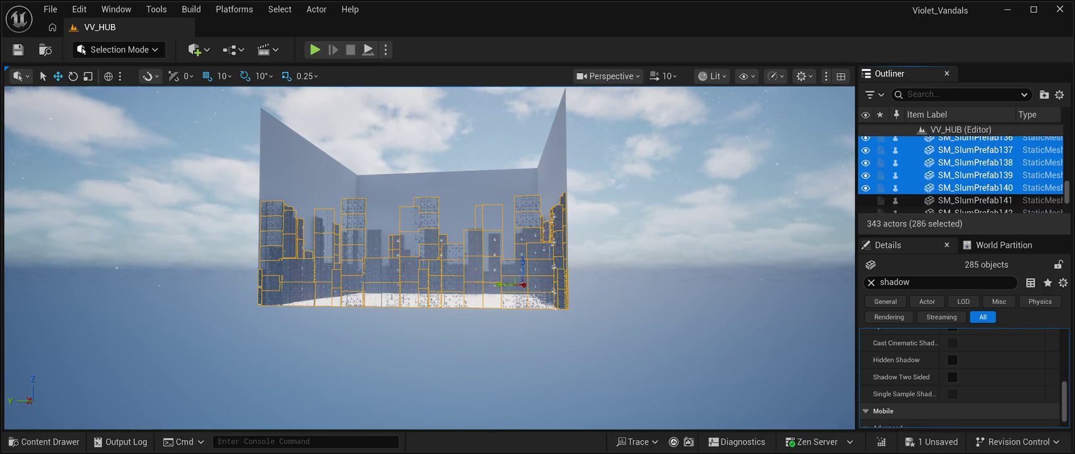
{"action": "left_click", "coordinate": [971, 200], "text": "ctrl"}
Extend the selection with Shift+Down through SM_SlumPrefab182, reaching 328 actors.
{"action": "key", "text": "shift+Down"}
{"action": "key", "text": "shift+Down"}
{"action": "key", "text": "shift+Down"}
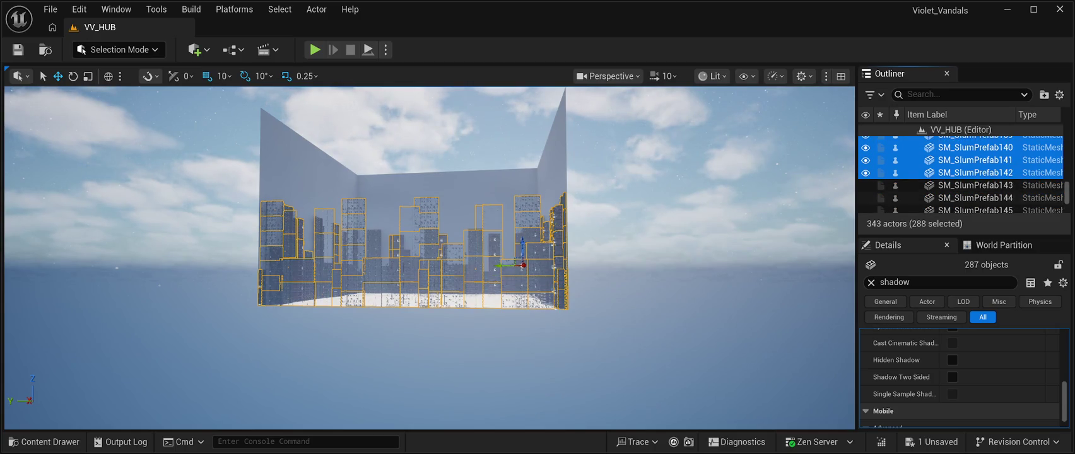
{"action": "key", "text": "shift+Down"}
{"action": "key", "text": "shift+Down"}
{"action": "key", "text": "shift+Down"}
{"action": "key", "text": "shift+Down"}
{"action": "key", "text": "shift+Down"}
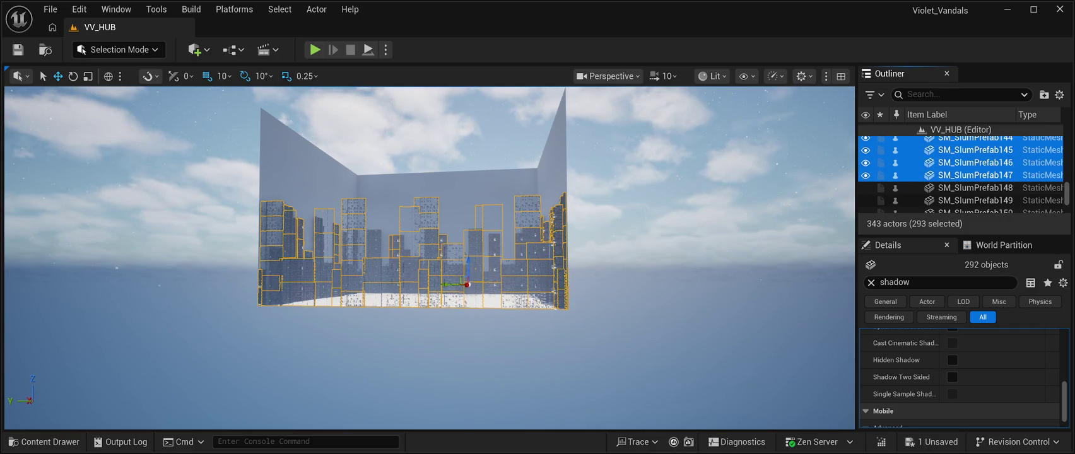
{"action": "key", "text": "shift+Down"}
{"action": "key", "text": "shift+Down"}
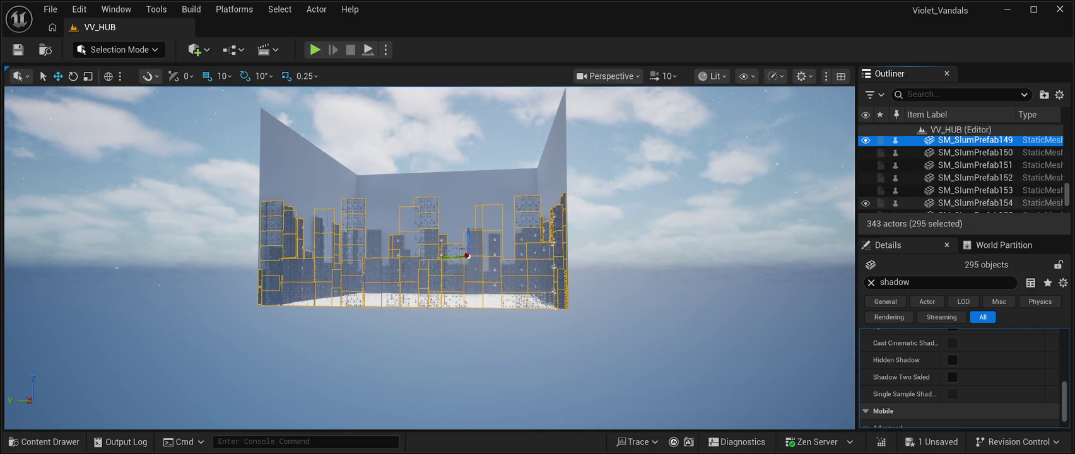
{"action": "key", "text": "shift+Down"}
{"action": "key", "text": "shift+Down"}
{"action": "key", "text": "shift+Down"}
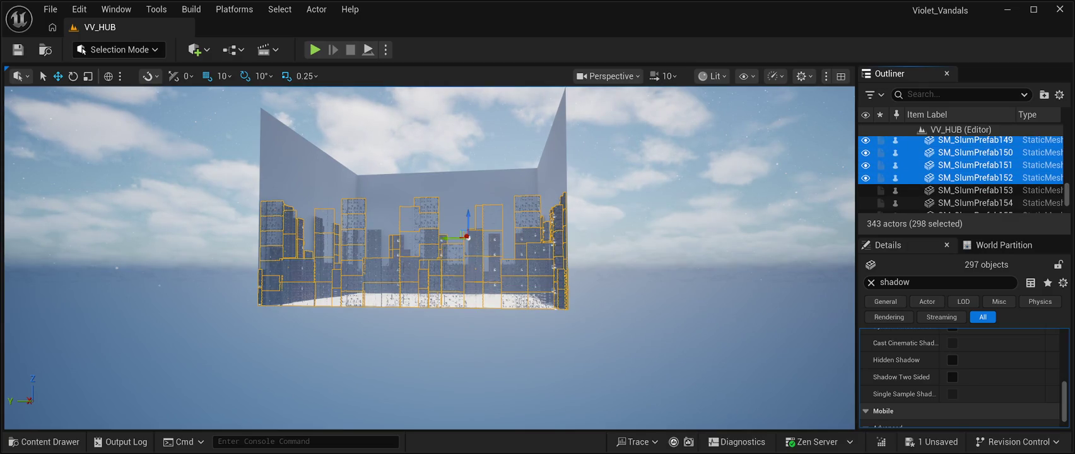
{"action": "scroll", "coordinate": [959, 174], "scroll_direction": "down", "scroll_amount": 2}
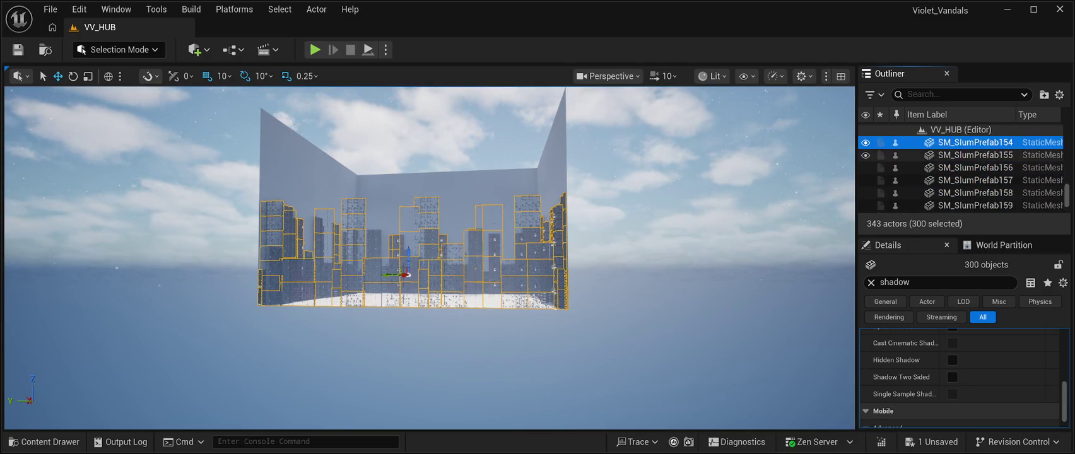
{"action": "key", "text": "shift+Down"}
{"action": "key", "text": "shift+Down"}
{"action": "key", "text": "shift+Down"}
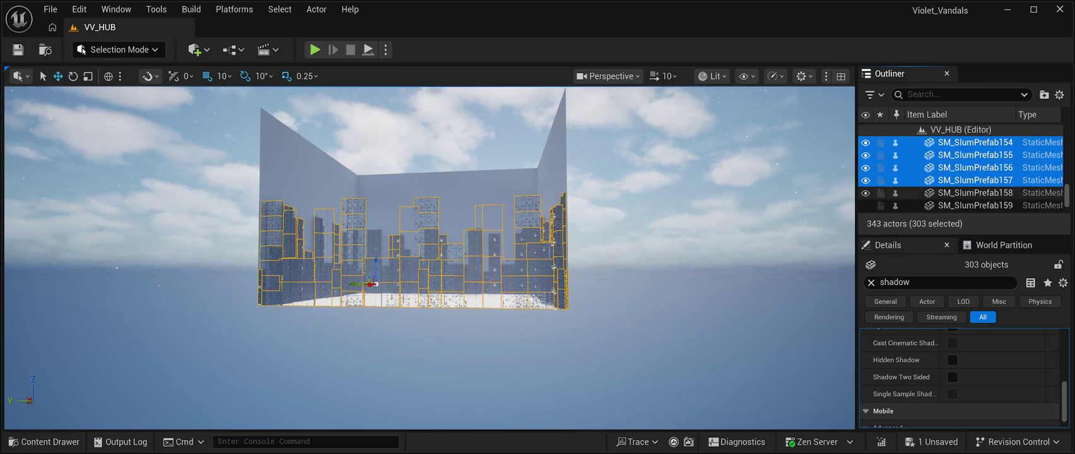
{"action": "key", "text": "shift+Down"}
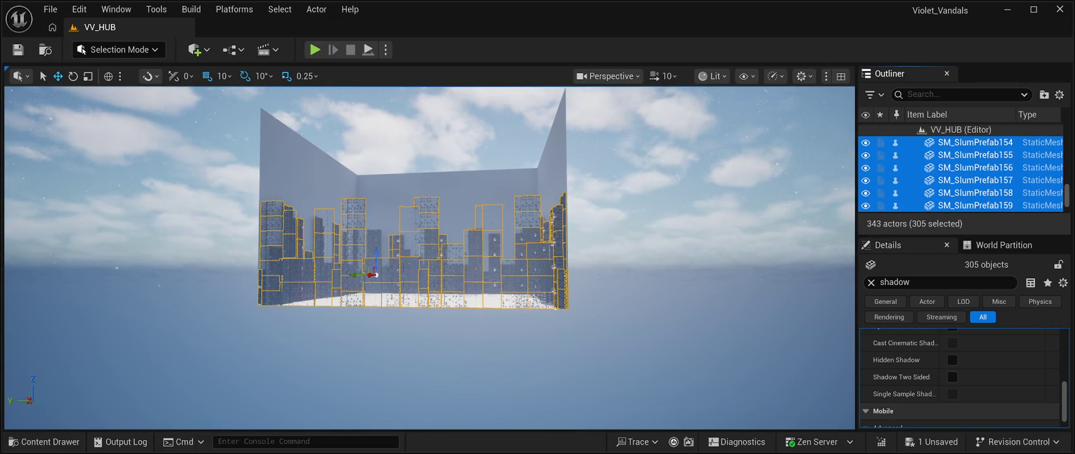
{"action": "scroll", "coordinate": [959, 174], "scroll_direction": "down", "scroll_amount": 2}
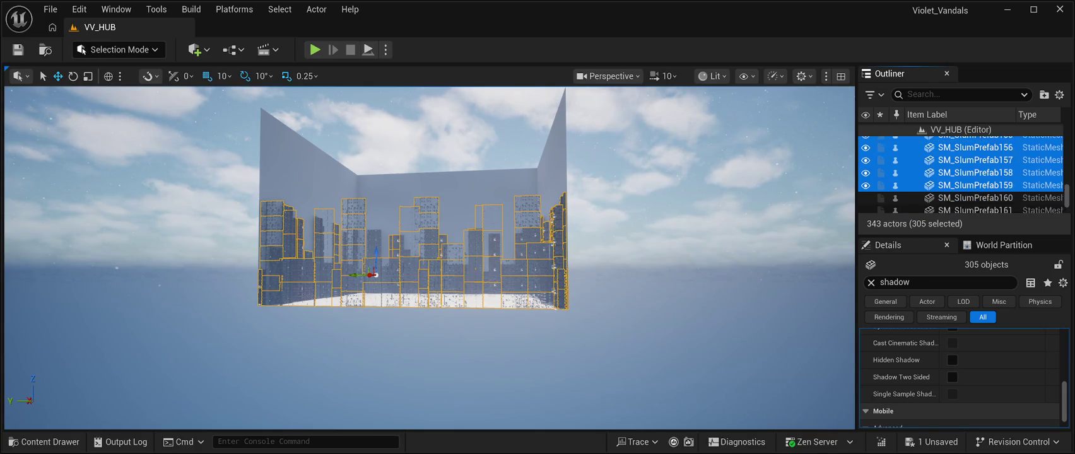
{"action": "key", "text": "shift+Down"}
{"action": "key", "text": "shift+Down"}
{"action": "key", "text": "shift+Down"}
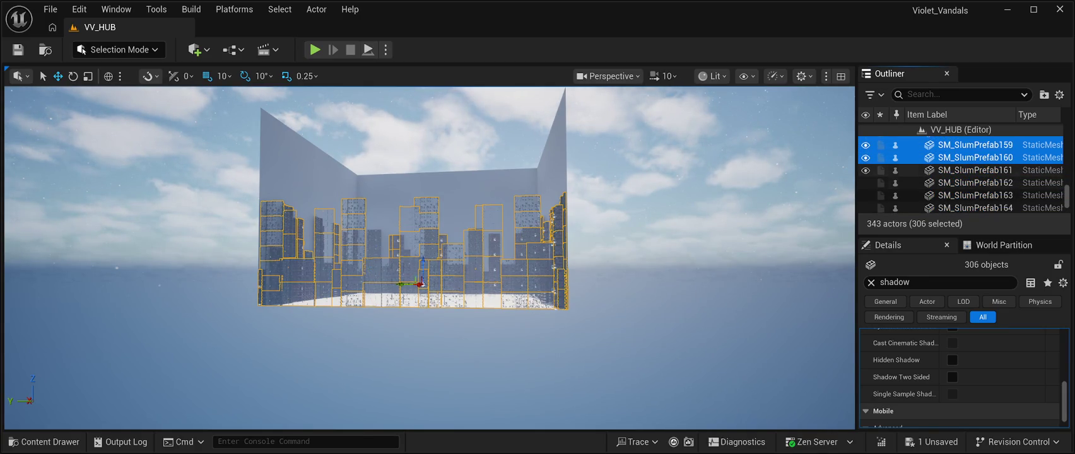
{"action": "key", "text": "shift+Down"}
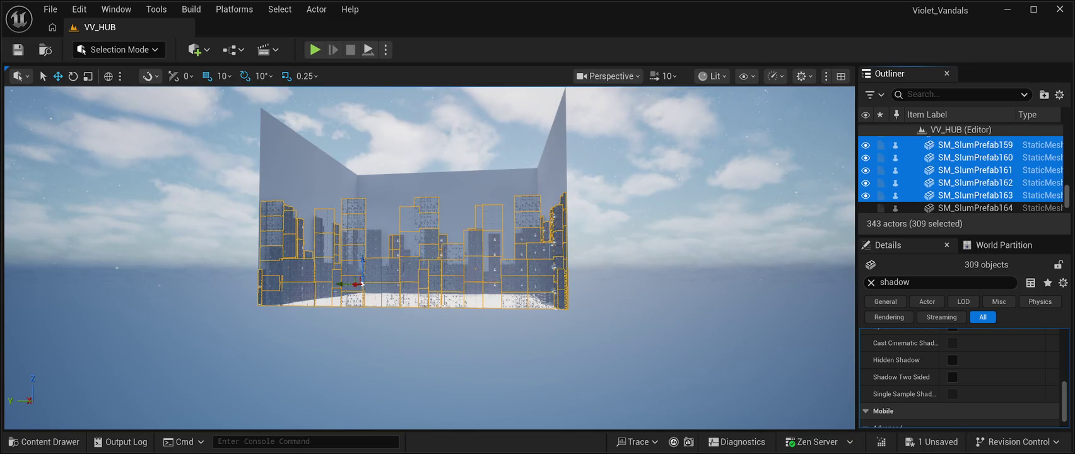
{"action": "key", "text": "shift+Down"}
{"action": "key", "text": "shift+Down"}
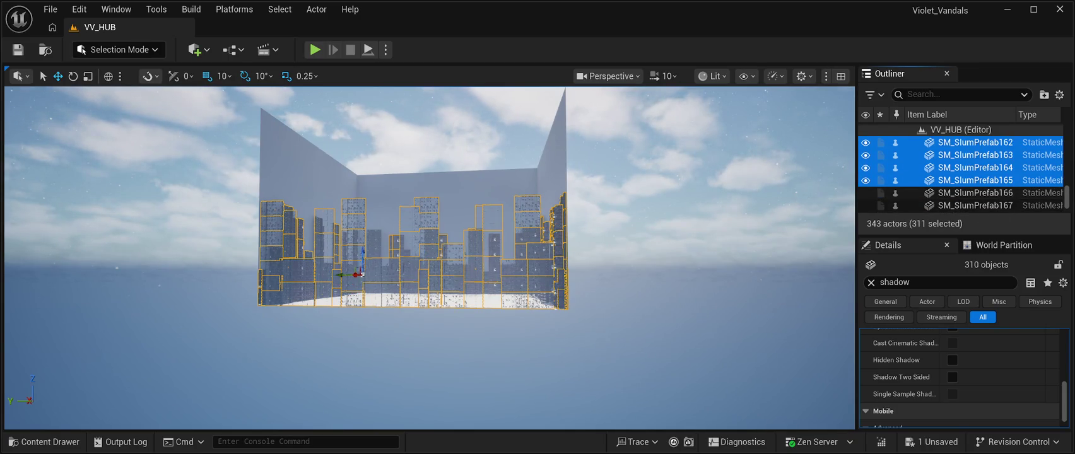
{"action": "key", "text": "shift+Down"}
{"action": "key", "text": "shift+Down"}
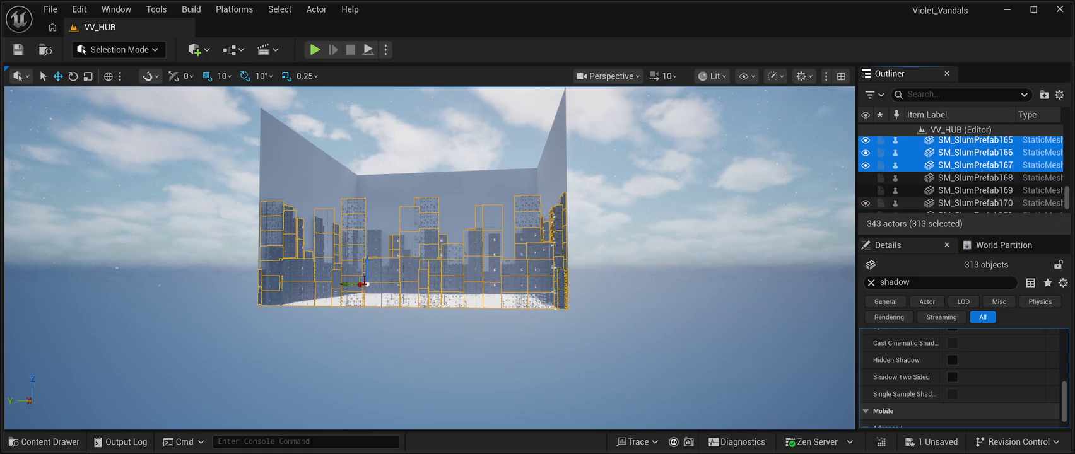
{"action": "key", "text": "shift+Down"}
{"action": "key", "text": "shift+Down"}
{"action": "key", "text": "shift+Down"}
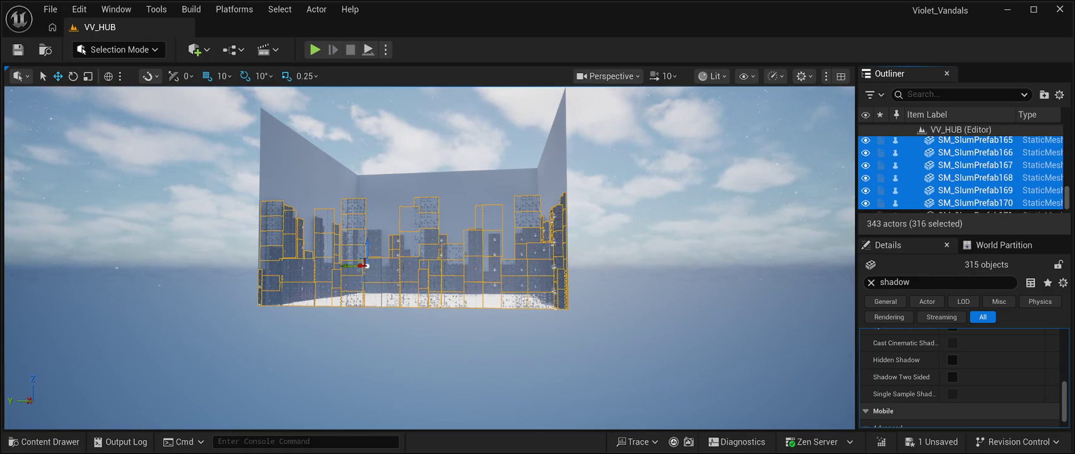
{"action": "key", "text": "shift+Down"}
{"action": "key", "text": "shift+Down"}
{"action": "key", "text": "shift+Down"}
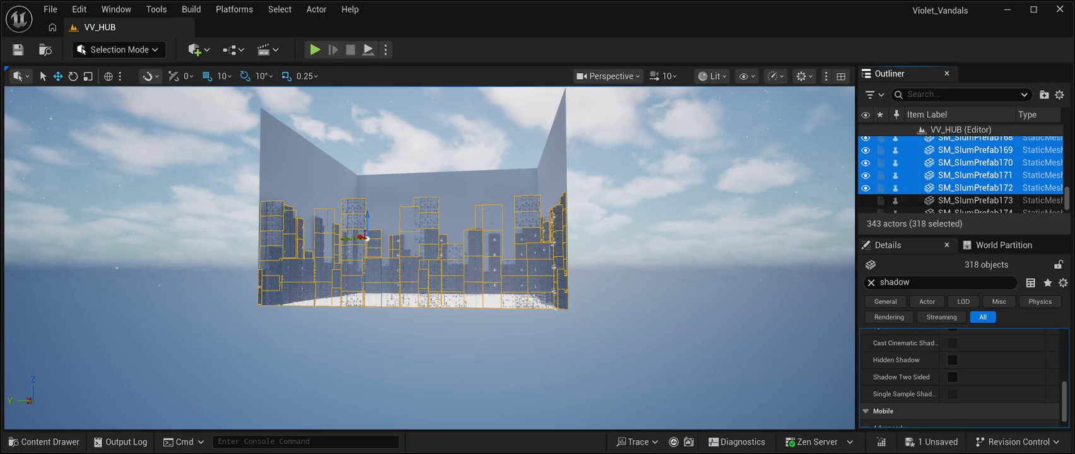
{"action": "key", "text": "shift+Down"}
{"action": "key", "text": "shift+Down"}
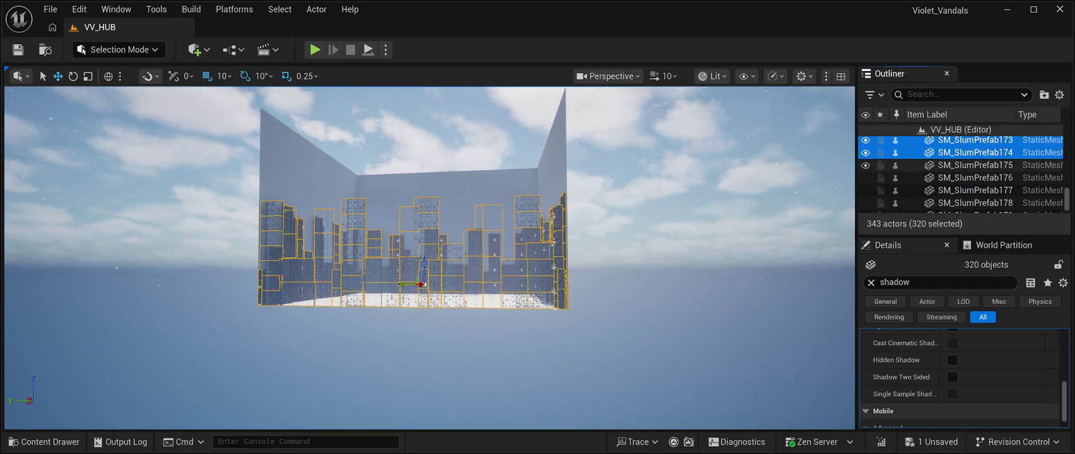
{"action": "key", "text": "shift+Down"}
{"action": "key", "text": "shift+Down"}
{"action": "key", "text": "shift+Down"}
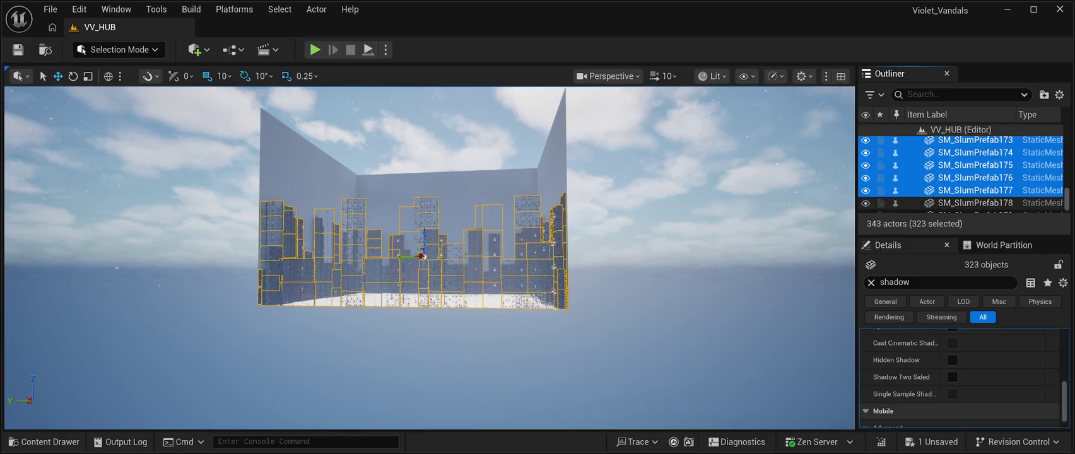
{"action": "key", "text": "shift+Down"}
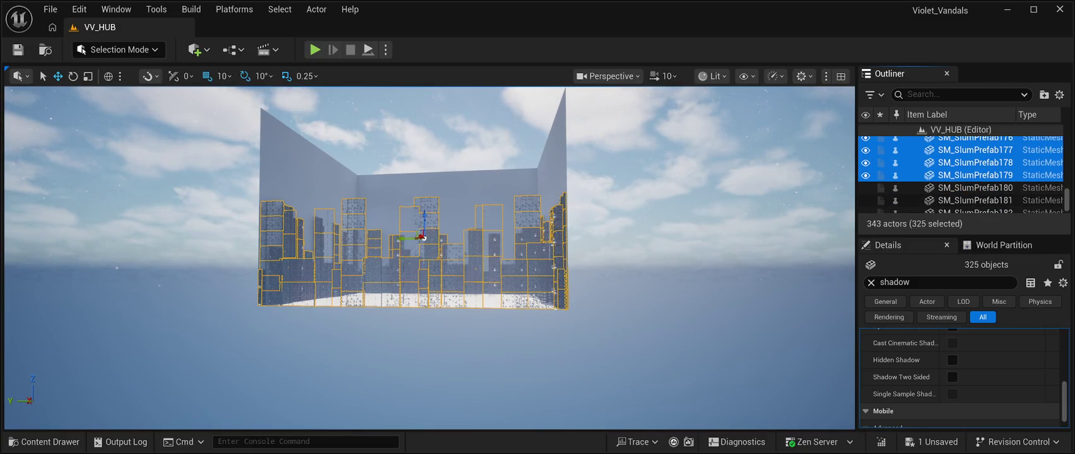
{"action": "key", "text": "shift+Down"}
{"action": "key", "text": "shift+Down"}
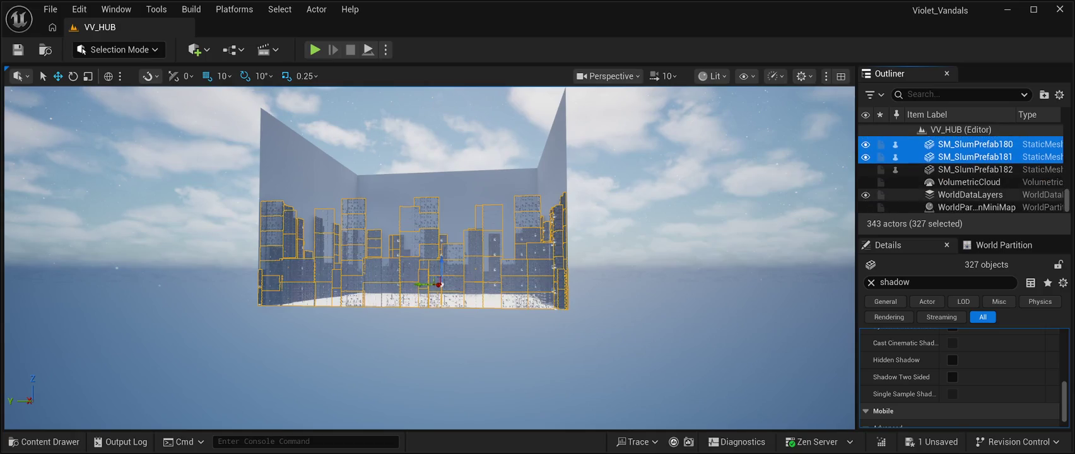
{"action": "key", "text": "shift+Down"}
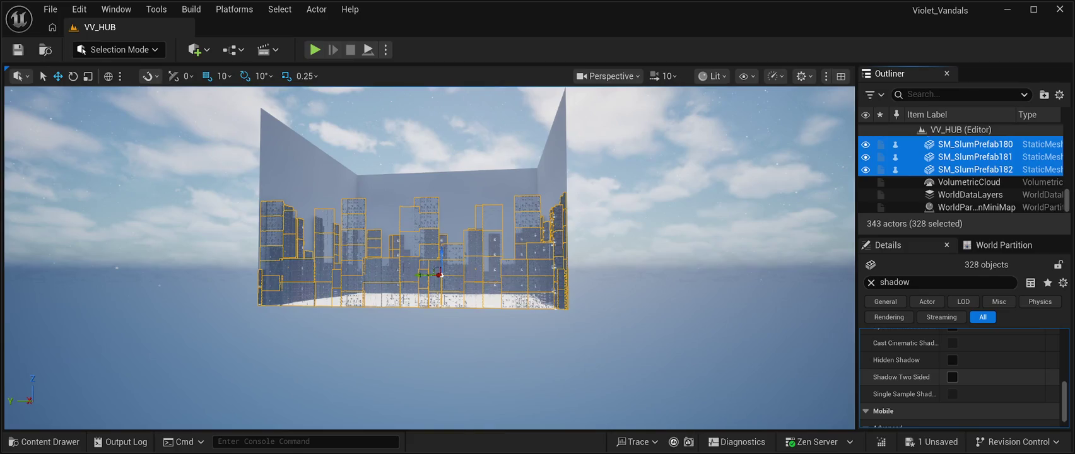
Enable Shadow Two Sided on the 328 slum meshes, save VV_HUB, and fly in to inspect the shadows.
{"action": "left_click", "coordinate": [952, 377]}
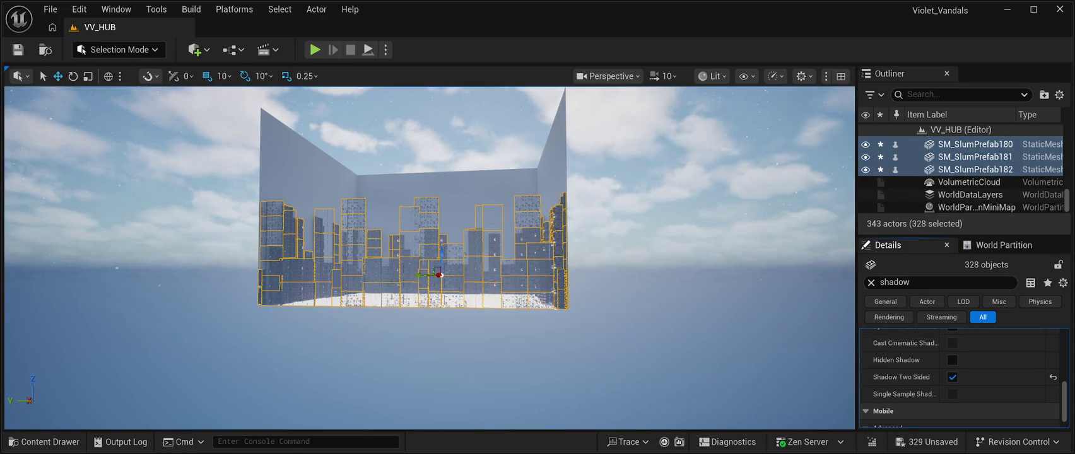
{"action": "left_click", "coordinate": [18, 49]}
{"action": "key", "text": "w"}
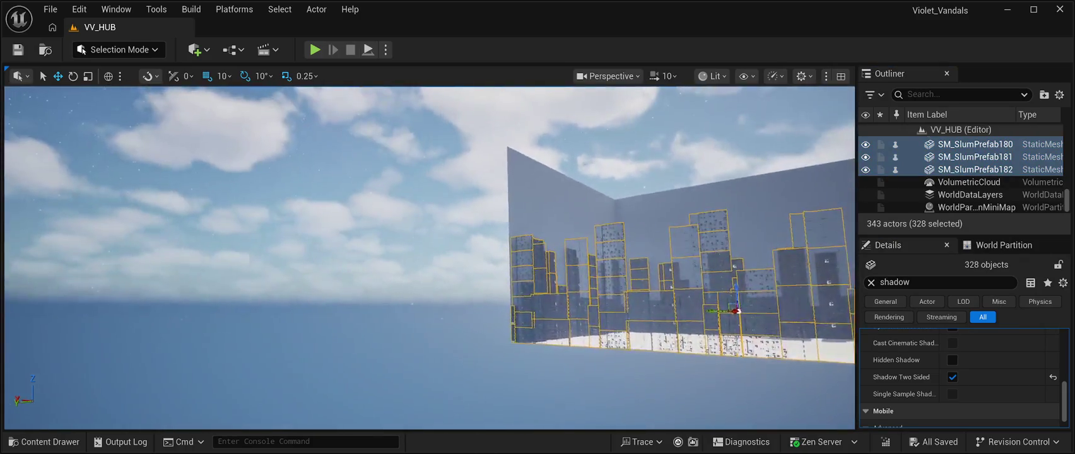
{"action": "key", "text": "w"}
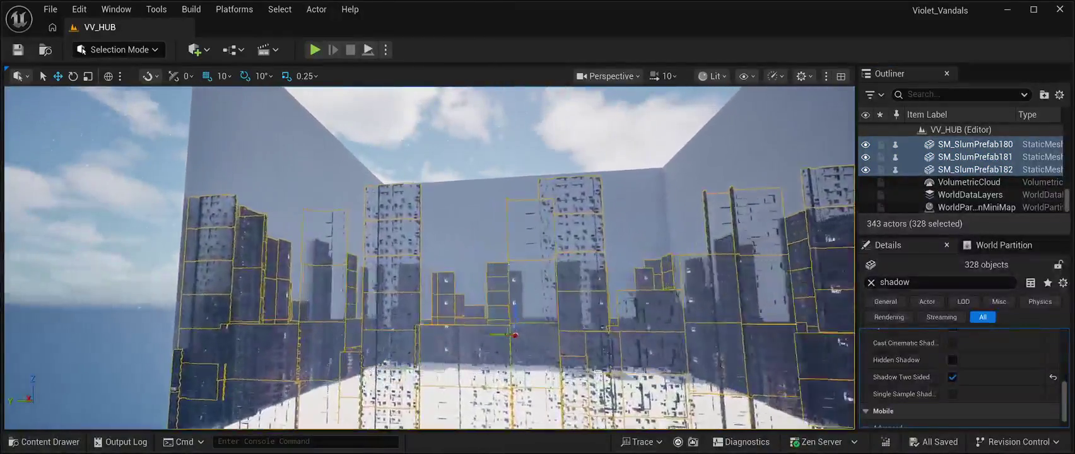
{"action": "key", "text": "w"}
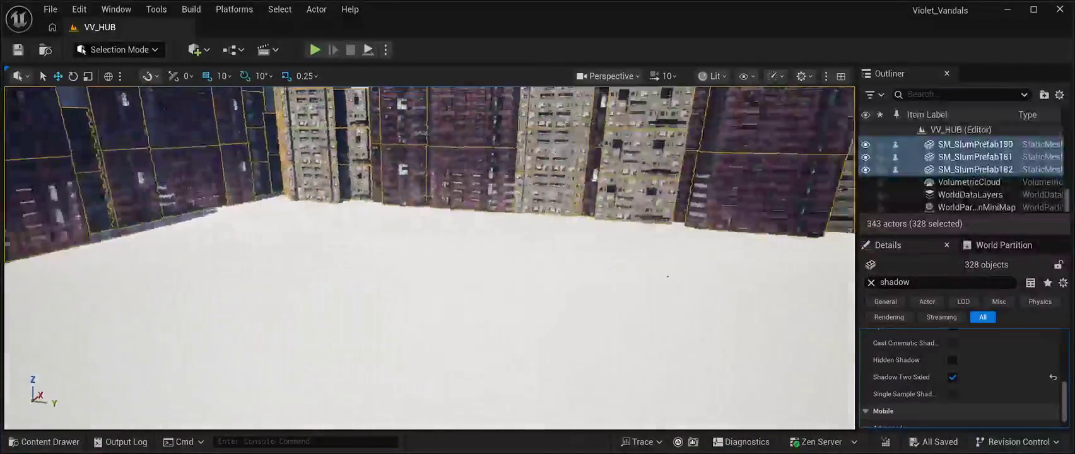
{"action": "key", "text": "s"}
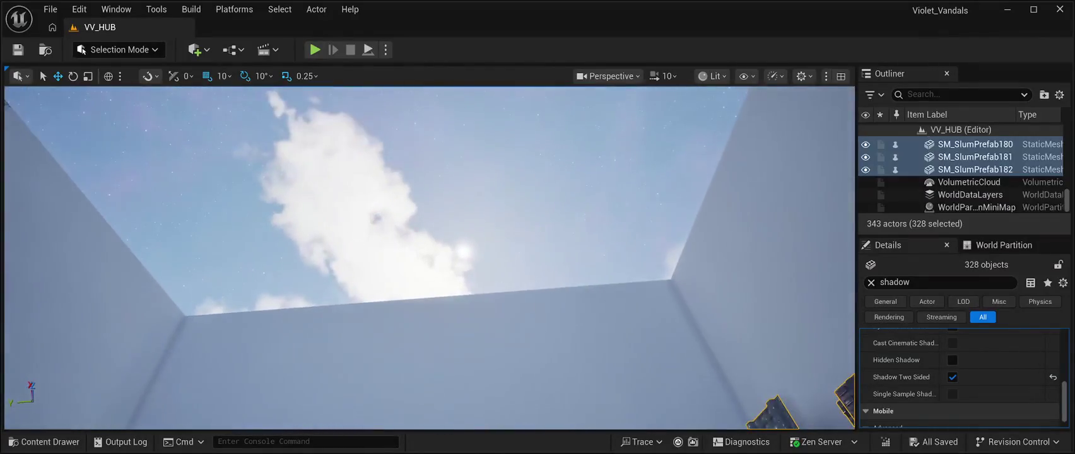
{"action": "left_click", "coordinate": [429, 189]}
{"action": "key", "text": "a"}
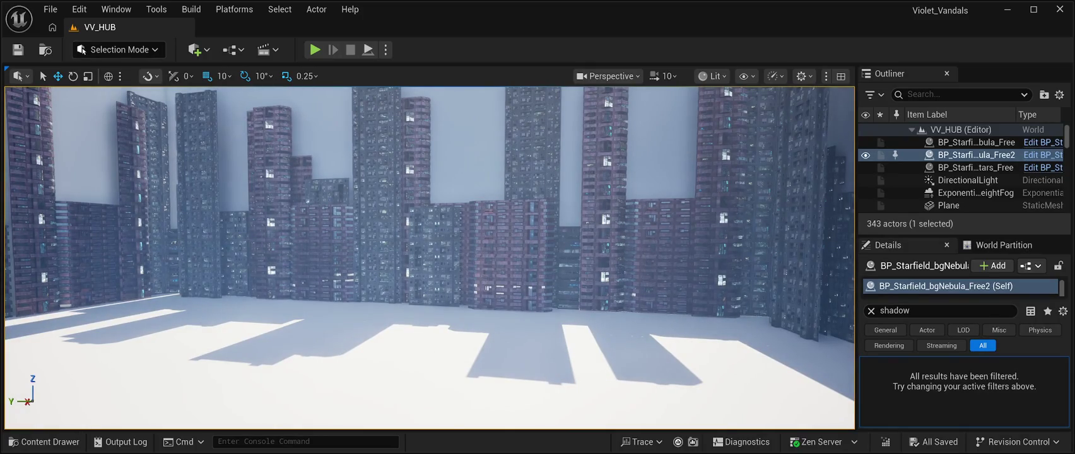
Play-test VV_HUB with Alt+P to view the city backdrop, then stop with Esc.
{"action": "left_click_drag", "start_coordinate": [429, 252], "coordinate": [430, 214]}
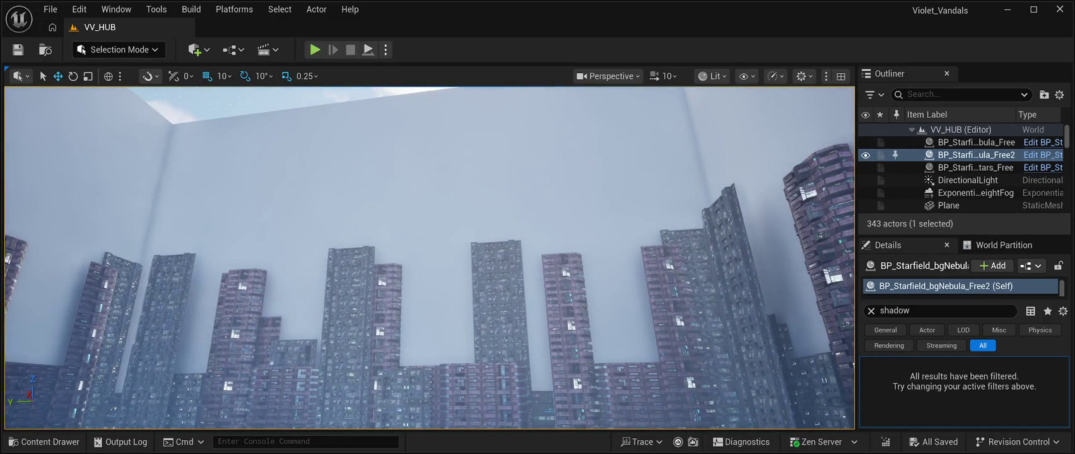
{"action": "key", "text": "alt+p"}
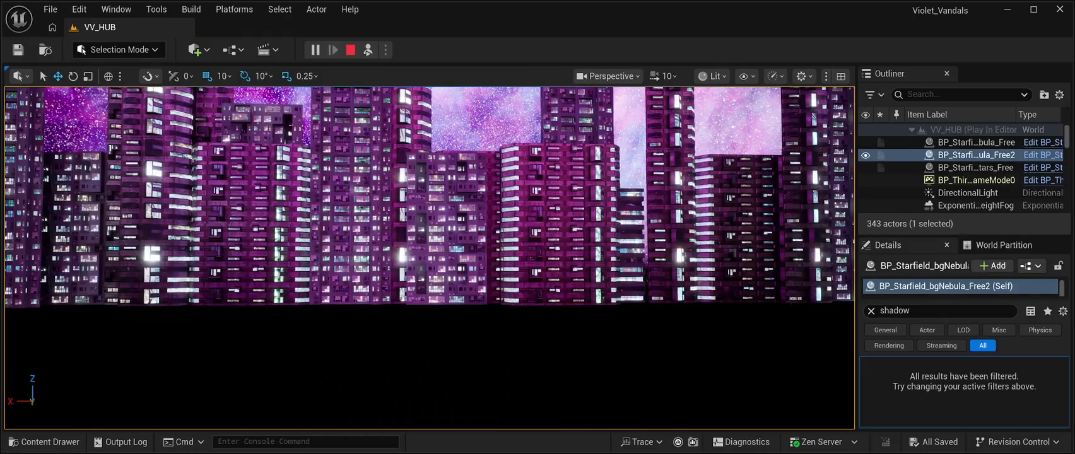
{"action": "key", "text": "Escape"}
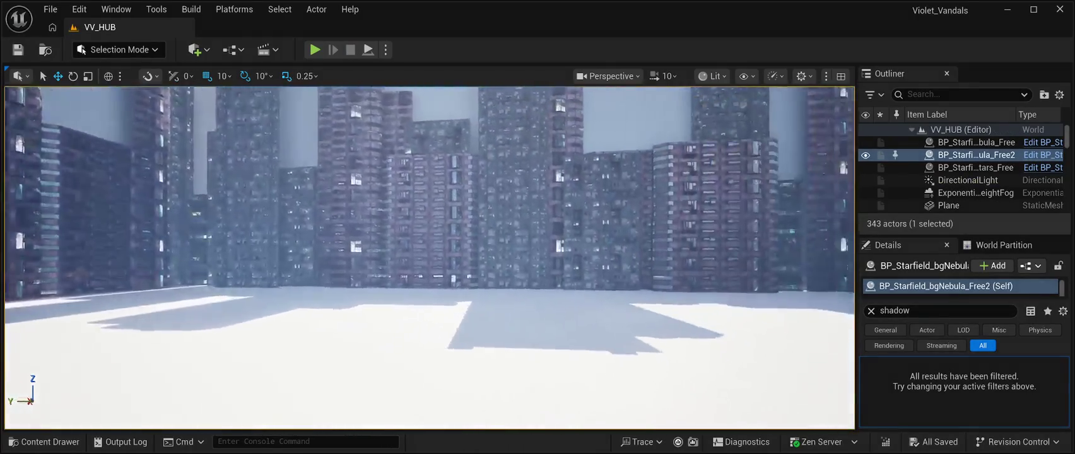
Turn the view toward the buildings and select the floor Plane in the Outliner.
{"action": "left_click_drag", "start_coordinate": [528, 362], "coordinate": [473, 357]}
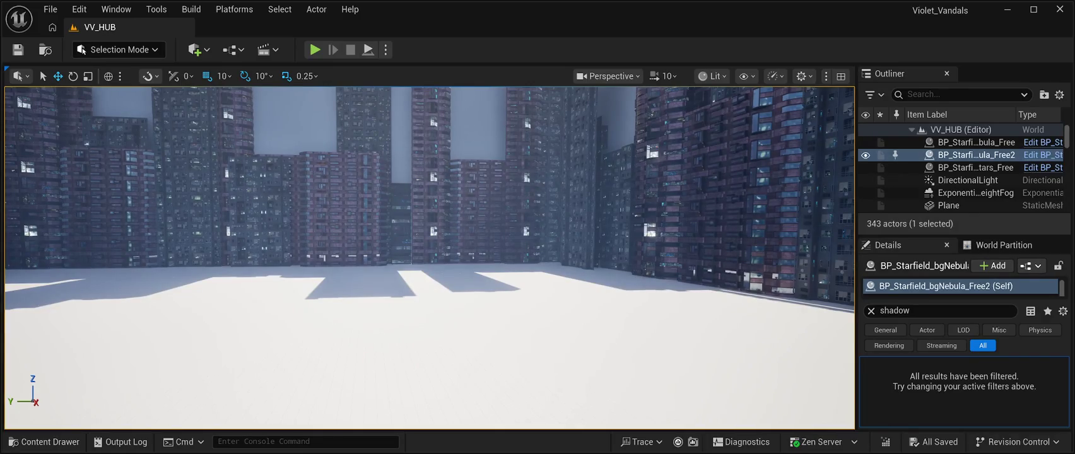
{"action": "left_click", "coordinate": [45, 442]}
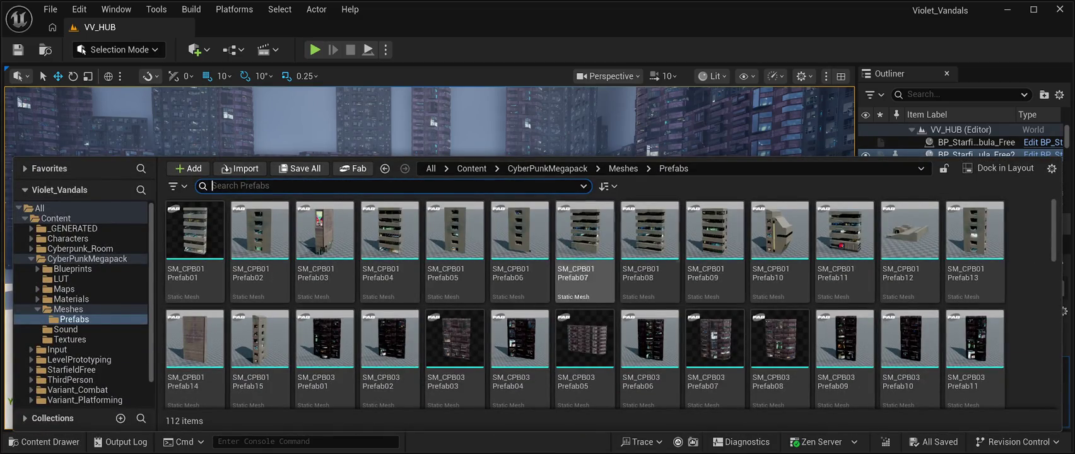
{"action": "left_click", "coordinate": [44, 442]}
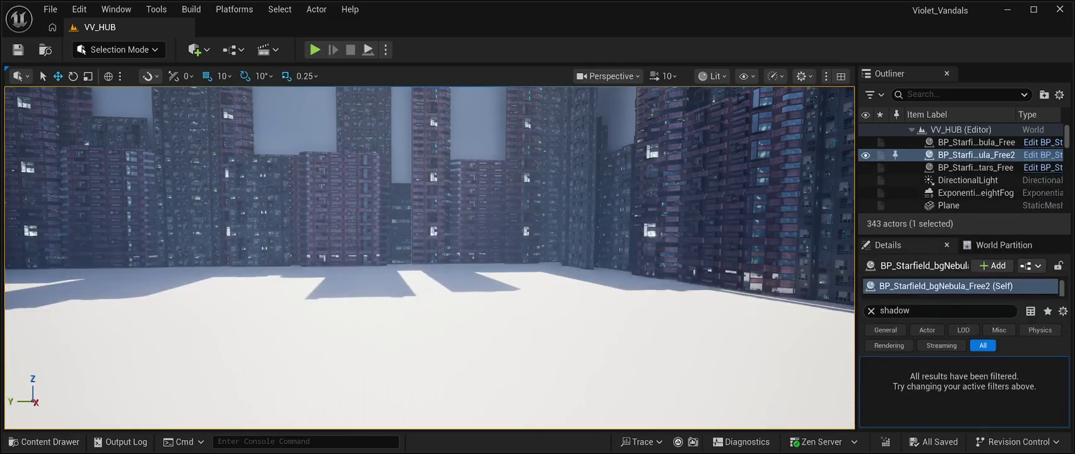
{"action": "key", "text": "f"}
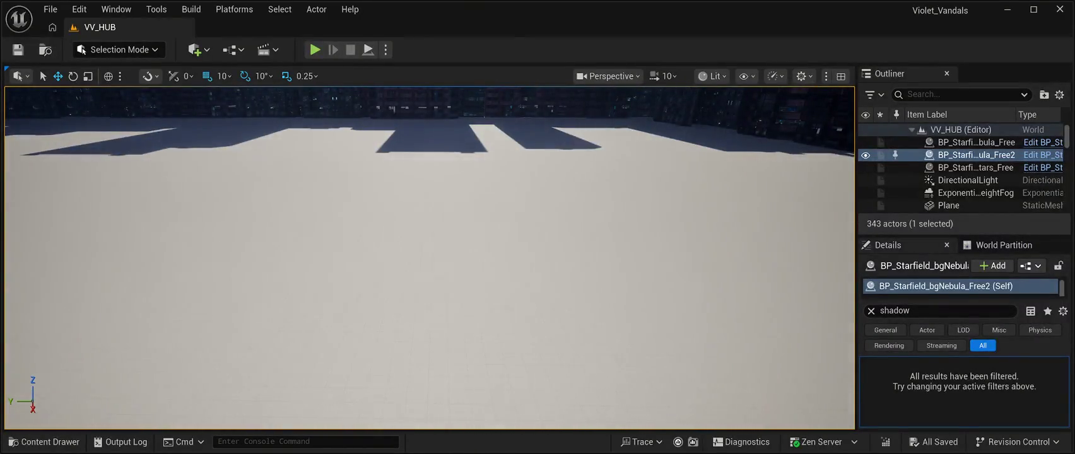
{"action": "left_click", "coordinate": [949, 205]}
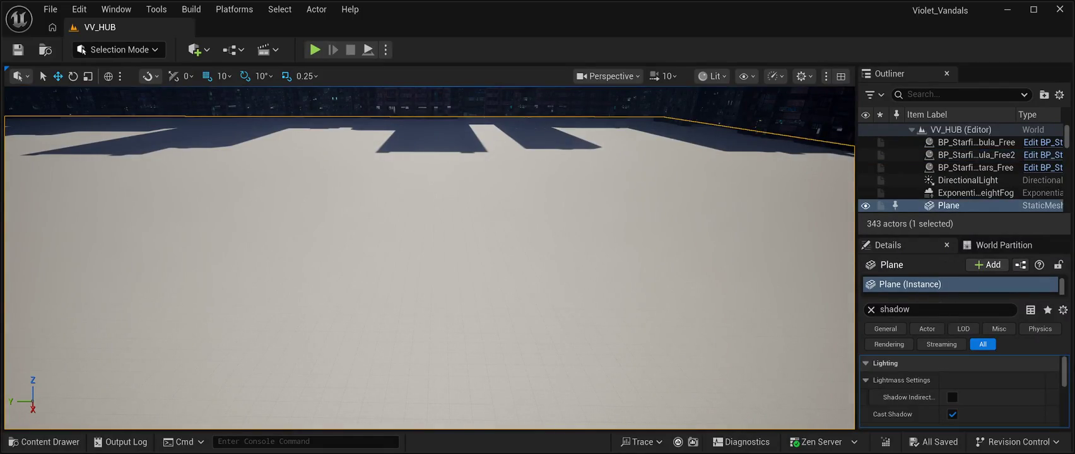
Filter the floor Plane's Details properties down to 'visible'.
{"action": "double_click", "coordinate": [894, 309]}
{"action": "type", "text": "invisible"}
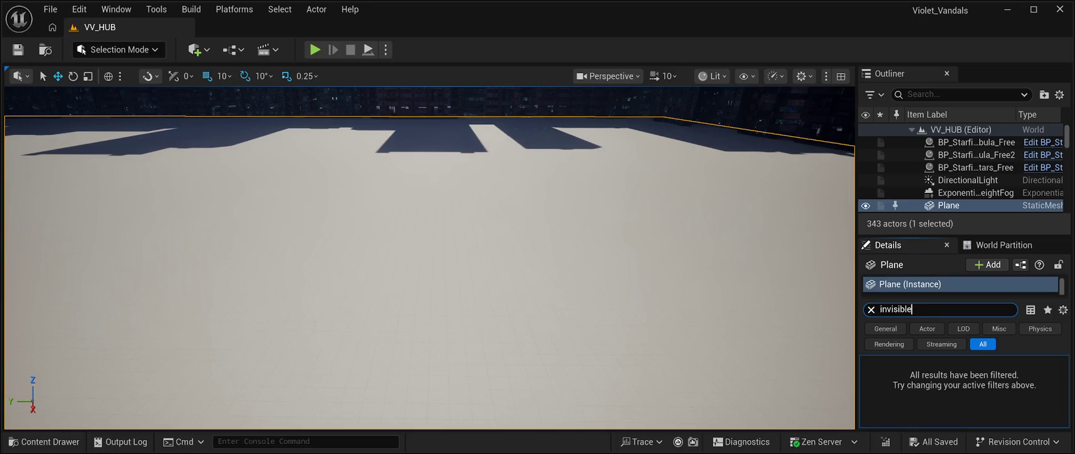
{"action": "key", "text": "BackSpace"}
{"action": "key", "text": "BackSpace"}
{"action": "key", "text": "BackSpace"}
{"action": "key", "text": "BackSpace"}
{"action": "type", "text": "v"}
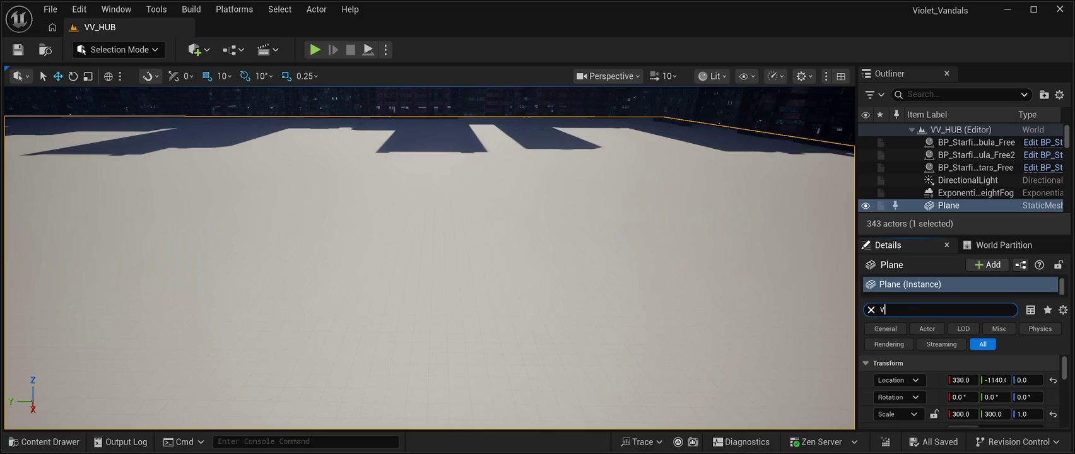
{"action": "type", "text": "isible"}
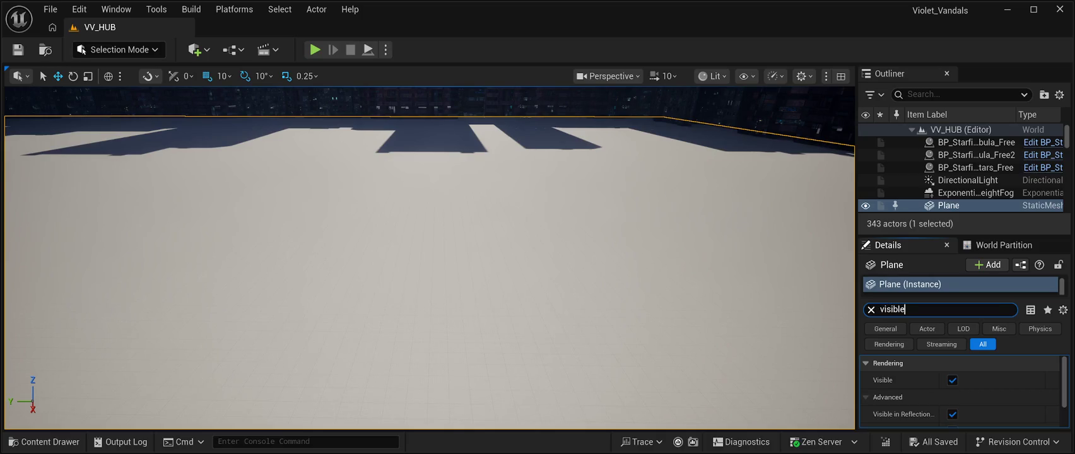
{"action": "scroll", "coordinate": [959, 398], "scroll_direction": "down", "scroll_amount": 2}
{"action": "scroll", "coordinate": [959, 397], "scroll_direction": "up", "scroll_amount": 1}
{"action": "scroll", "coordinate": [959, 394], "scroll_direction": "down", "scroll_amount": 1}
{"action": "scroll", "coordinate": [960, 391], "scroll_direction": "up", "scroll_amount": 3}
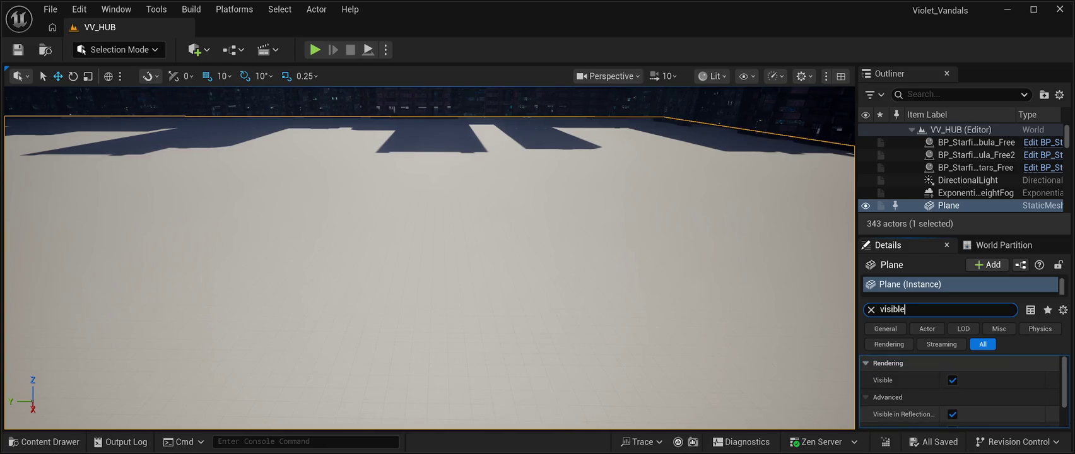
Uncheck the Plane's Visible option, then check it again to restore it.
{"action": "left_click", "coordinate": [953, 380]}
{"action": "left_click", "coordinate": [953, 379]}
{"action": "scroll", "coordinate": [959, 391], "scroll_direction": "down", "scroll_amount": 2}
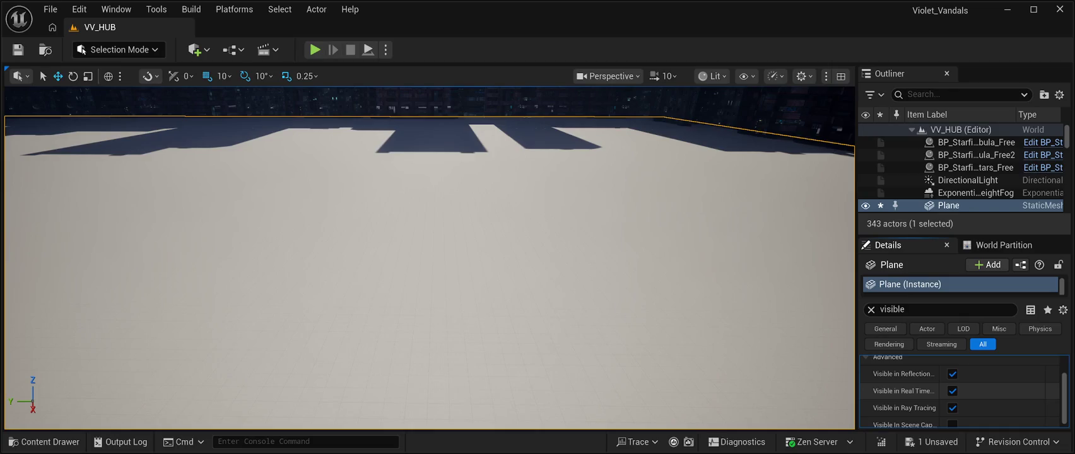
{"action": "scroll", "coordinate": [959, 391], "scroll_direction": "up", "scroll_amount": 2}
{"action": "scroll", "coordinate": [959, 388], "scroll_direction": "down", "scroll_amount": 2}
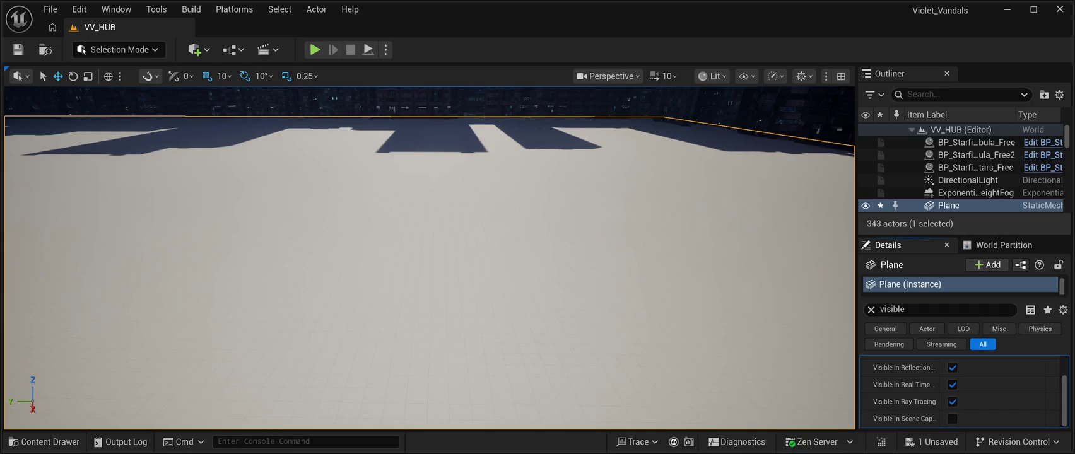
{"action": "scroll", "coordinate": [960, 391], "scroll_direction": "up", "scroll_amount": 2}
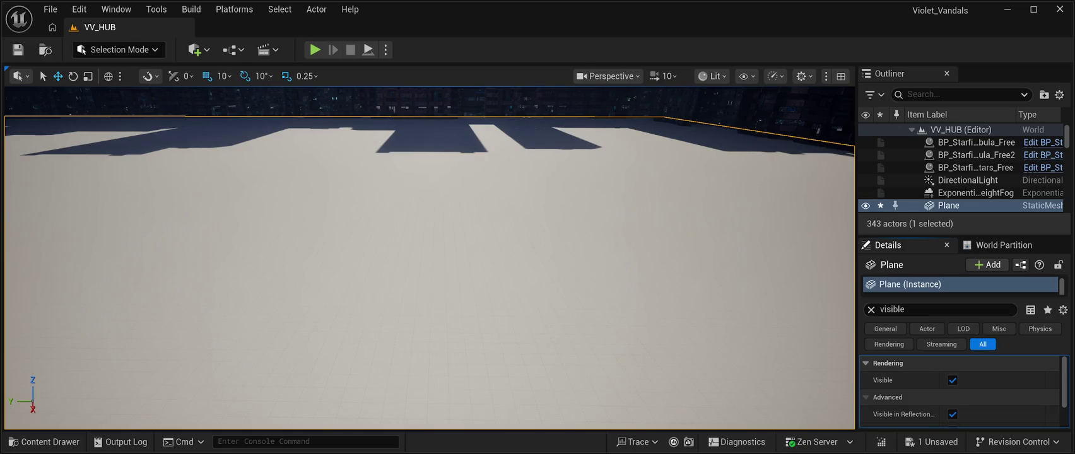
{"action": "scroll", "coordinate": [959, 391], "scroll_direction": "down", "scroll_amount": 2}
{"action": "scroll", "coordinate": [959, 398], "scroll_direction": "down", "scroll_amount": 1}
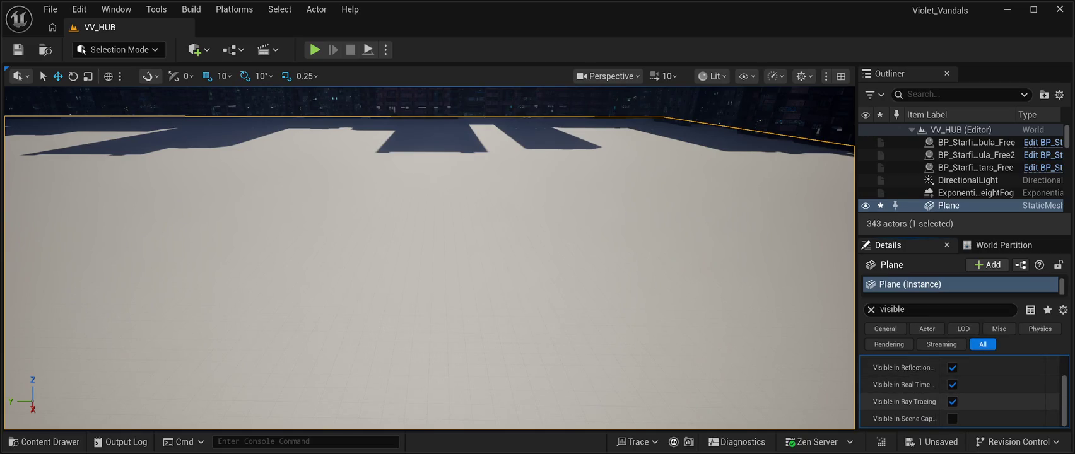
{"action": "scroll", "coordinate": [959, 391], "scroll_direction": "up", "scroll_amount": 2}
Replace the property filter text with 'in game'.
{"action": "double_click", "coordinate": [892, 309]}
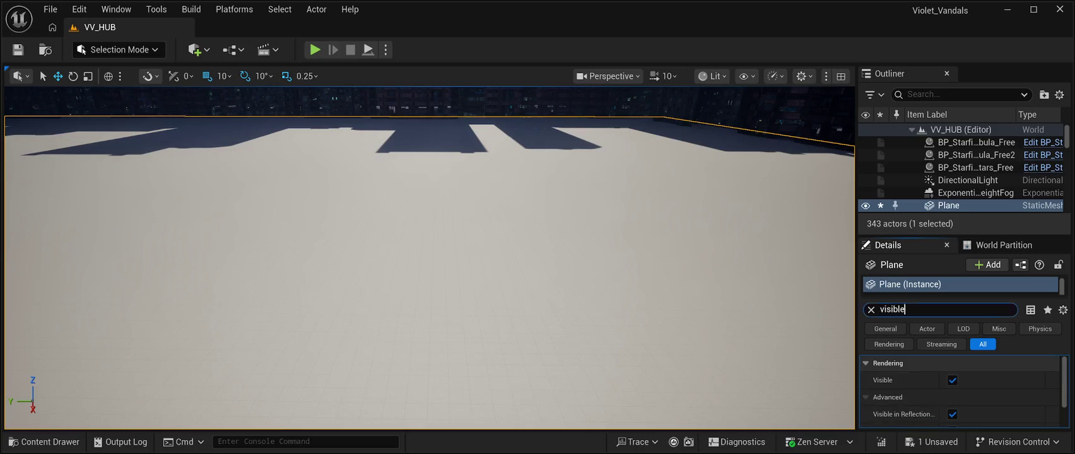
{"action": "key", "text": "BackSpace"}
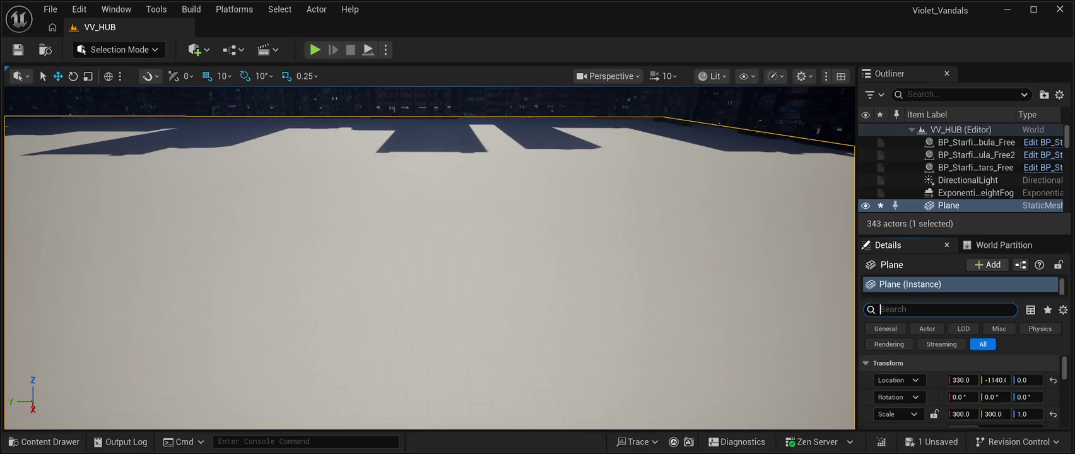
{"action": "type", "text": "in game"}
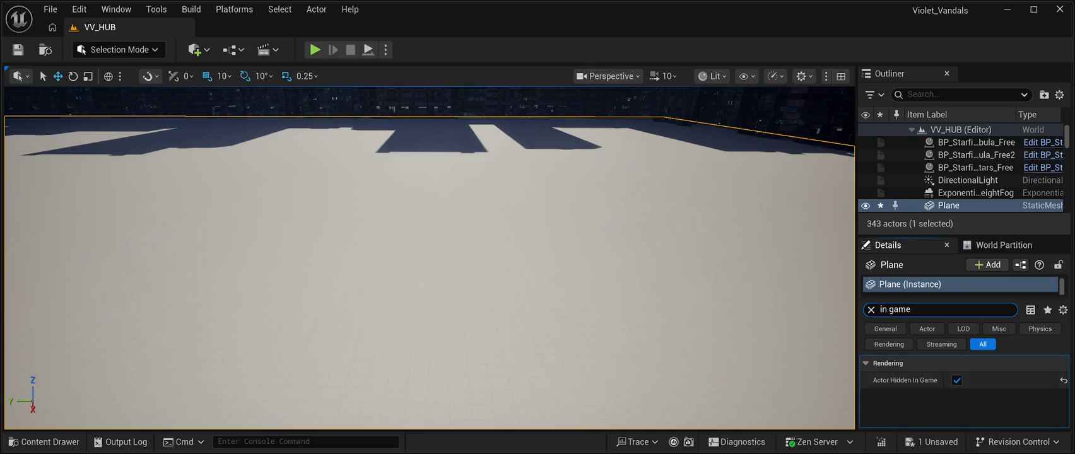
Play-test VV_HUB with Alt+P to confirm the backdrop shows, then stop with Esc.
{"action": "key", "text": "alt+p"}
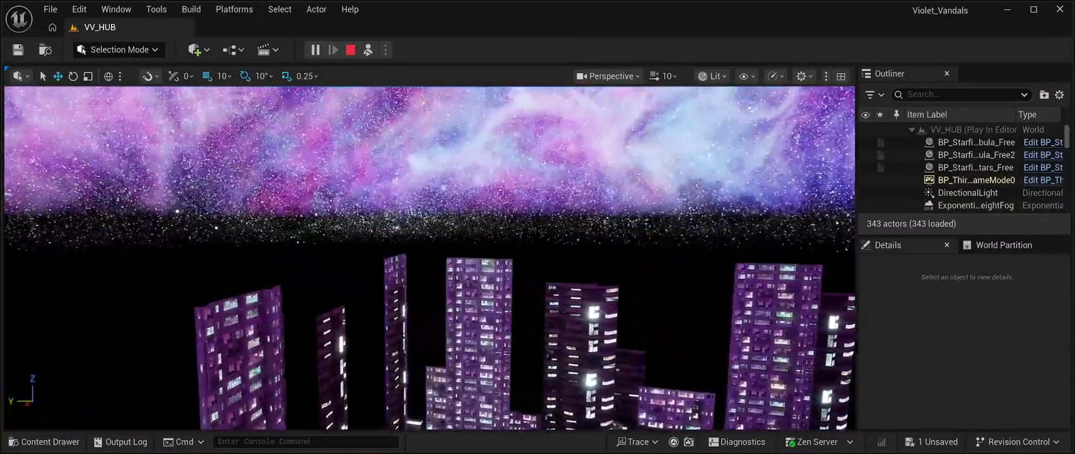
{"action": "key", "text": "Escape"}
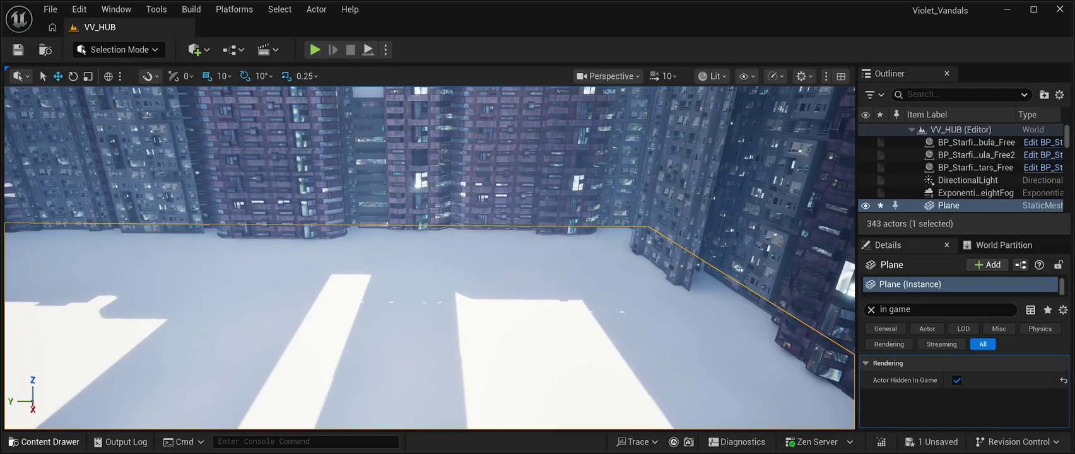
{"action": "left_click", "coordinate": [44, 442]}
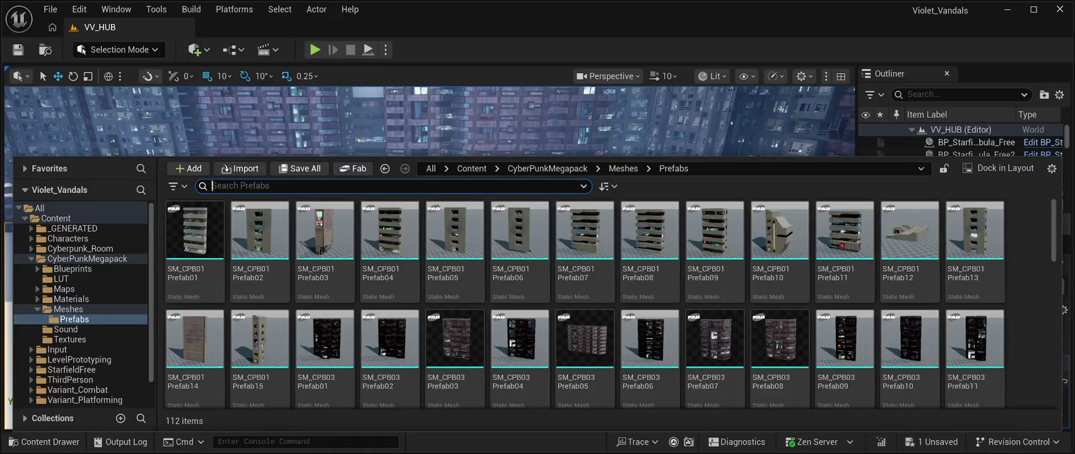
Browse the CyberPunkMegapack Meshes folder, then hide the drawer and save the level.
{"action": "scroll", "coordinate": [325, 253], "scroll_direction": "down", "scroll_amount": 2}
{"action": "scroll", "coordinate": [260, 252], "scroll_direction": "up", "scroll_amount": 2}
{"action": "left_click", "coordinate": [624, 168]}
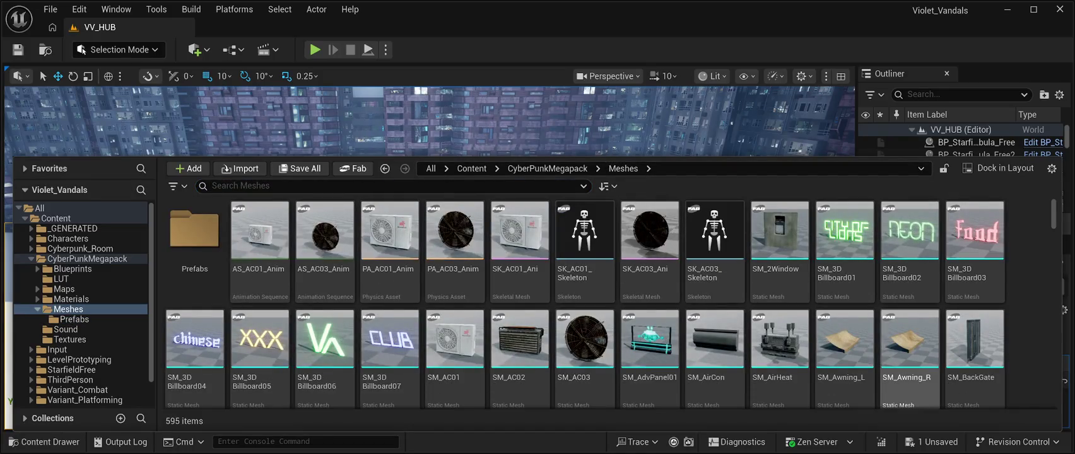
{"action": "scroll", "coordinate": [585, 316], "scroll_direction": "down", "scroll_amount": 5}
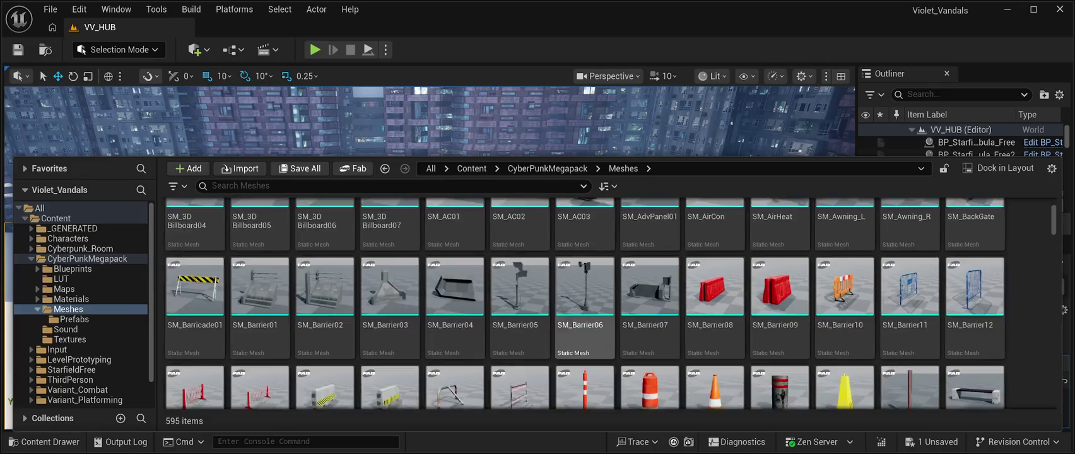
{"action": "scroll", "coordinate": [586, 302], "scroll_direction": "down", "scroll_amount": 2}
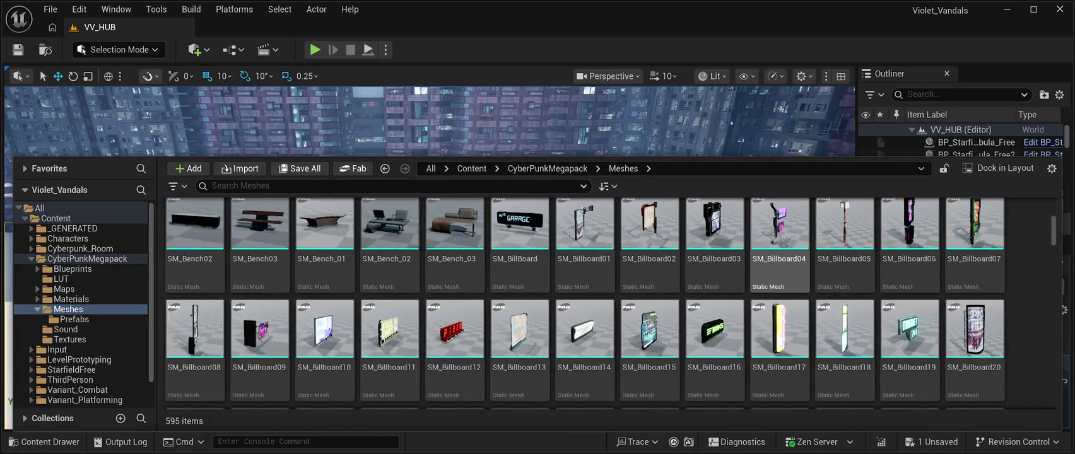
{"action": "scroll", "coordinate": [650, 328], "scroll_direction": "down", "scroll_amount": 2}
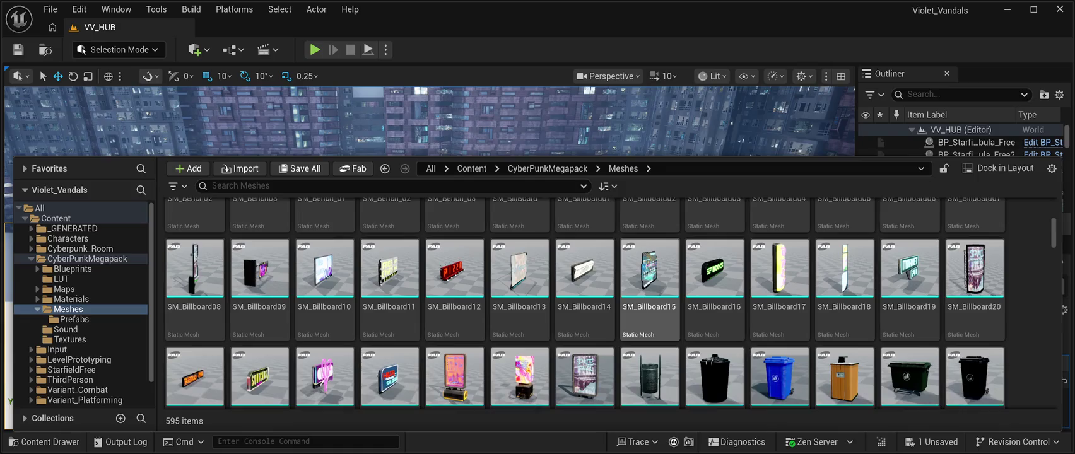
{"action": "scroll", "coordinate": [910, 265], "scroll_direction": "down", "scroll_amount": 3}
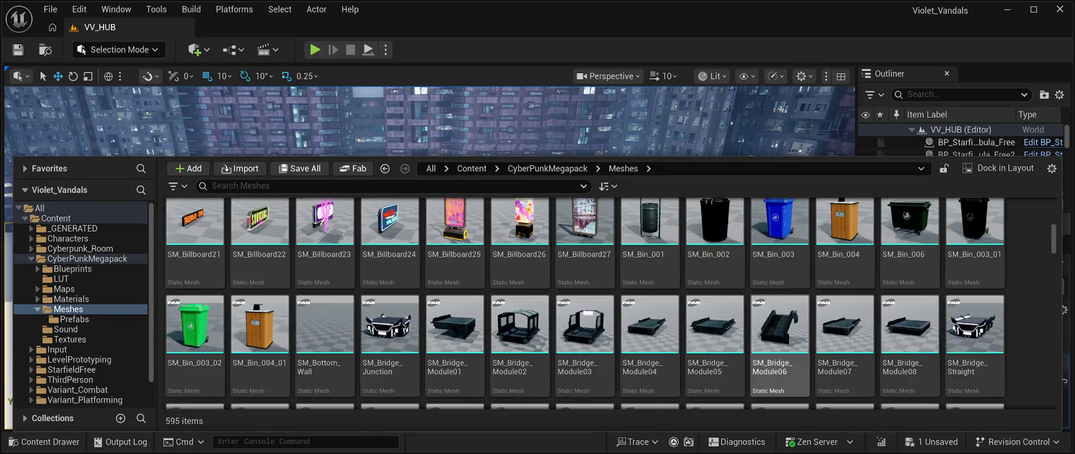
{"action": "scroll", "coordinate": [780, 341], "scroll_direction": "down", "scroll_amount": 2}
{"action": "scroll", "coordinate": [713, 353], "scroll_direction": "down", "scroll_amount": 5}
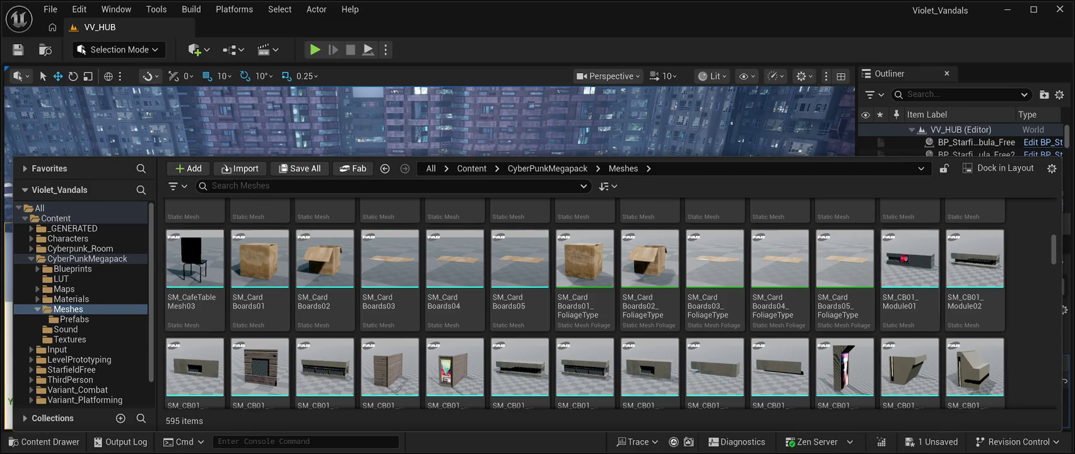
{"action": "scroll", "coordinate": [325, 372], "scroll_direction": "down", "scroll_amount": 3}
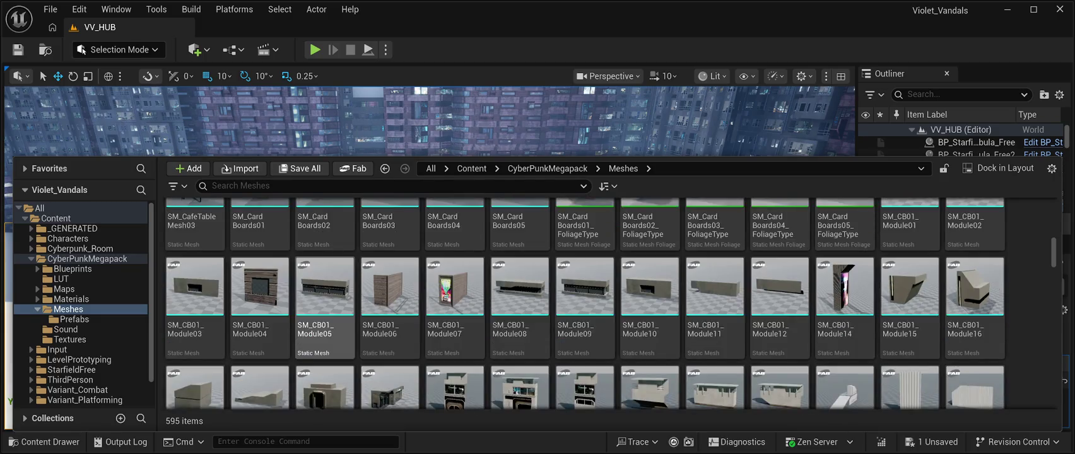
{"action": "scroll", "coordinate": [650, 334], "scroll_direction": "down", "scroll_amount": 5}
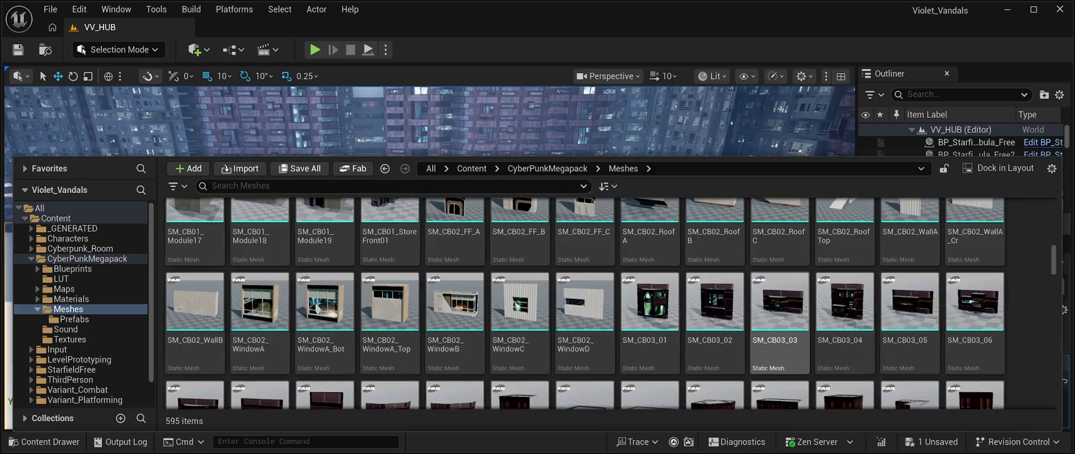
{"action": "scroll", "coordinate": [779, 353], "scroll_direction": "down", "scroll_amount": 4}
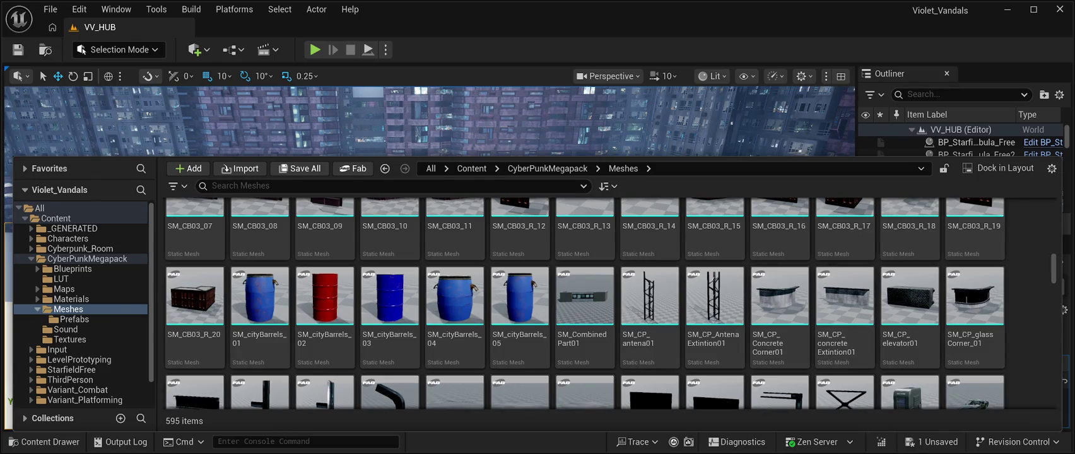
{"action": "key", "text": "ctrl+space"}
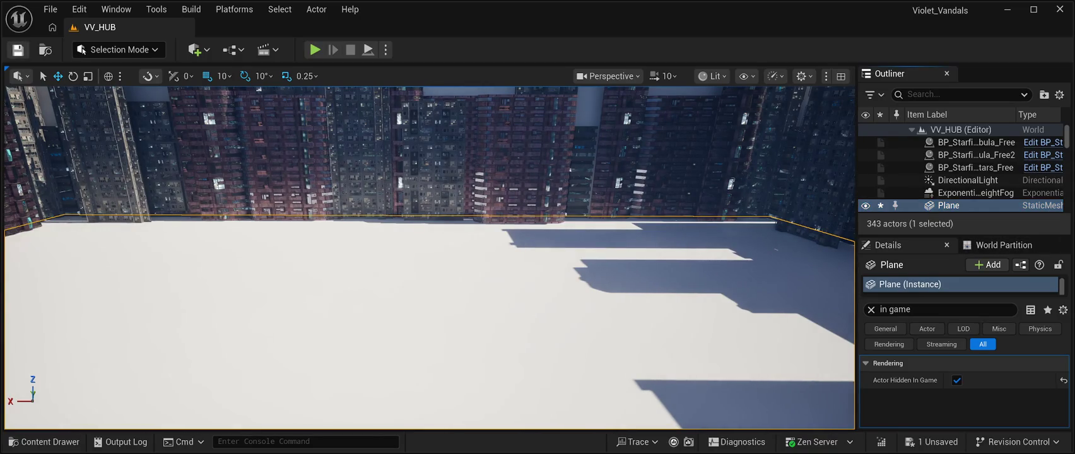
{"action": "key", "text": "ctrl+s"}
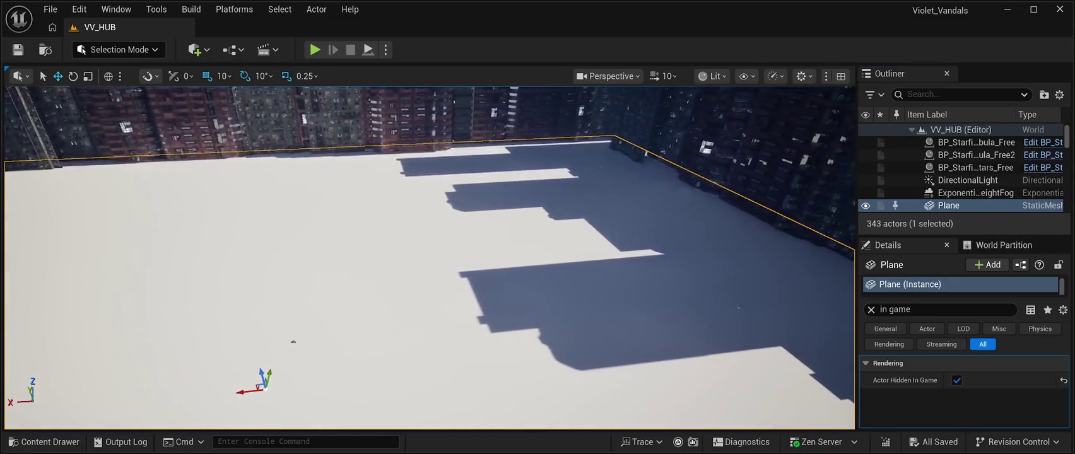
Scroll down through the rest of the CyberPunkMegapack static meshes.
{"action": "left_click", "coordinate": [44, 442]}
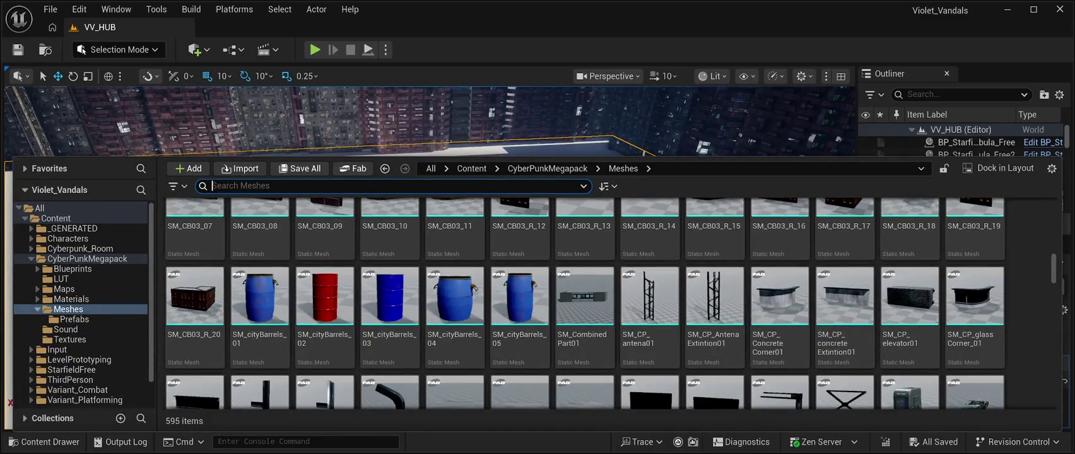
{"action": "scroll", "coordinate": [584, 303], "scroll_direction": "down", "scroll_amount": 3}
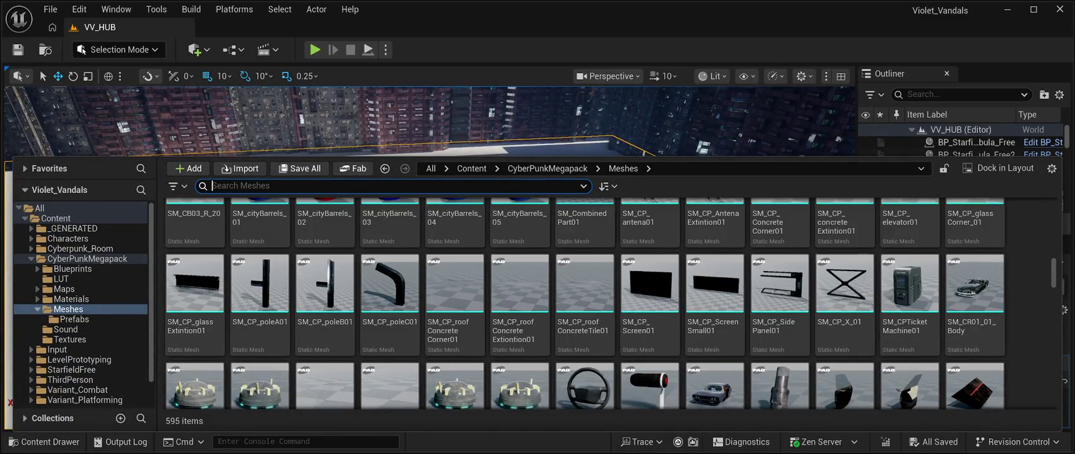
{"action": "scroll", "coordinate": [780, 303], "scroll_direction": "down", "scroll_amount": 5}
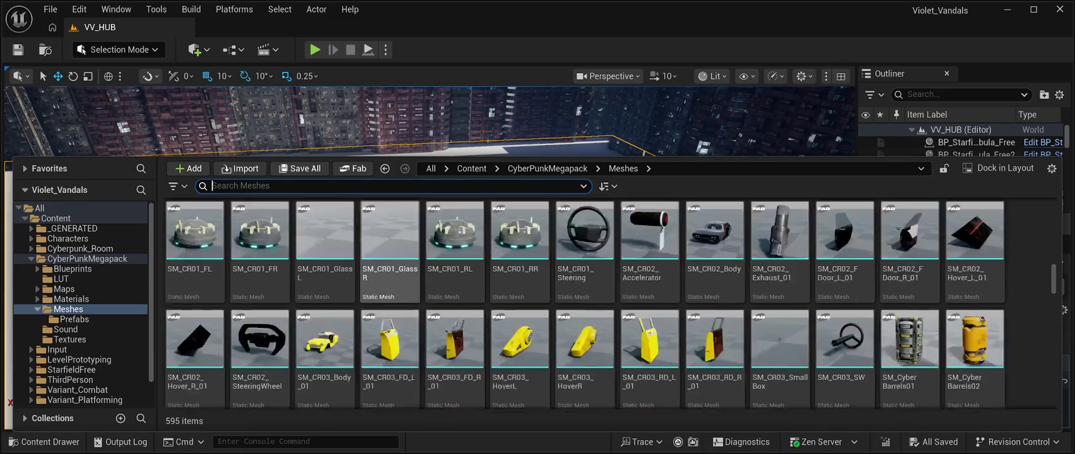
{"action": "scroll", "coordinate": [715, 291], "scroll_direction": "down", "scroll_amount": 4}
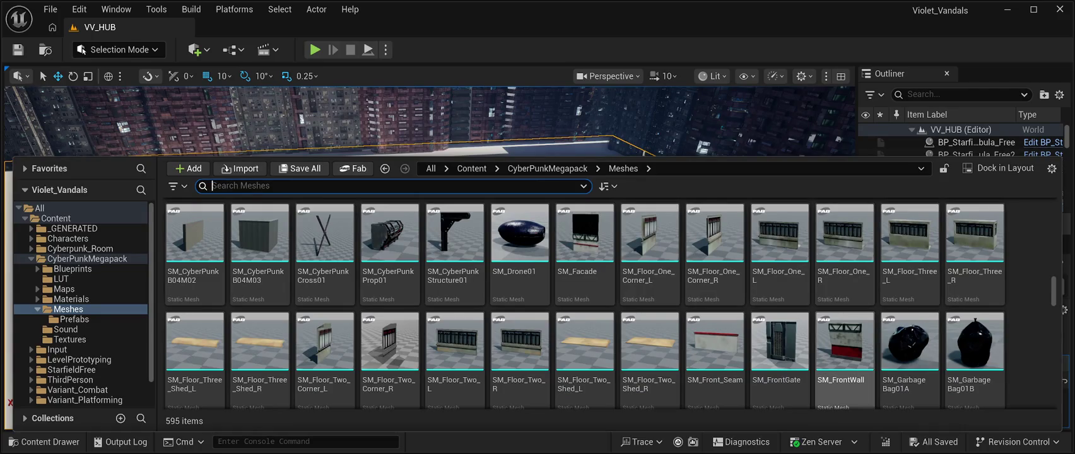
{"action": "scroll", "coordinate": [814, 272], "scroll_direction": "down", "scroll_amount": 8}
{"action": "scroll", "coordinate": [779, 278], "scroll_direction": "down", "scroll_amount": 5}
{"action": "scroll", "coordinate": [715, 316], "scroll_direction": "down", "scroll_amount": 3}
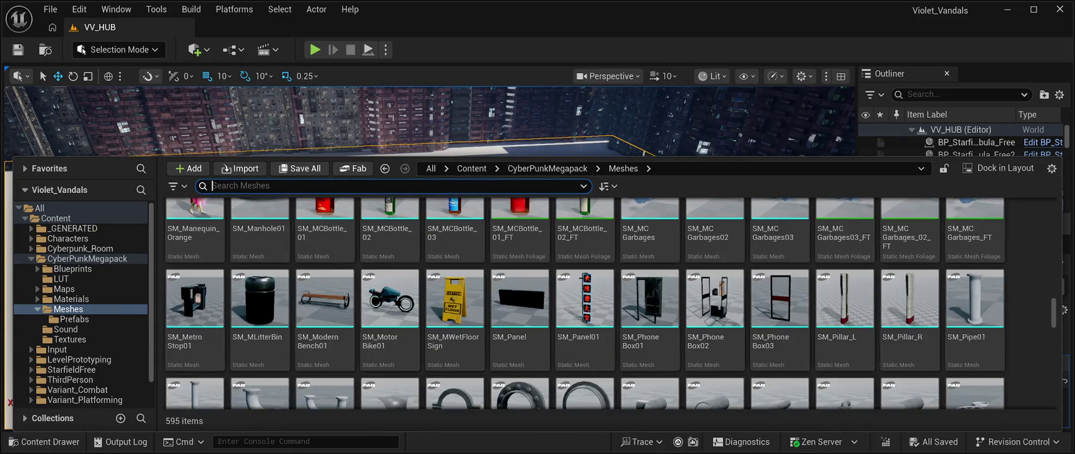
{"action": "scroll", "coordinate": [650, 316], "scroll_direction": "down", "scroll_amount": 5}
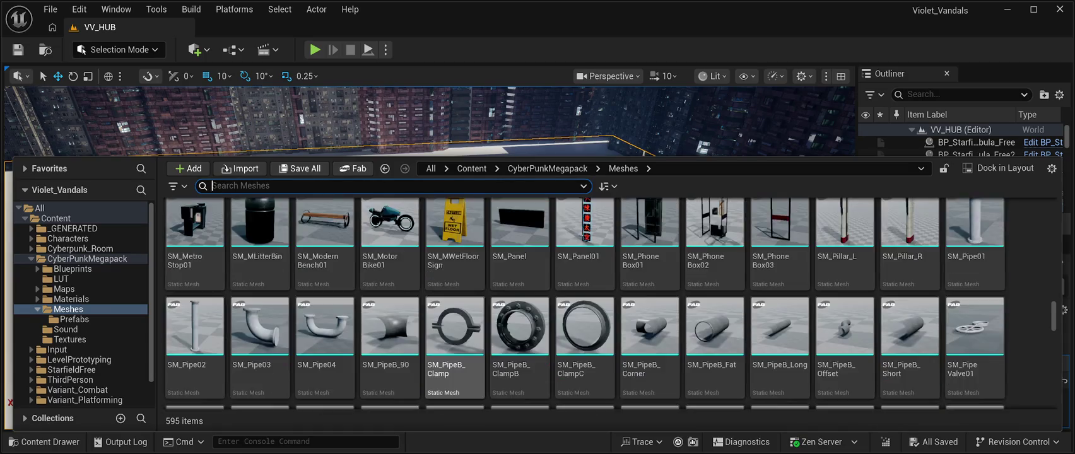
{"action": "scroll", "coordinate": [455, 366], "scroll_direction": "down", "scroll_amount": 4}
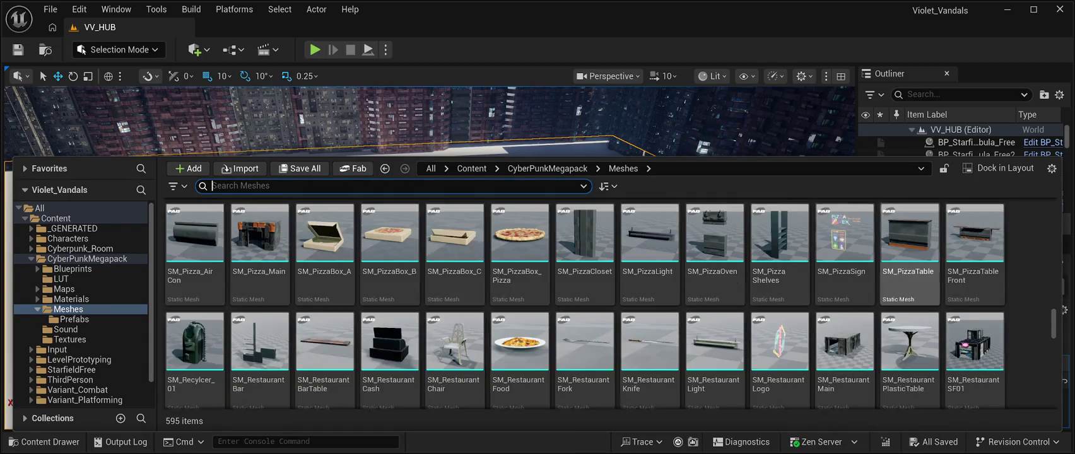
{"action": "scroll", "coordinate": [909, 315], "scroll_direction": "down", "scroll_amount": 5}
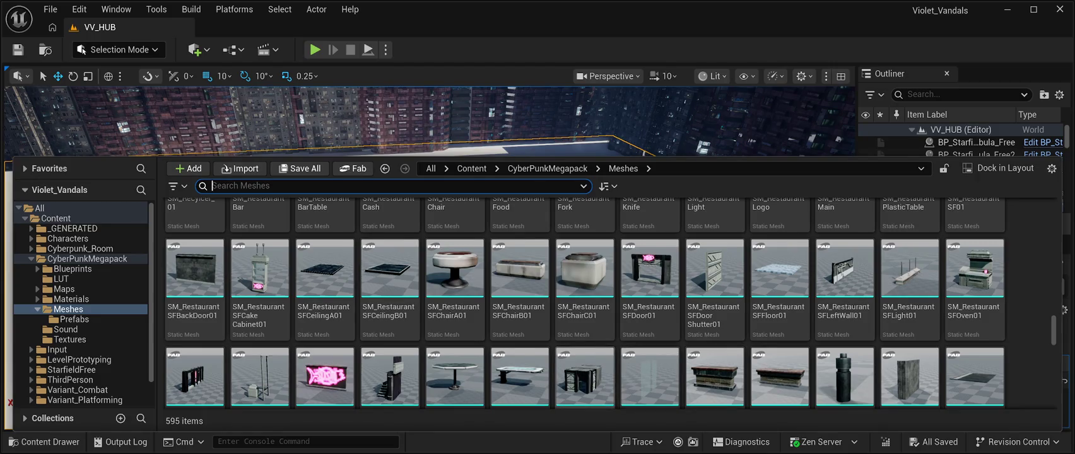
{"action": "scroll", "coordinate": [715, 312], "scroll_direction": "down", "scroll_amount": 10}
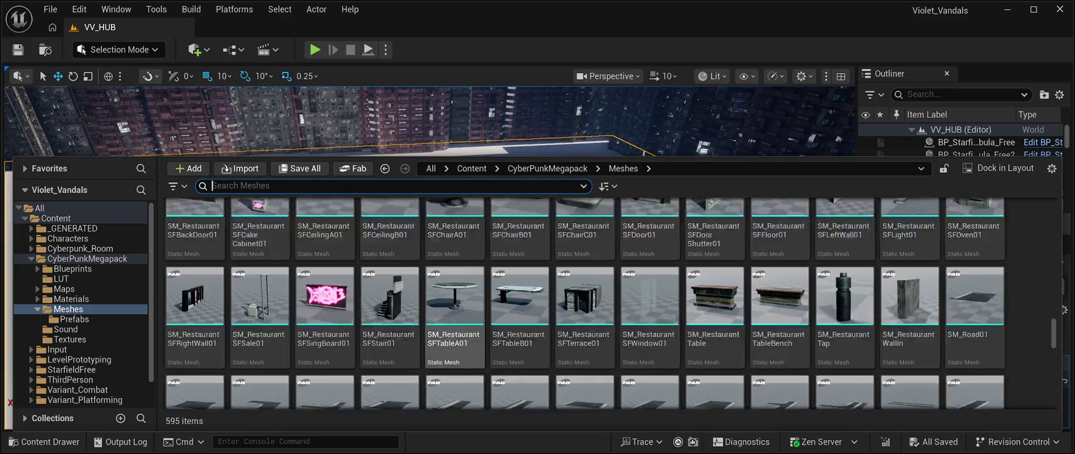
{"action": "scroll", "coordinate": [715, 313], "scroll_direction": "down", "scroll_amount": 8}
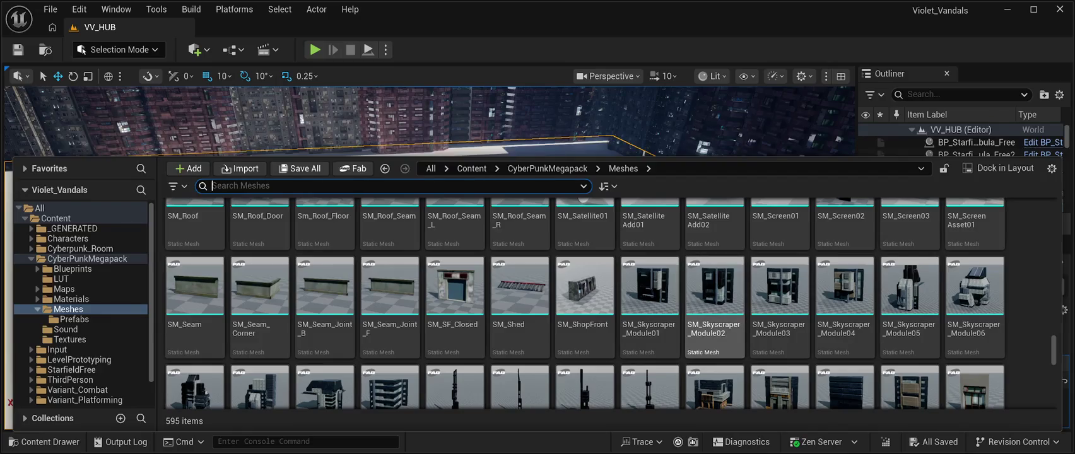
{"action": "scroll", "coordinate": [715, 335], "scroll_direction": "down", "scroll_amount": 2}
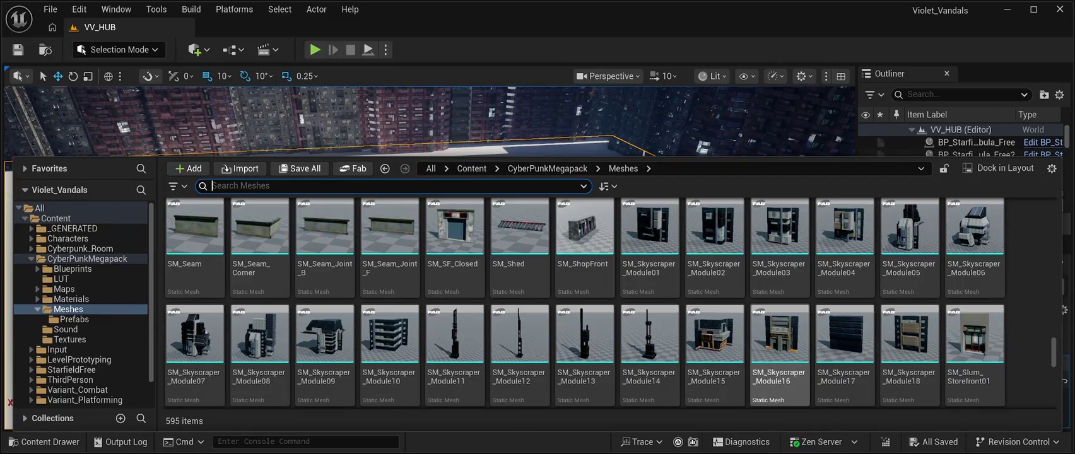
{"action": "scroll", "coordinate": [779, 354], "scroll_direction": "down", "scroll_amount": 8}
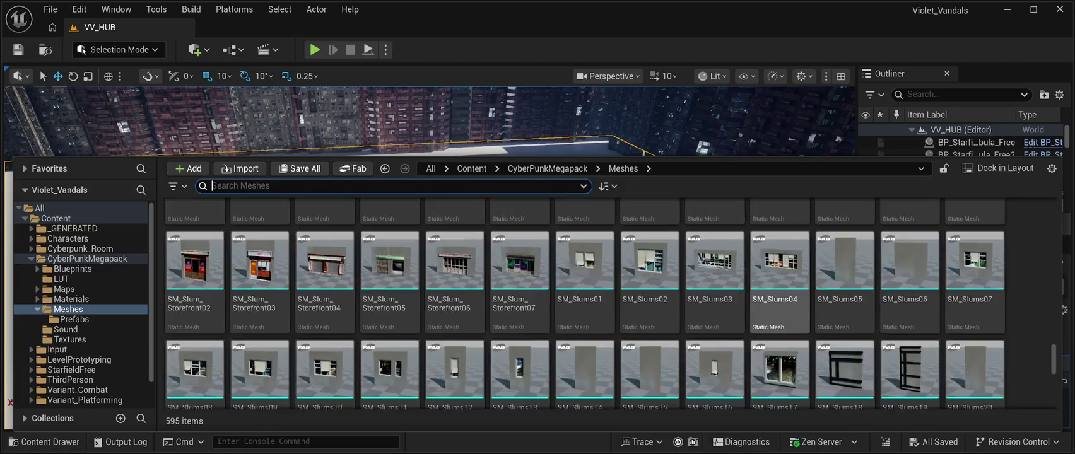
{"action": "scroll", "coordinate": [780, 340], "scroll_direction": "down", "scroll_amount": 10}
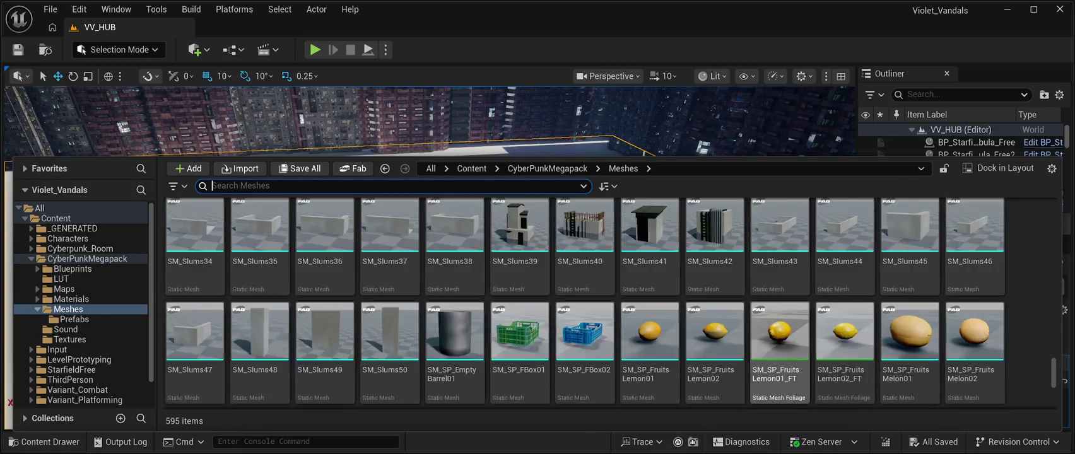
{"action": "scroll", "coordinate": [780, 340], "scroll_direction": "down", "scroll_amount": 10}
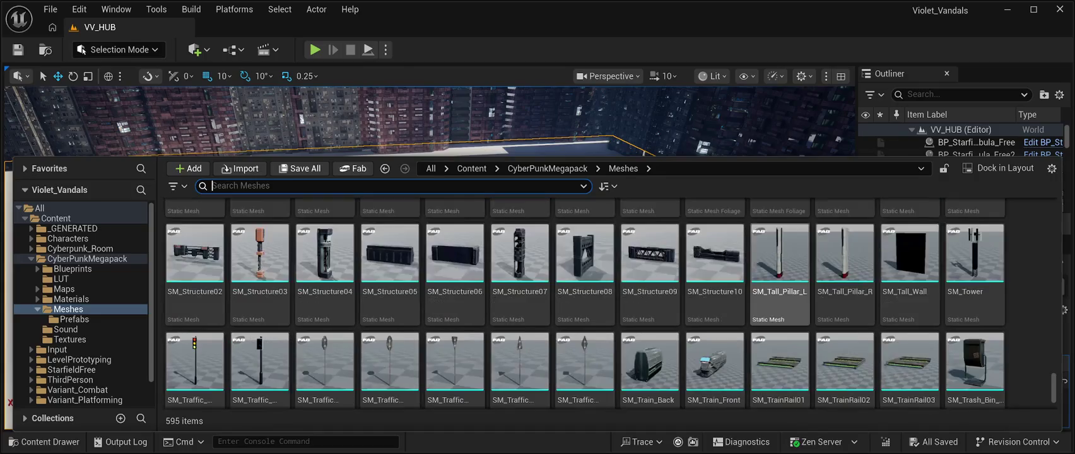
{"action": "scroll", "coordinate": [780, 303], "scroll_direction": "down", "scroll_amount": 4}
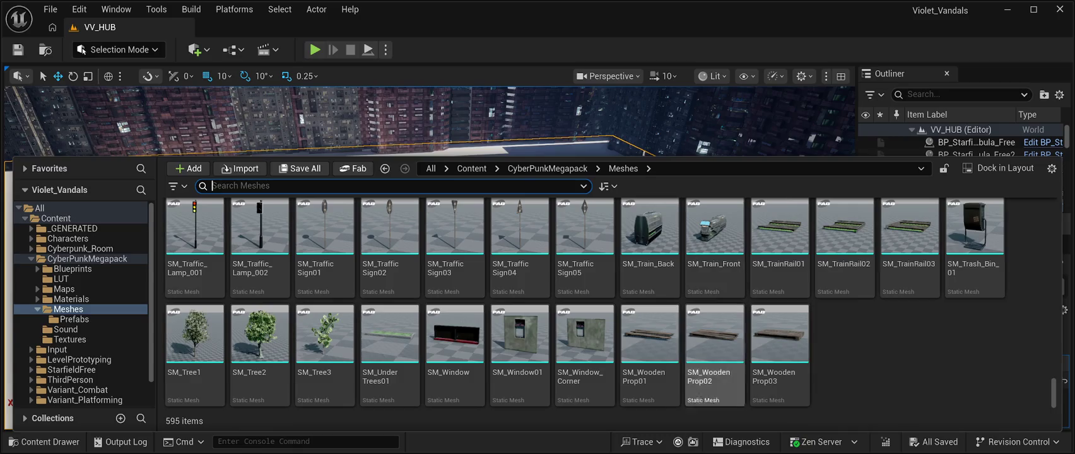
Scroll back up through the megapack meshes and close the content drawer.
{"action": "scroll", "coordinate": [715, 353], "scroll_direction": "up", "scroll_amount": 12}
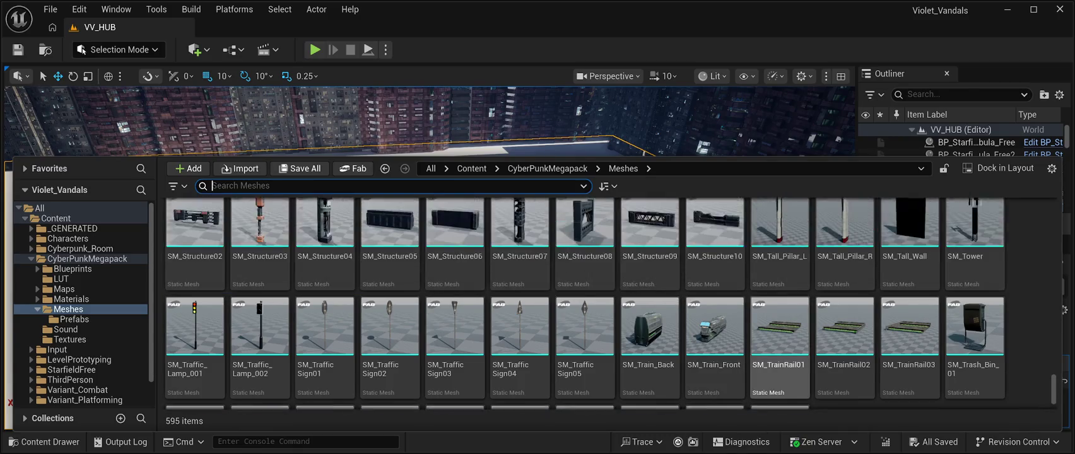
{"action": "scroll", "coordinate": [681, 353], "scroll_direction": "up", "scroll_amount": 10}
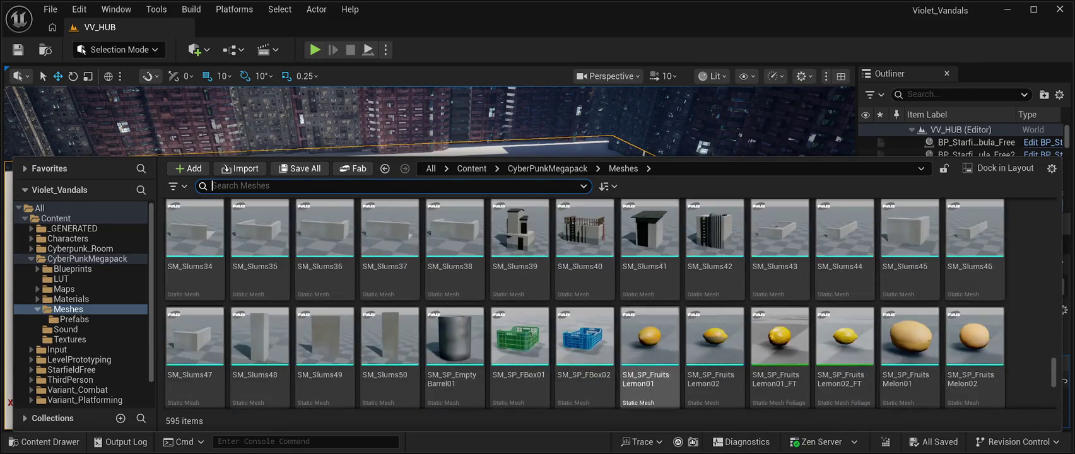
{"action": "scroll", "coordinate": [650, 353], "scroll_direction": "up", "scroll_amount": 2}
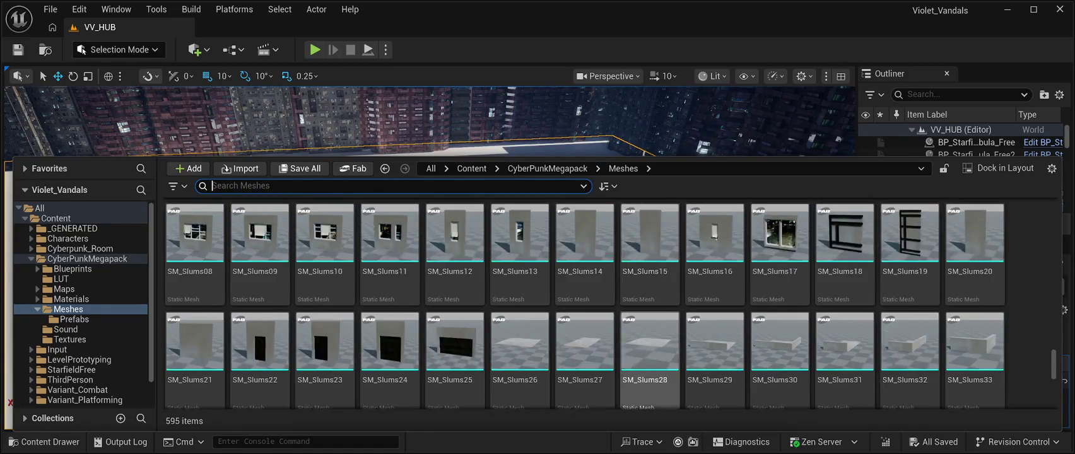
{"action": "scroll", "coordinate": [650, 353], "scroll_direction": "down", "scroll_amount": 2}
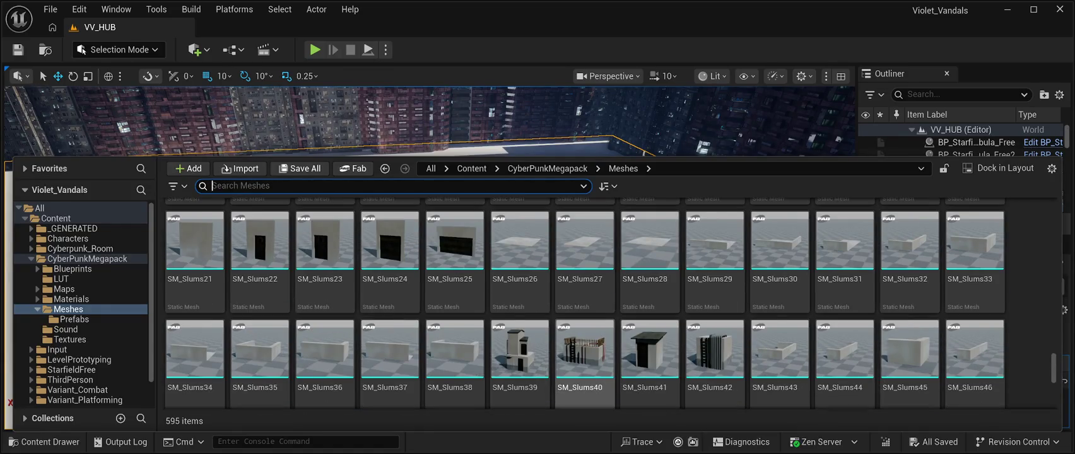
{"action": "scroll", "coordinate": [846, 354], "scroll_direction": "up", "scroll_amount": 5}
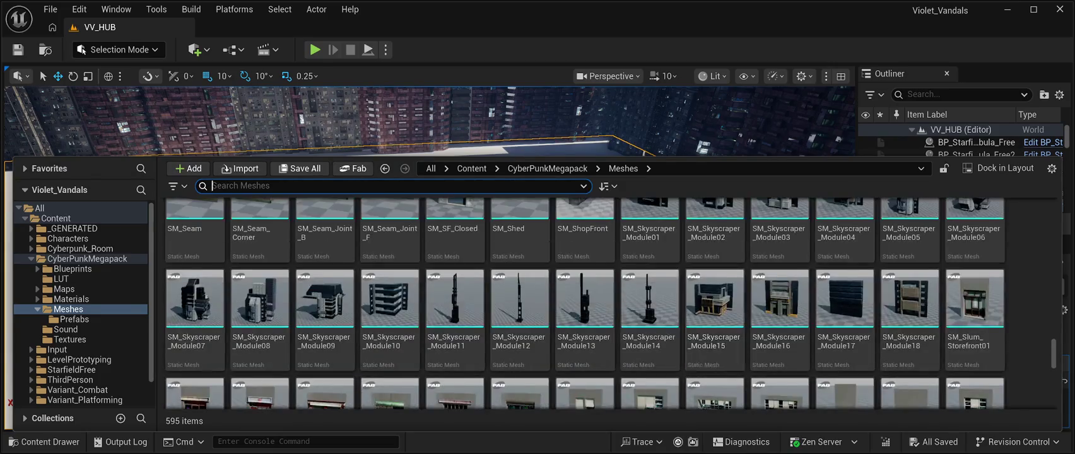
{"action": "scroll", "coordinate": [650, 315], "scroll_direction": "up", "scroll_amount": 2}
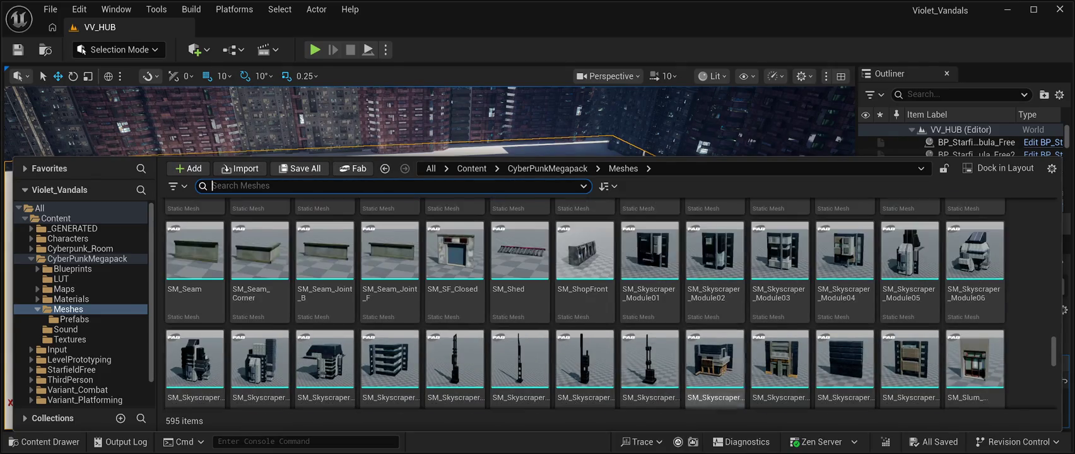
{"action": "scroll", "coordinate": [715, 328], "scroll_direction": "up", "scroll_amount": 1}
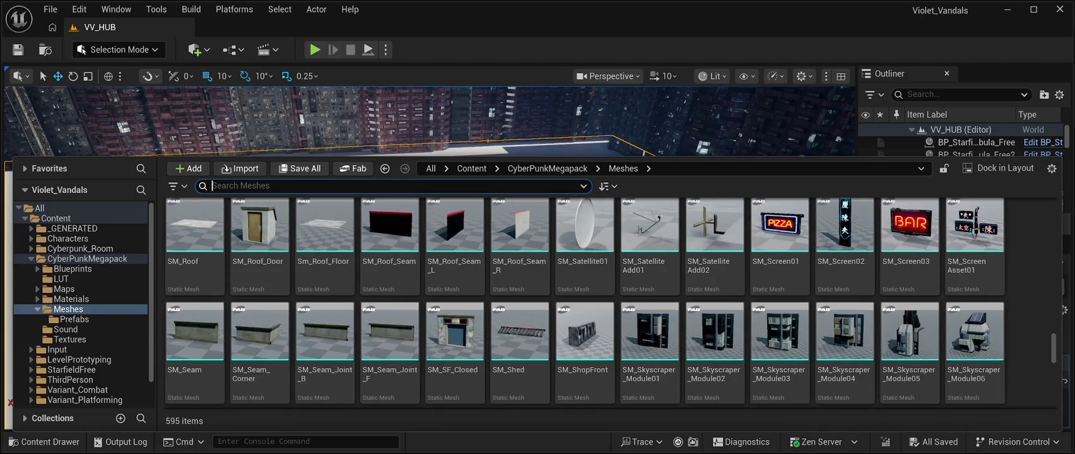
{"action": "scroll", "coordinate": [780, 347], "scroll_direction": "up", "scroll_amount": 10}
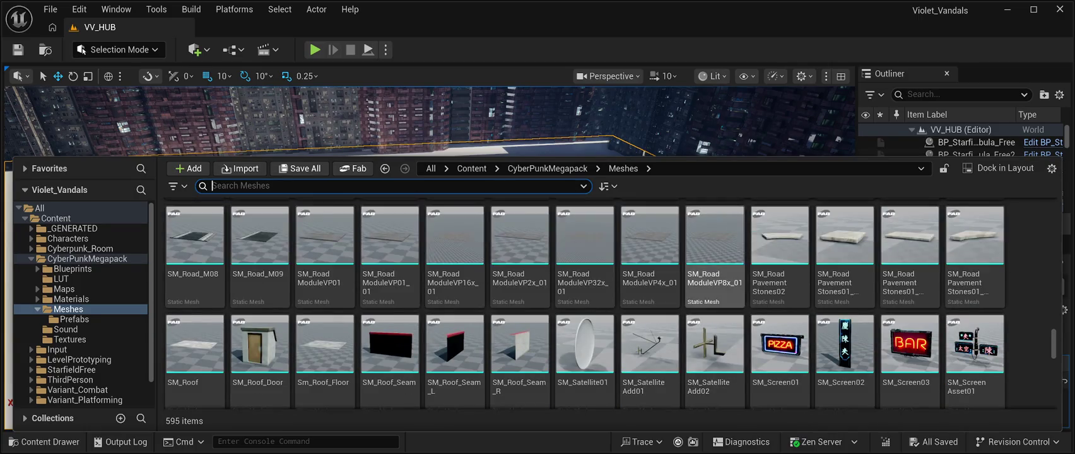
{"action": "scroll", "coordinate": [694, 315], "scroll_direction": "up", "scroll_amount": 5}
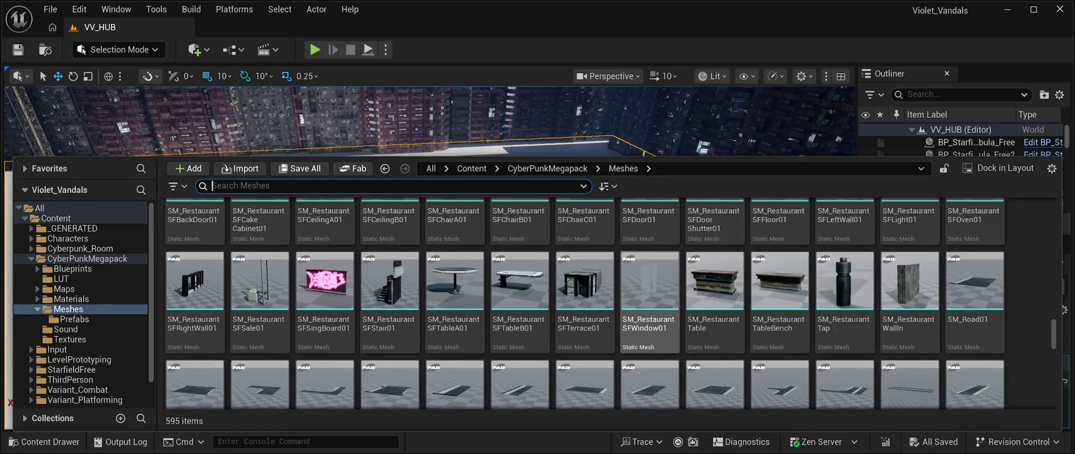
{"action": "scroll", "coordinate": [650, 328], "scroll_direction": "up", "scroll_amount": 5}
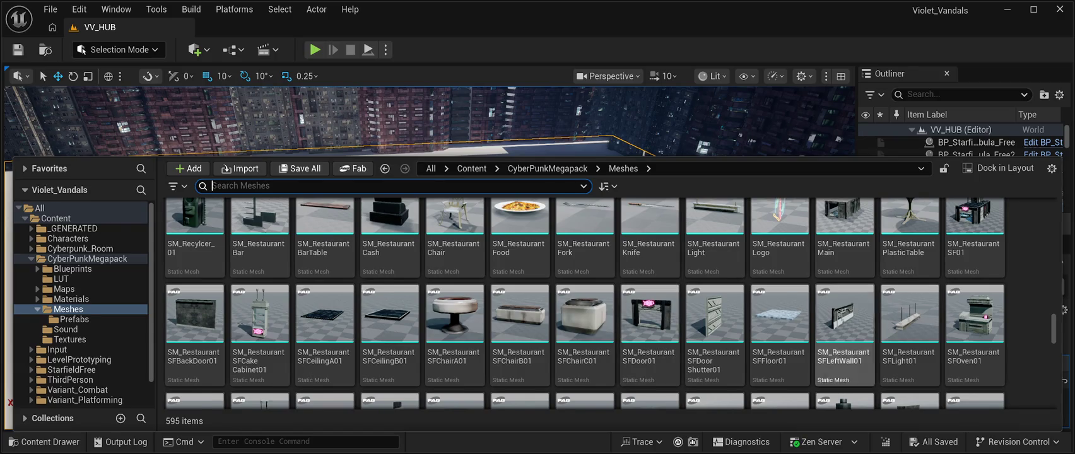
{"action": "scroll", "coordinate": [782, 303], "scroll_direction": "up", "scroll_amount": 6}
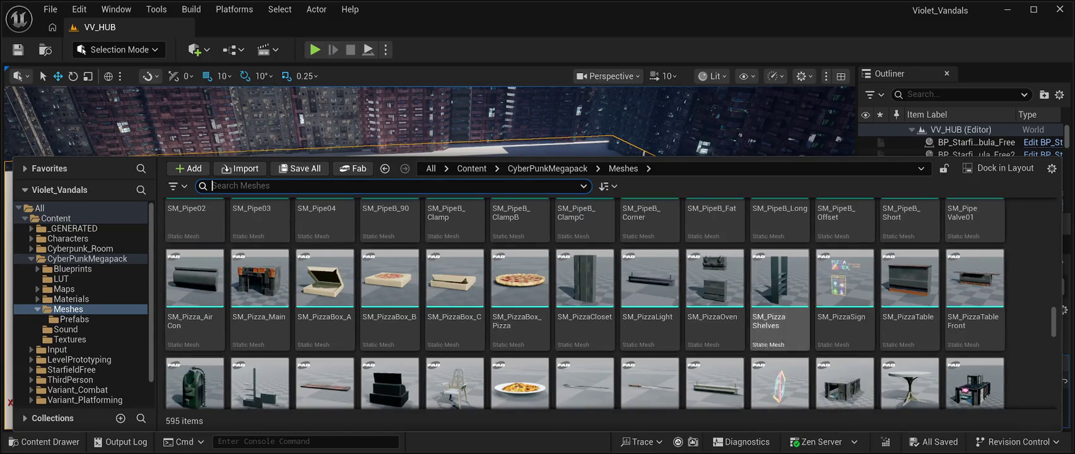
{"action": "scroll", "coordinate": [780, 303], "scroll_direction": "up", "scroll_amount": 10}
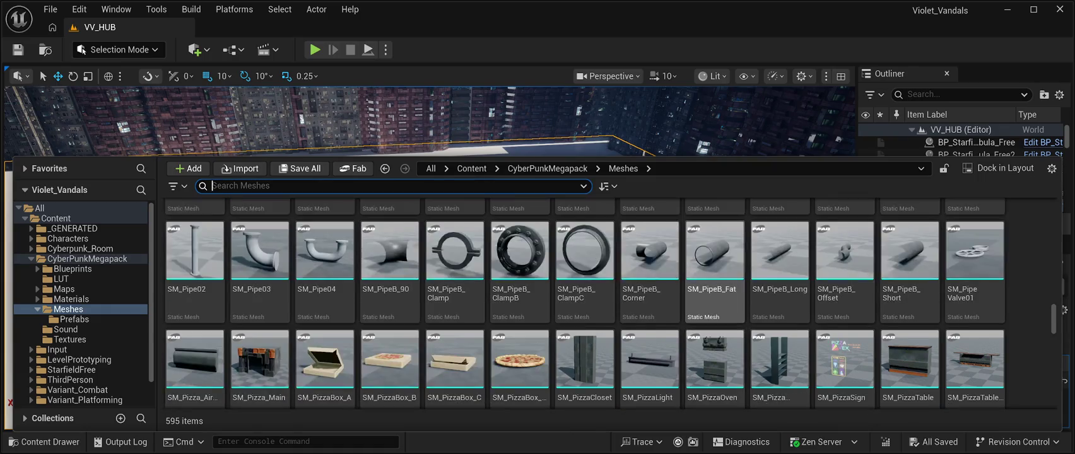
{"action": "scroll", "coordinate": [783, 302], "scroll_direction": "up", "scroll_amount": 7}
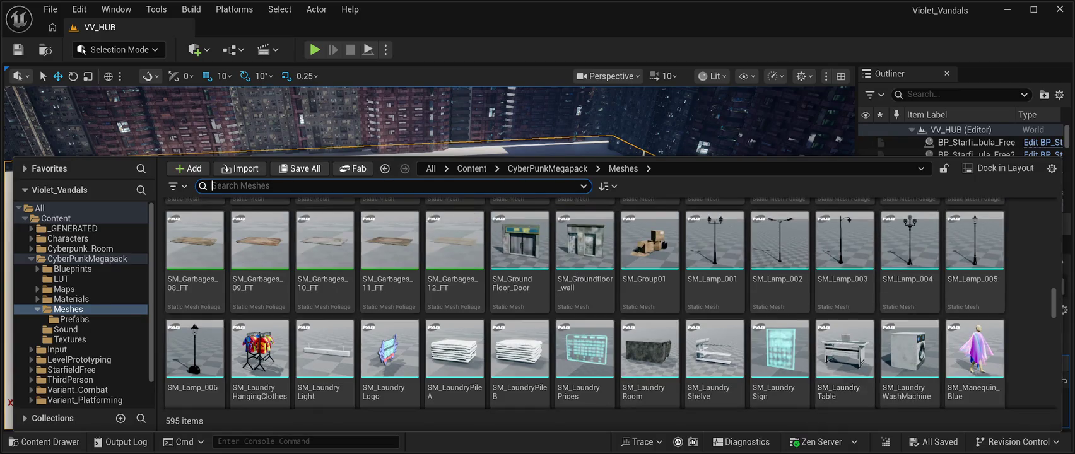
{"action": "scroll", "coordinate": [820, 353], "scroll_direction": "up", "scroll_amount": 2}
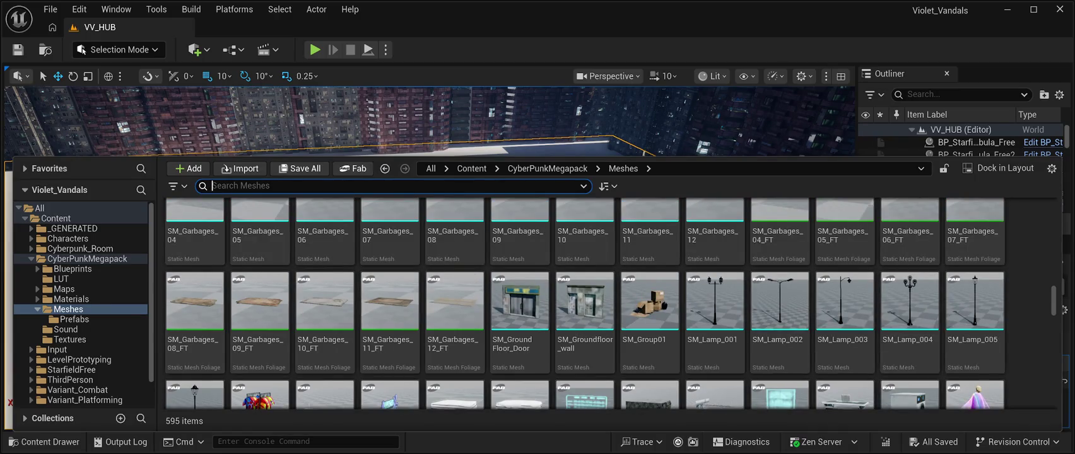
{"action": "scroll", "coordinate": [780, 302], "scroll_direction": "up", "scroll_amount": 10}
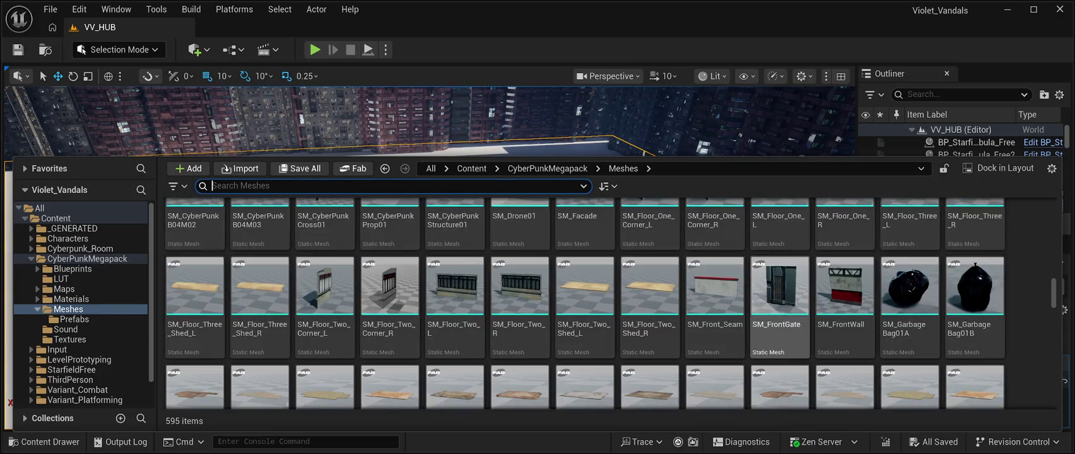
{"action": "scroll", "coordinate": [779, 302], "scroll_direction": "up", "scroll_amount": 1}
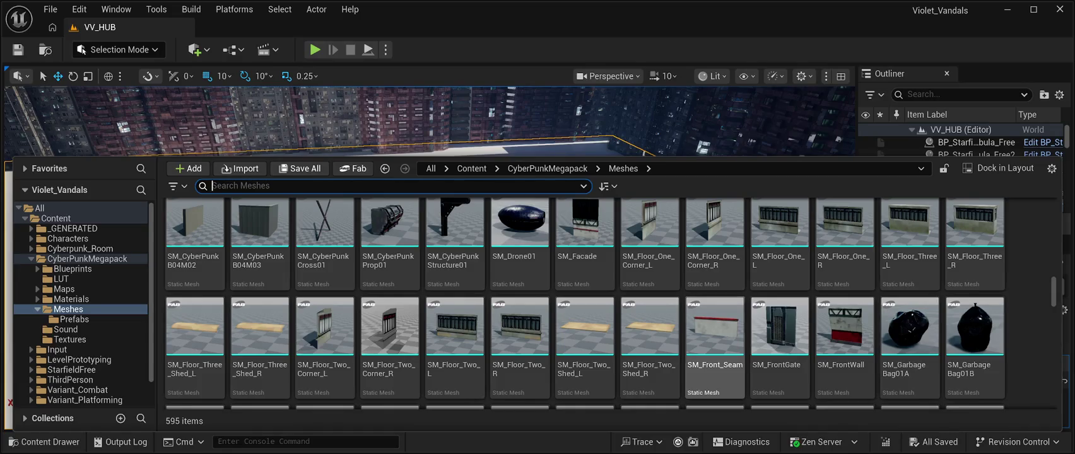
{"action": "scroll", "coordinate": [715, 341], "scroll_direction": "up", "scroll_amount": 3}
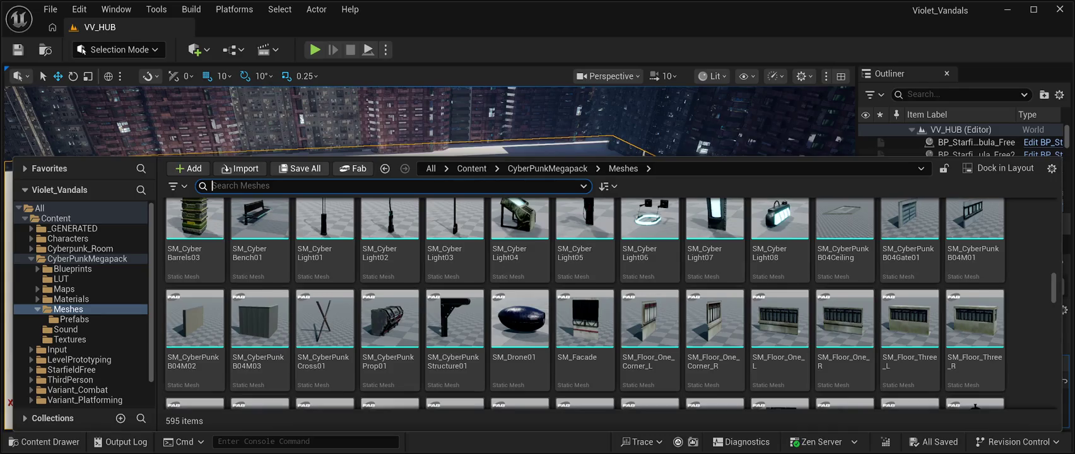
{"action": "key", "text": "ctrl+space"}
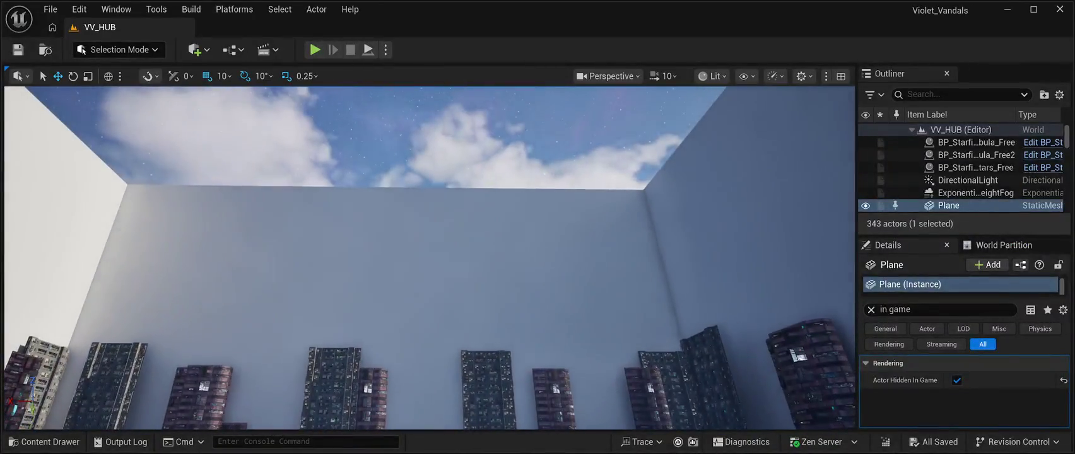
Frame the floor Plane, run a Play In Editor test, and stop it.
{"action": "key", "text": "f"}
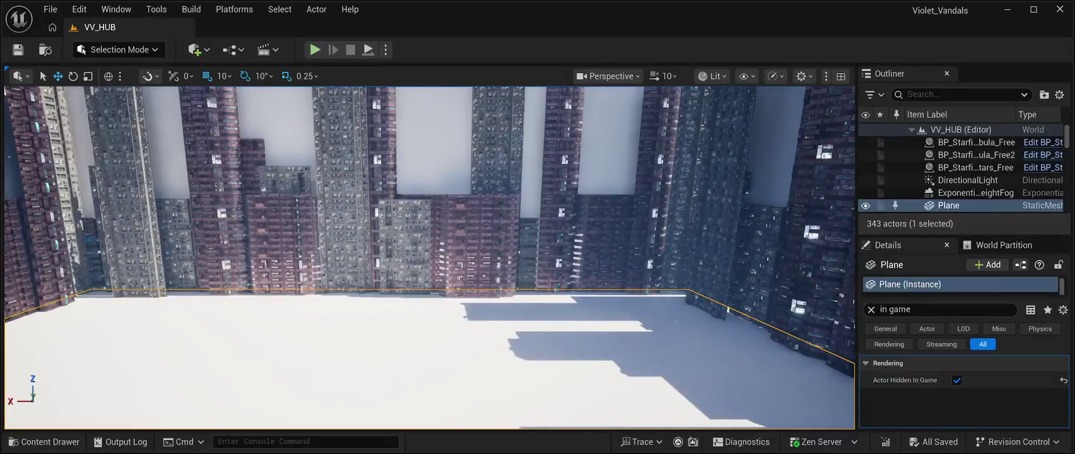
{"action": "key", "text": "alt+p"}
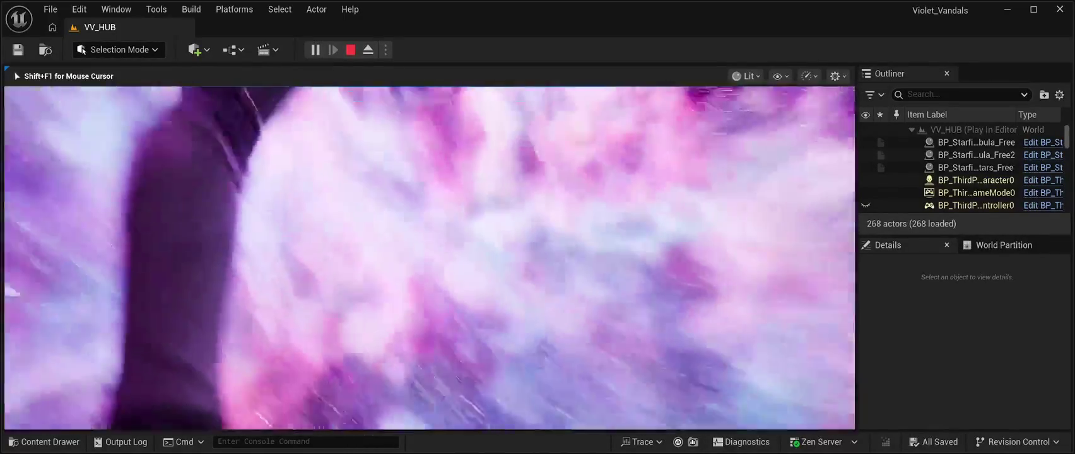
{"action": "key", "text": "Escape"}
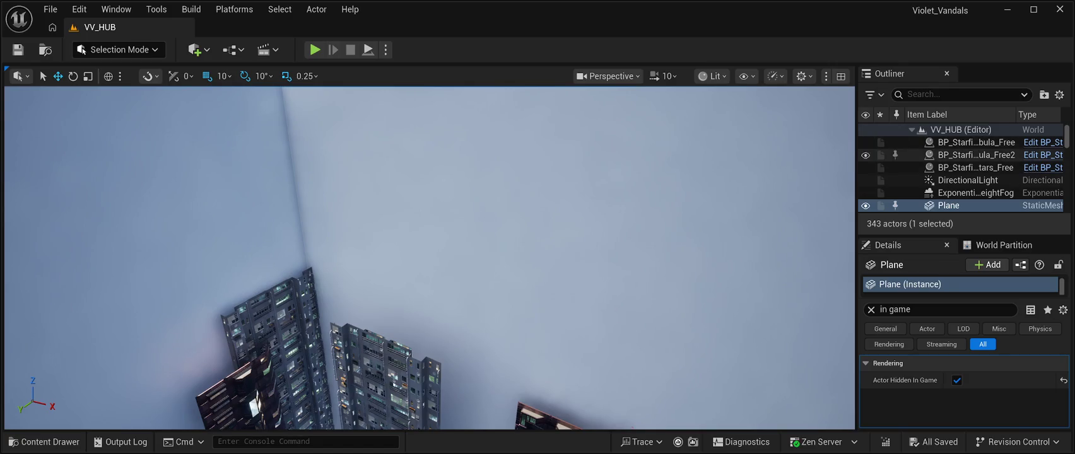
{"action": "scroll", "coordinate": [963, 170], "scroll_direction": "down", "scroll_amount": 2}
{"action": "scroll", "coordinate": [959, 174], "scroll_direction": "down", "scroll_amount": 4}
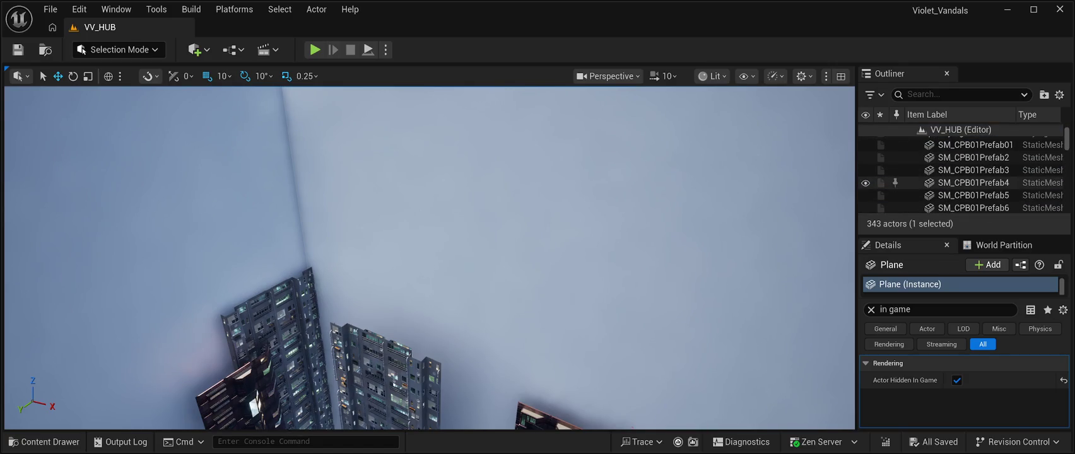
{"action": "scroll", "coordinate": [959, 173], "scroll_direction": "up", "scroll_amount": 2}
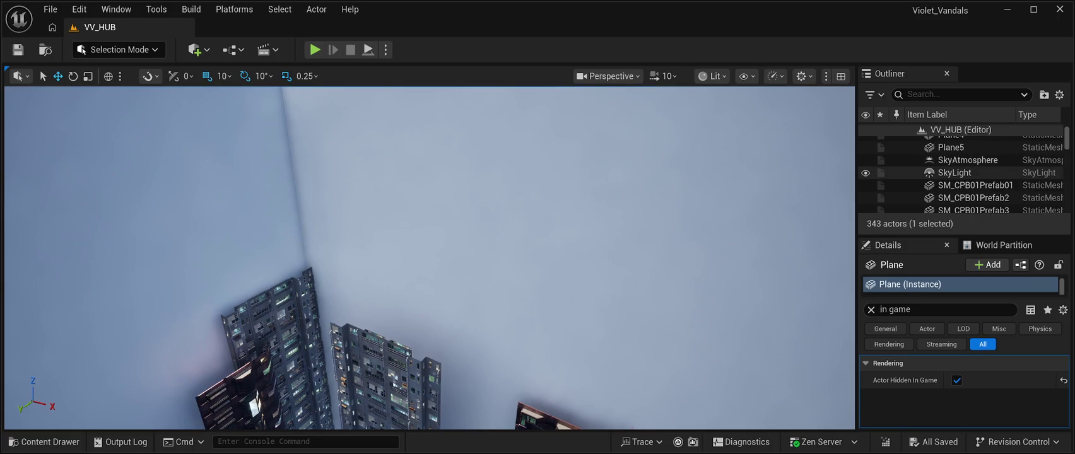
{"action": "scroll", "coordinate": [959, 171], "scroll_direction": "down", "scroll_amount": 10}
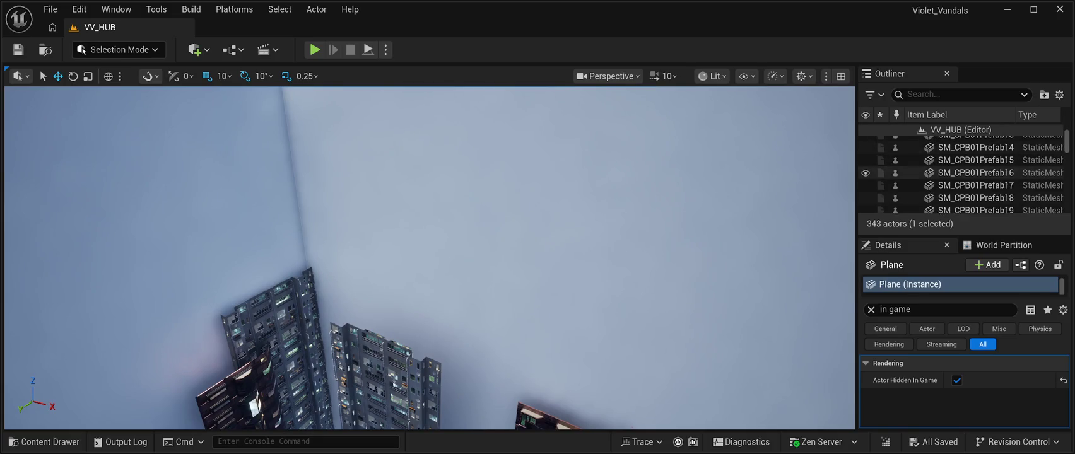
{"action": "scroll", "coordinate": [959, 150], "scroll_direction": "down", "scroll_amount": 3}
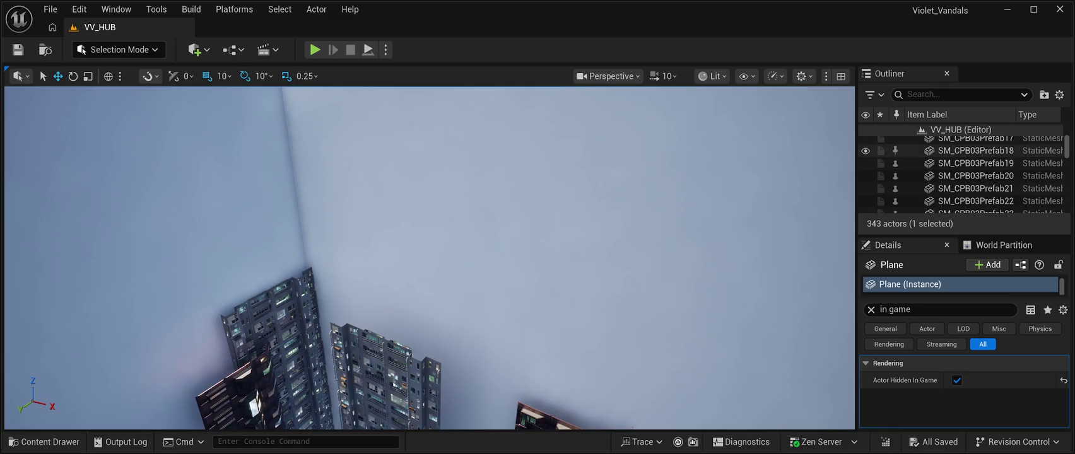
{"action": "scroll", "coordinate": [959, 170], "scroll_direction": "down", "scroll_amount": 20}
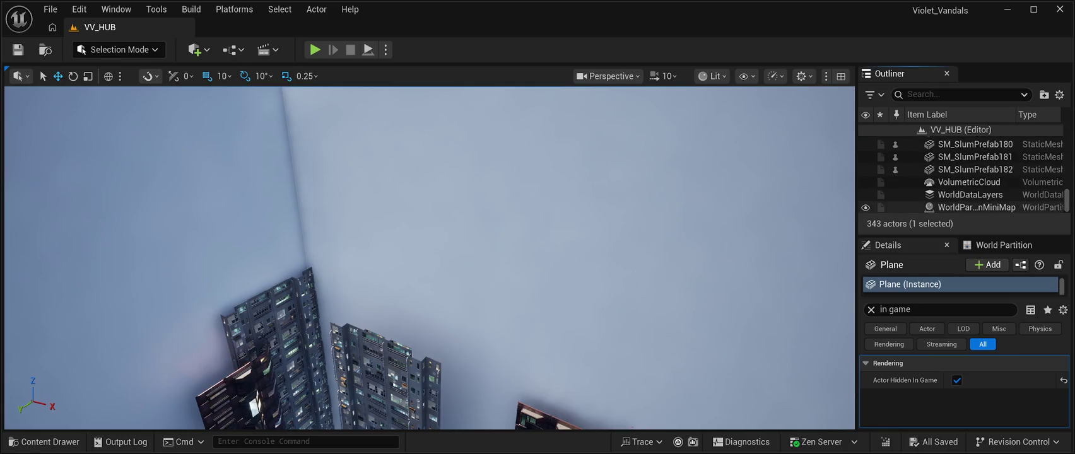
{"action": "scroll", "coordinate": [959, 170], "scroll_direction": "up", "scroll_amount": 1}
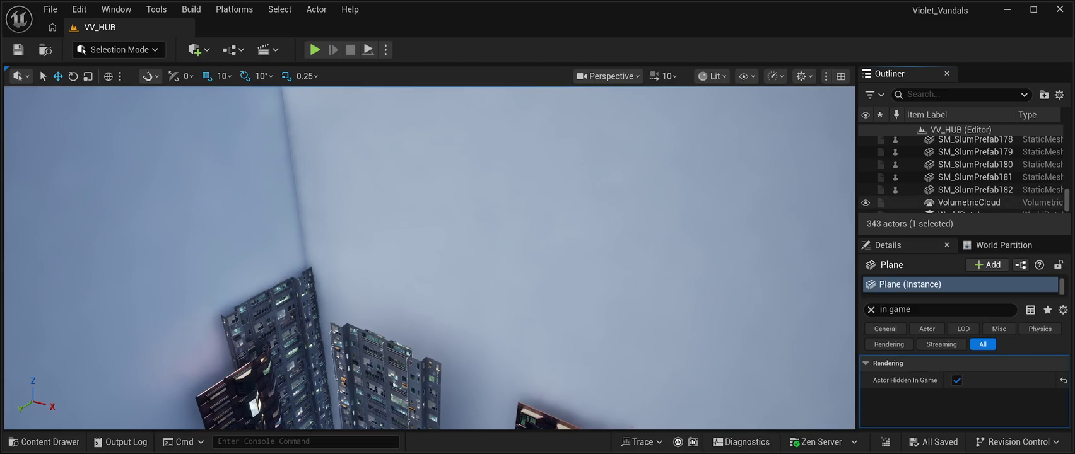
{"action": "scroll", "coordinate": [959, 189], "scroll_direction": "up", "scroll_amount": 2}
{"action": "scroll", "coordinate": [959, 173], "scroll_direction": "up", "scroll_amount": 15}
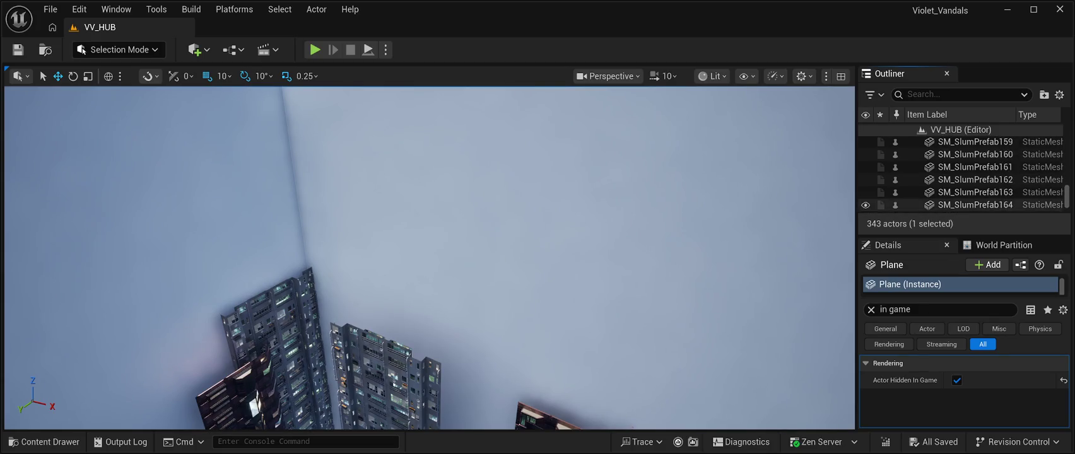
{"action": "scroll", "coordinate": [975, 176], "scroll_direction": "up", "scroll_amount": 10}
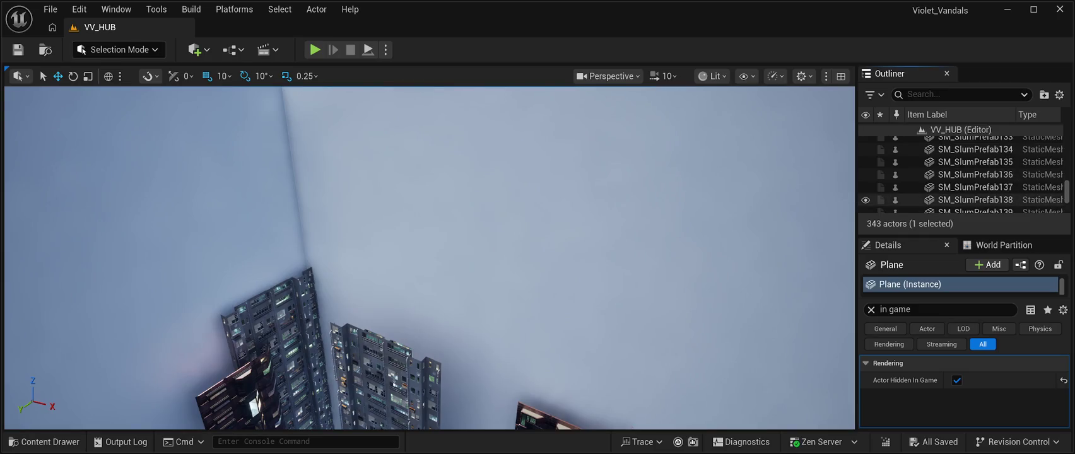
{"action": "scroll", "coordinate": [964, 171], "scroll_direction": "up", "scroll_amount": 10}
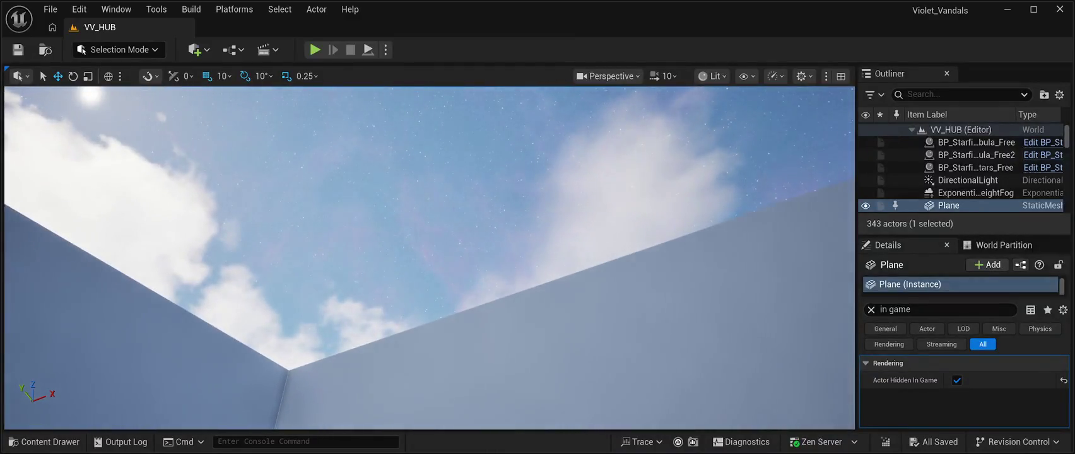
Frame BP_Starfield_bgNebula_Free in the viewport, then show the Cyberpunk_Room folder in the drawer.
{"action": "left_click", "coordinate": [976, 142]}
{"action": "key", "text": "f"}
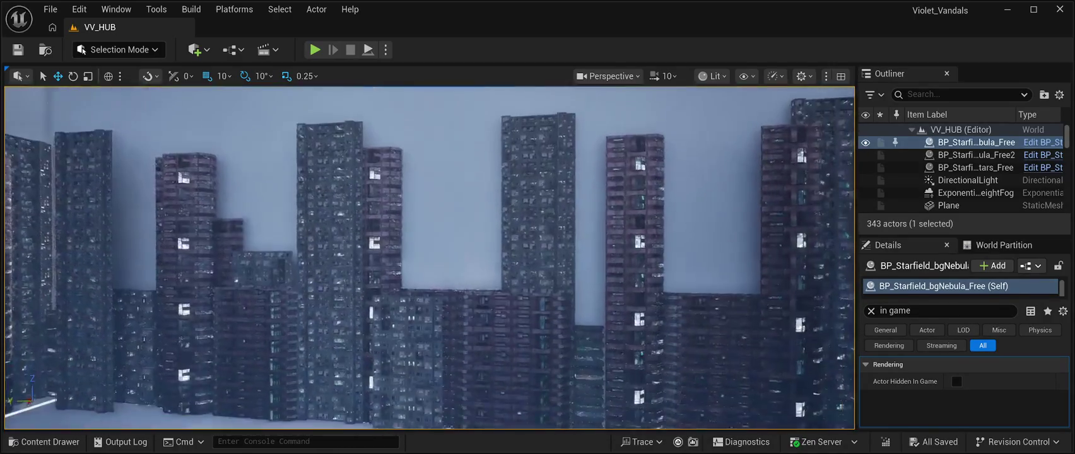
{"action": "scroll", "coordinate": [430, 258], "scroll_direction": "up", "scroll_amount": 2}
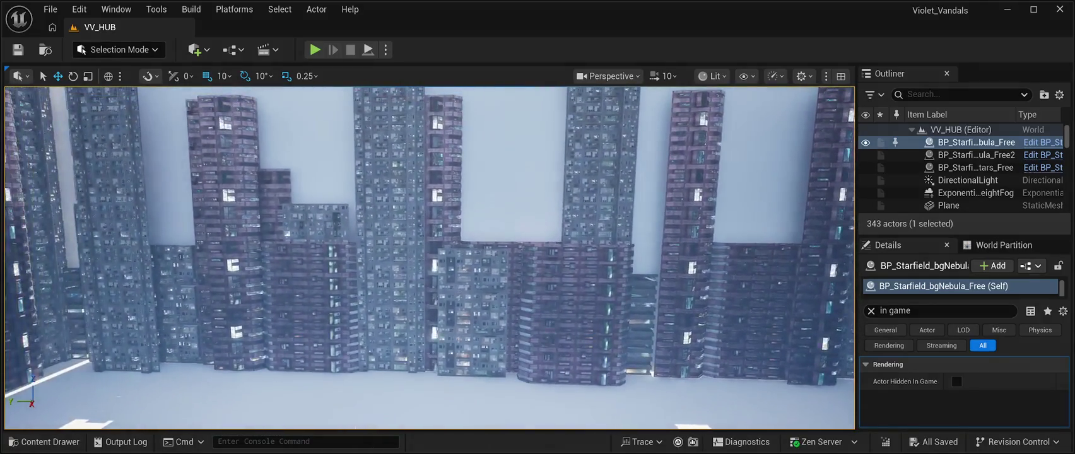
{"action": "key", "text": "ctrl+space"}
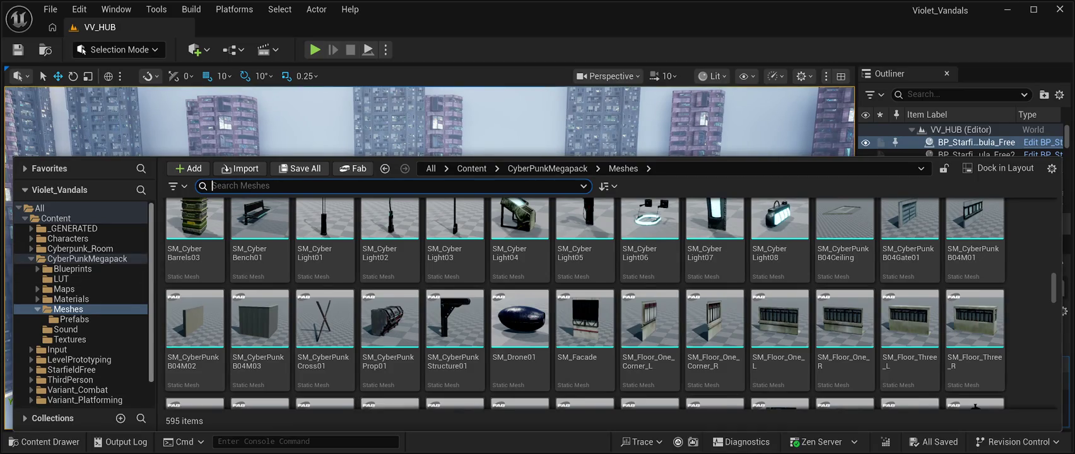
{"action": "left_click", "coordinate": [113, 249]}
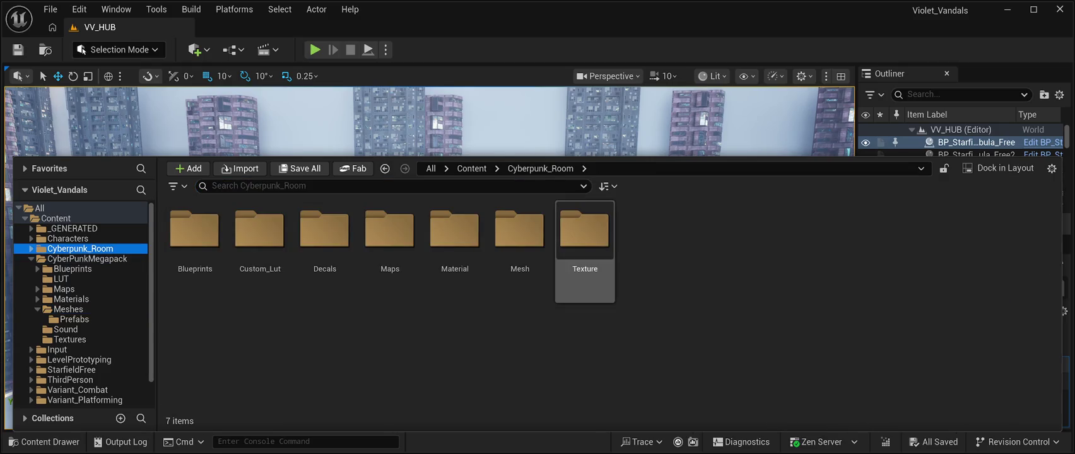
Open the Cyberpunk_Room Mesh folder and scroll down through its 138 meshes.
{"action": "left_click", "coordinate": [520, 240]}
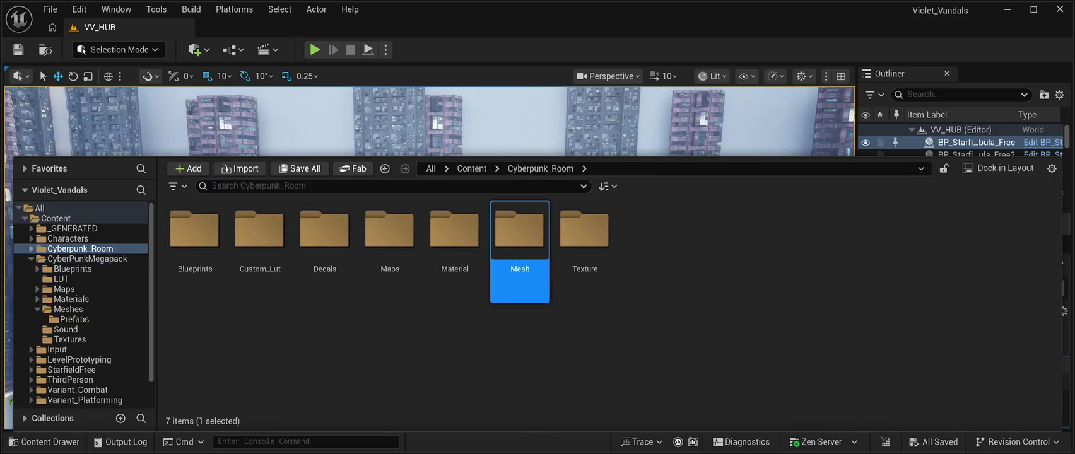
{"action": "double_click", "coordinate": [520, 239]}
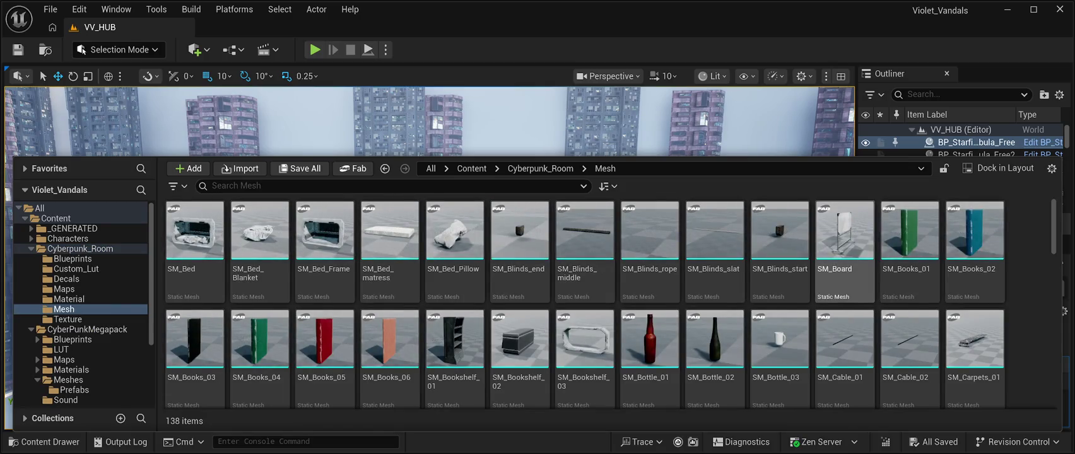
{"action": "scroll", "coordinate": [909, 265], "scroll_direction": "down", "scroll_amount": 3}
{"action": "scroll", "coordinate": [779, 284], "scroll_direction": "down", "scroll_amount": 2}
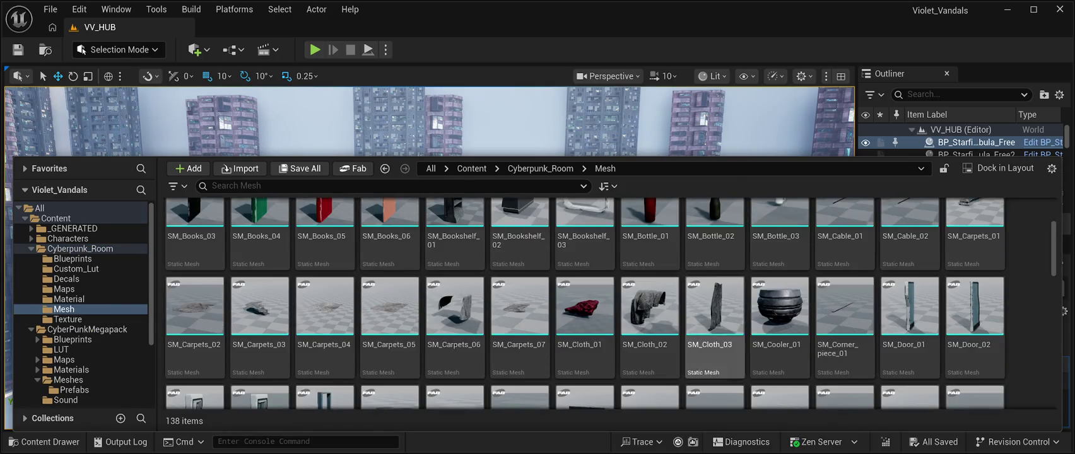
{"action": "scroll", "coordinate": [779, 303], "scroll_direction": "down", "scroll_amount": 5}
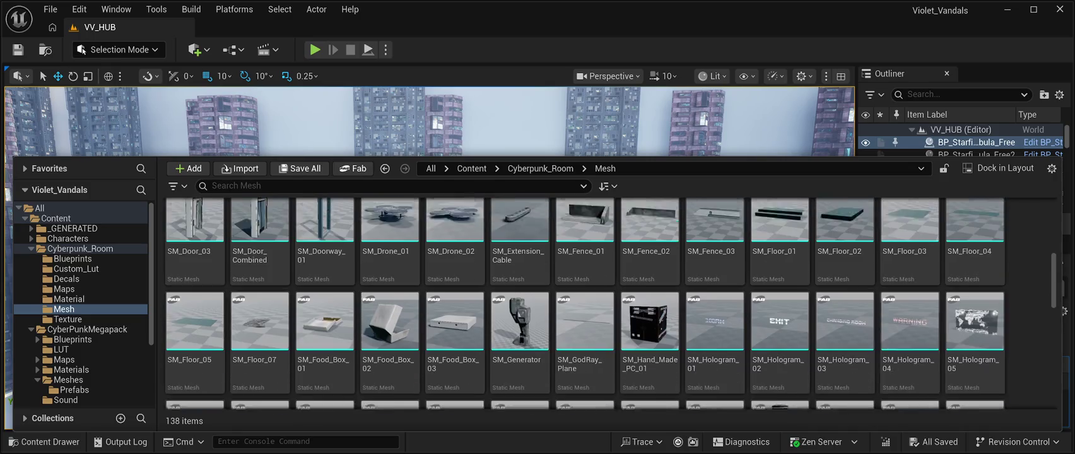
{"action": "scroll", "coordinate": [650, 303], "scroll_direction": "down", "scroll_amount": 1}
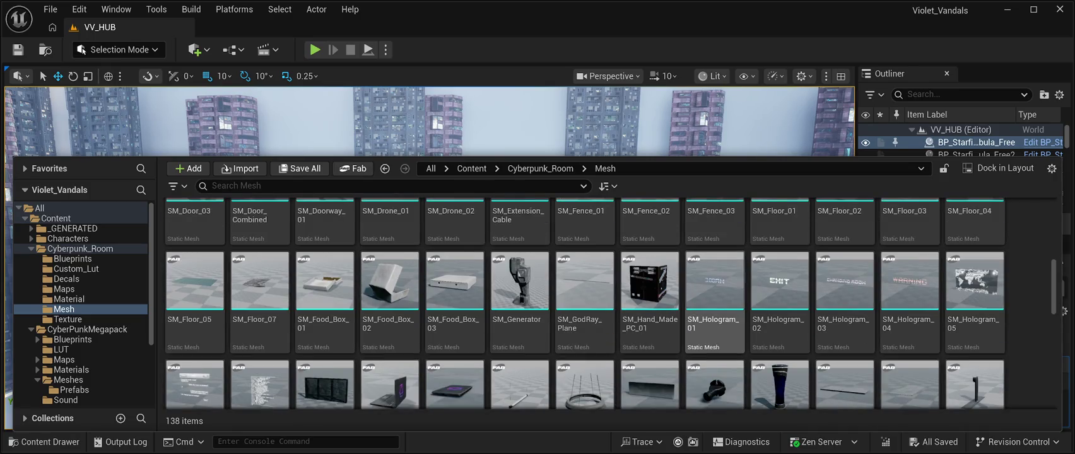
{"action": "scroll", "coordinate": [713, 303], "scroll_direction": "down", "scroll_amount": 1}
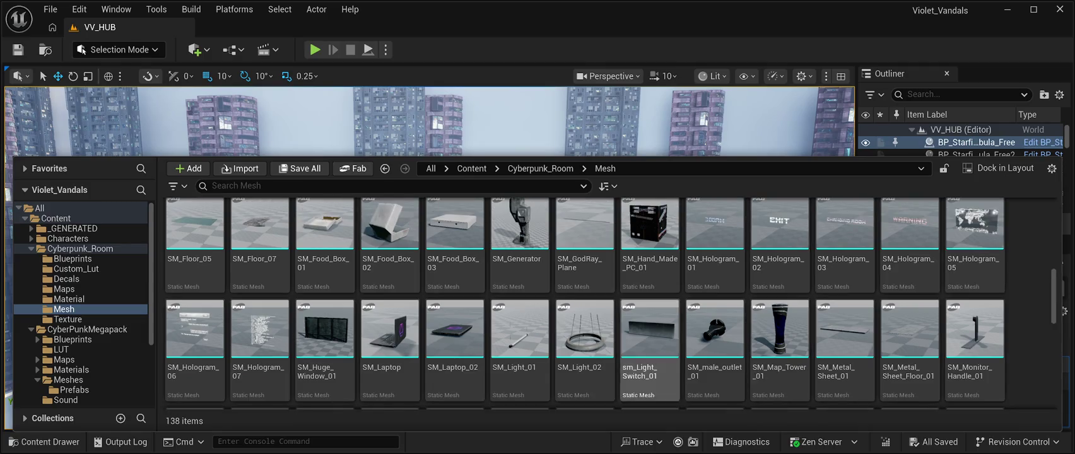
{"action": "scroll", "coordinate": [650, 347], "scroll_direction": "down", "scroll_amount": 2}
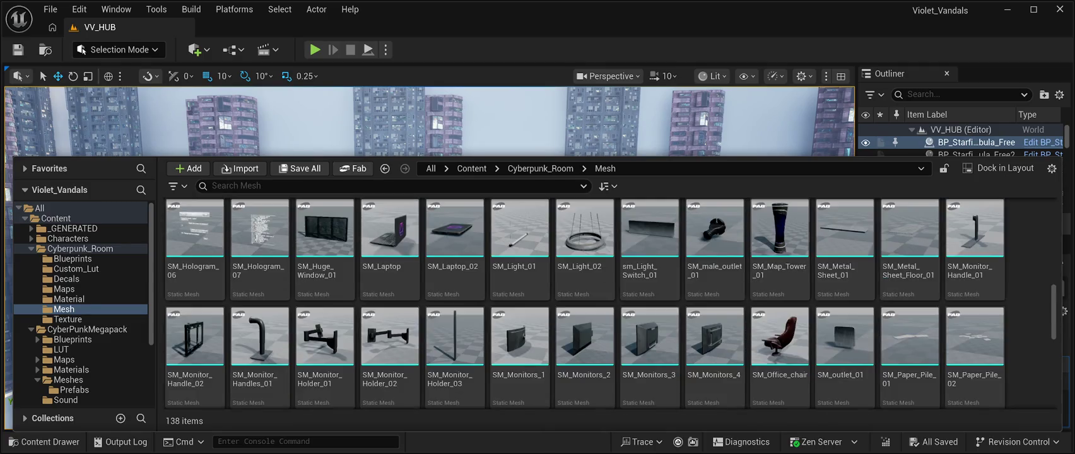
{"action": "scroll", "coordinate": [845, 284], "scroll_direction": "down", "scroll_amount": 3}
{"action": "scroll", "coordinate": [814, 297], "scroll_direction": "down", "scroll_amount": 4}
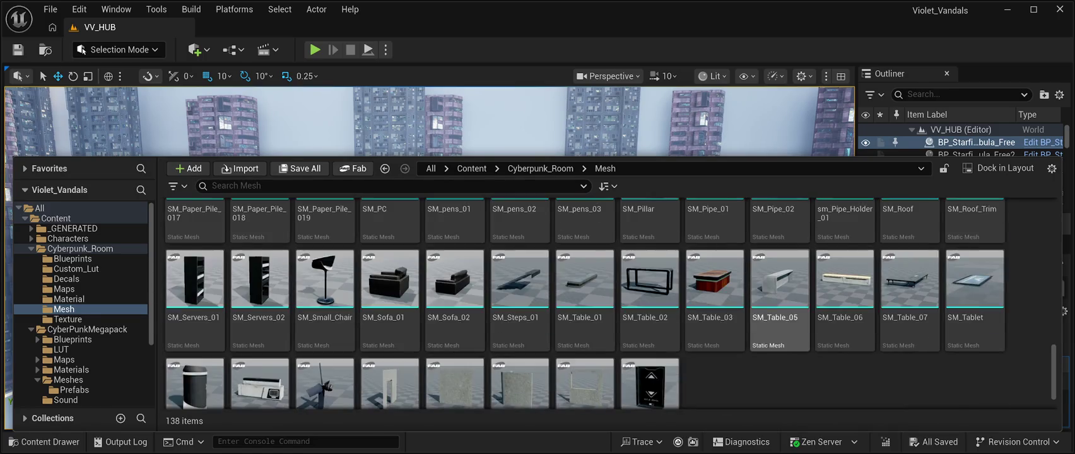
{"action": "scroll", "coordinate": [780, 299], "scroll_direction": "down", "scroll_amount": 2}
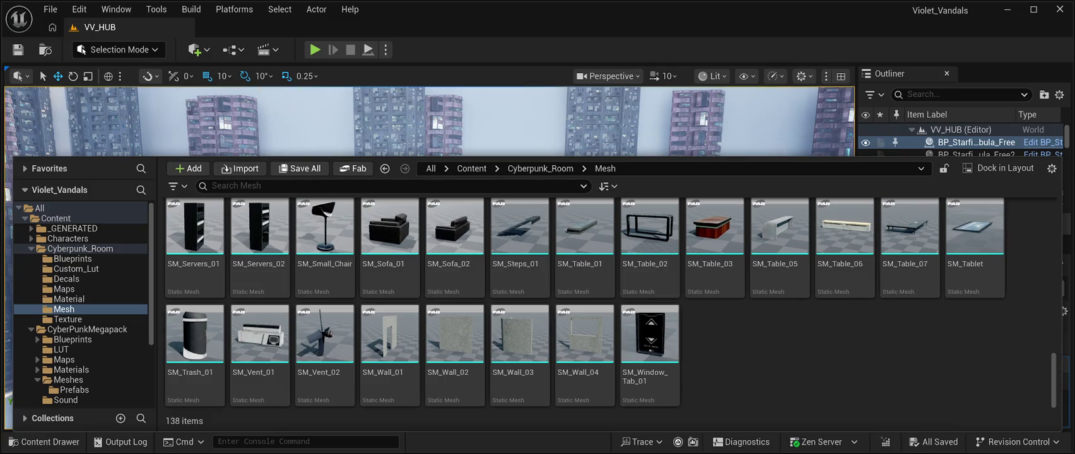
Scroll back up to the SM_Floor tiles and select SM_Floor_03.
{"action": "scroll", "coordinate": [454, 331], "scroll_direction": "up", "scroll_amount": 5}
{"action": "scroll", "coordinate": [455, 332], "scroll_direction": "up", "scroll_amount": 4}
{"action": "scroll", "coordinate": [844, 341], "scroll_direction": "up", "scroll_amount": 3}
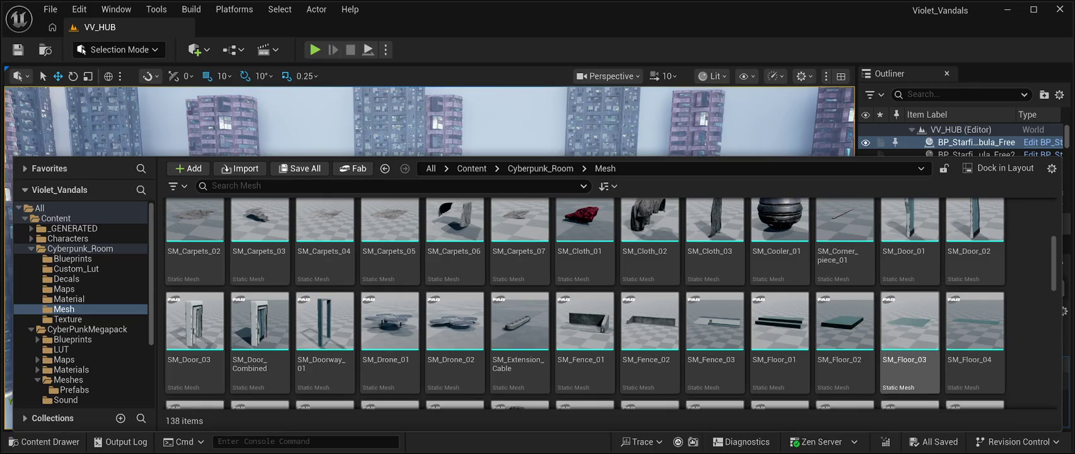
{"action": "scroll", "coordinate": [910, 341], "scroll_direction": "down", "scroll_amount": 1}
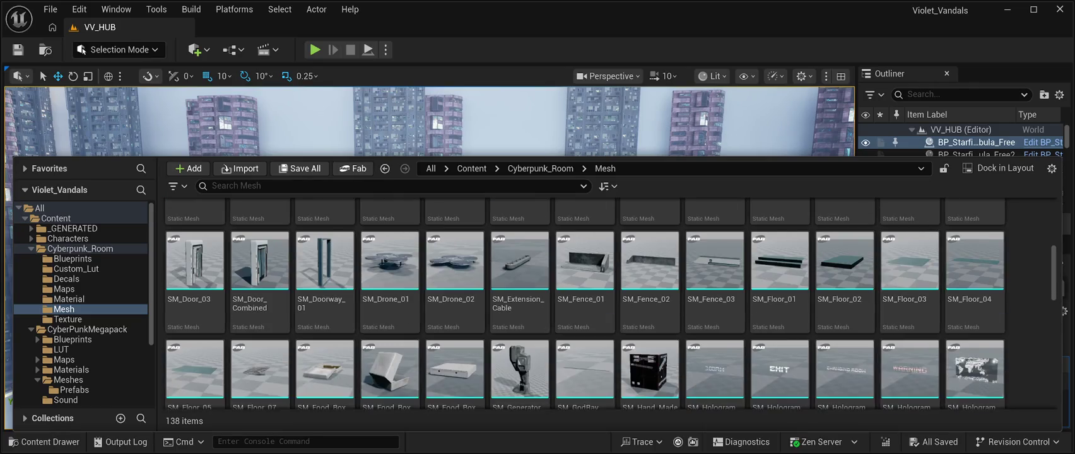
{"action": "scroll", "coordinate": [910, 303], "scroll_direction": "up", "scroll_amount": 1}
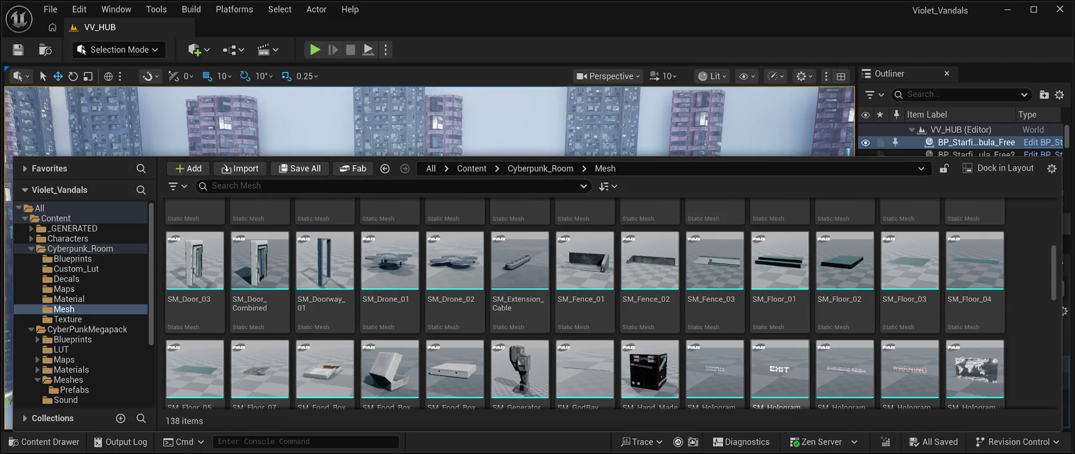
{"action": "scroll", "coordinate": [780, 347], "scroll_direction": "down", "scroll_amount": 1}
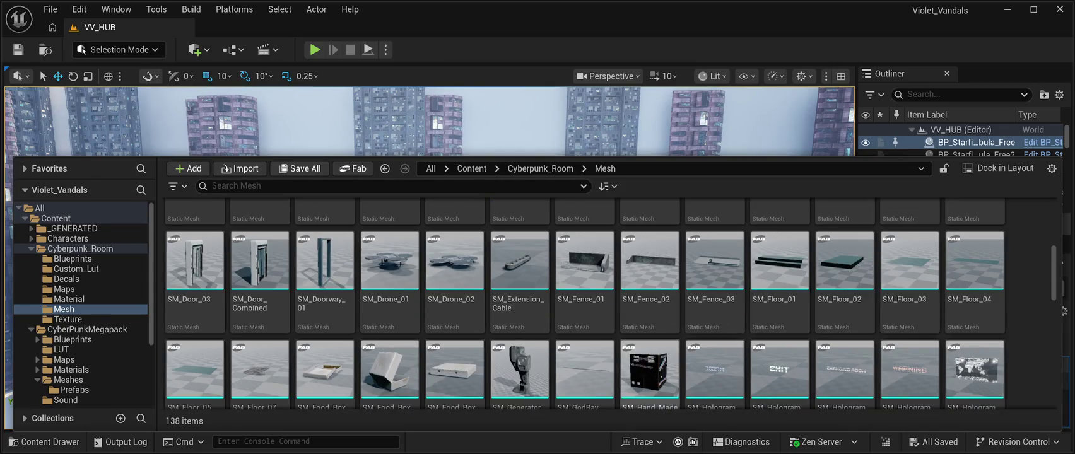
{"action": "scroll", "coordinate": [714, 366], "scroll_direction": "down", "scroll_amount": 1}
{"action": "scroll", "coordinate": [845, 372], "scroll_direction": "up", "scroll_amount": 1}
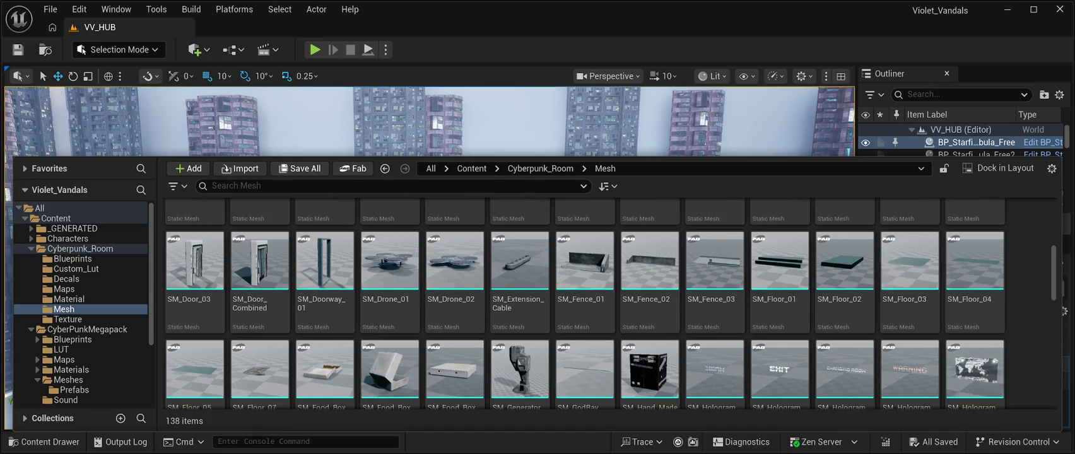
{"action": "left_click", "coordinate": [909, 271]}
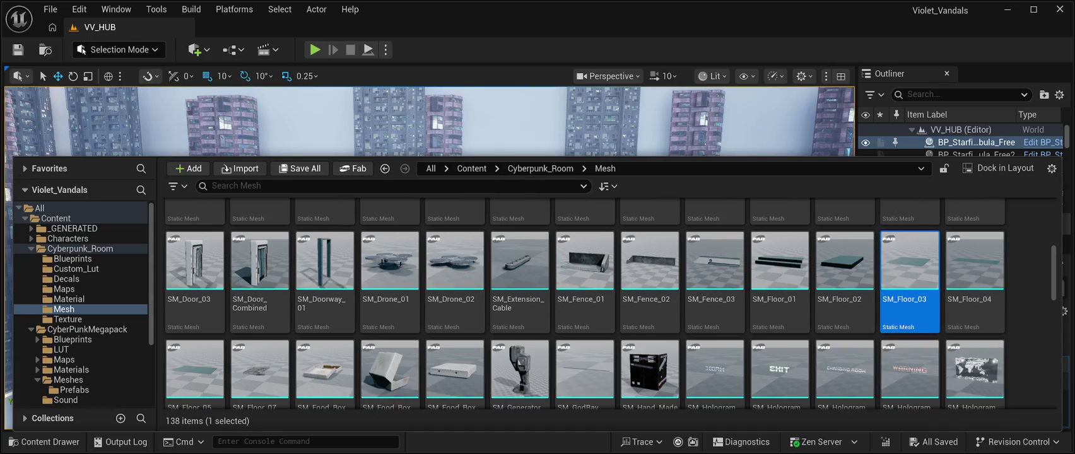
Drop SM_Floor_03 onto the VV_HUB floor, raise it slightly, and browse to its asset.
{"action": "key", "text": "ctrl+space"}
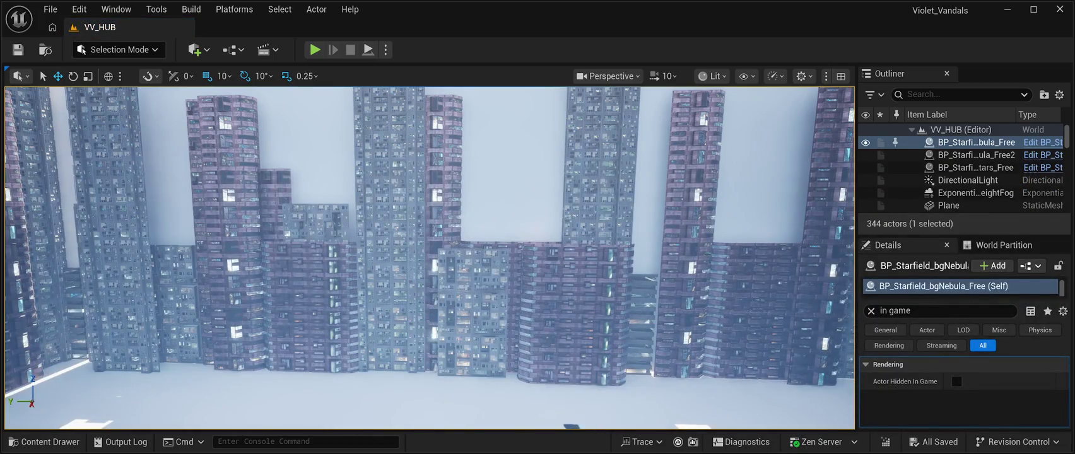
{"action": "key", "text": "f"}
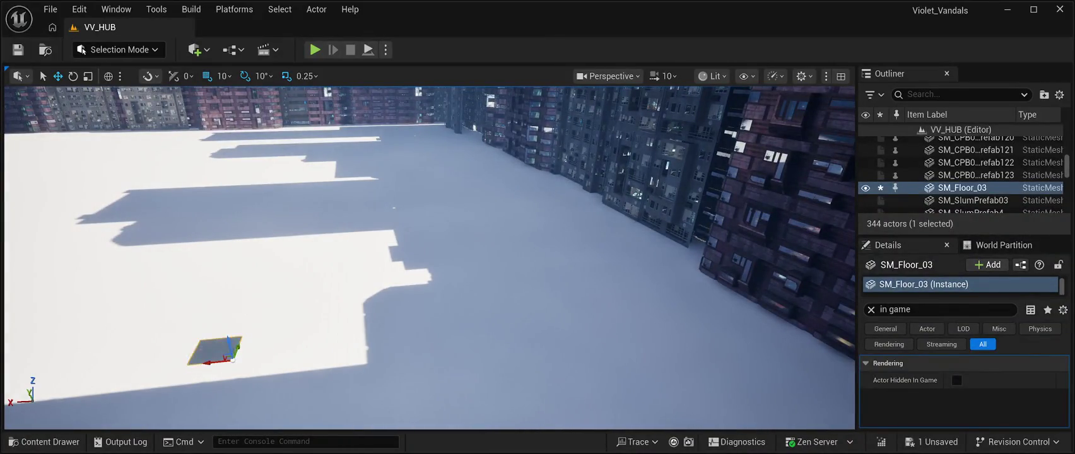
{"action": "left_click_drag", "start_coordinate": [230, 346], "coordinate": [218, 284]}
{"action": "key", "text": "f"}
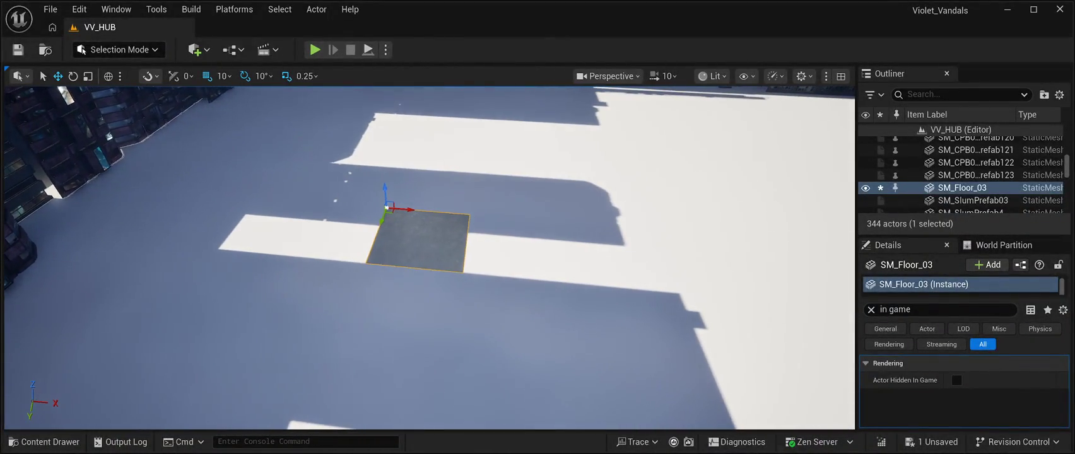
{"action": "key", "text": "ctrl+b"}
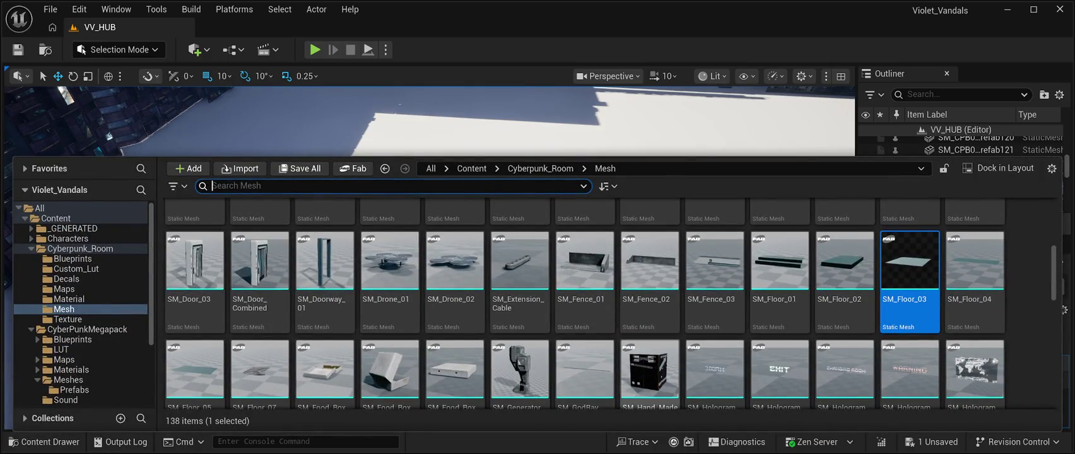
Add SM_Floor_05 to the level and drag it up and further back from SM_Floor_03.
{"action": "scroll", "coordinate": [779, 309], "scroll_direction": "down", "scroll_amount": 2}
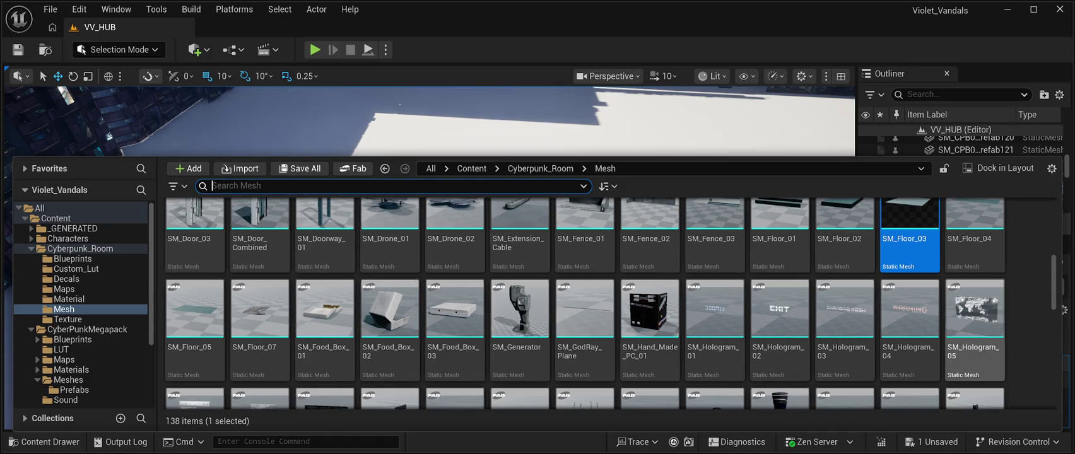
{"action": "left_click", "coordinate": [194, 309]}
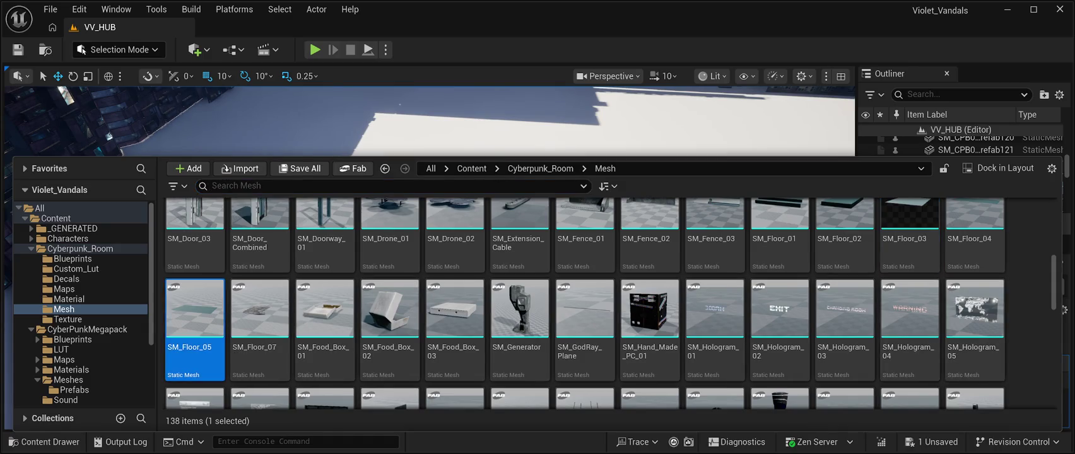
{"action": "key", "text": "ctrl+space"}
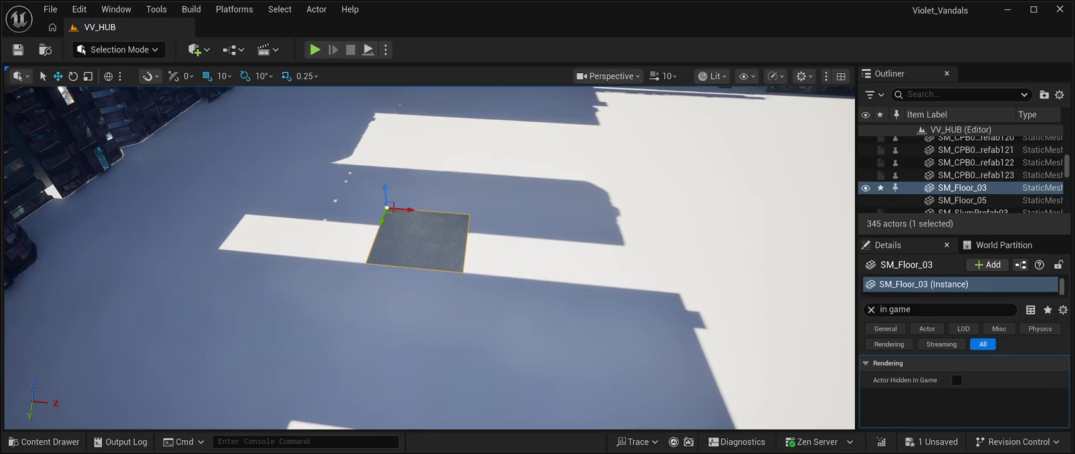
{"action": "left_click", "coordinate": [581, 216]}
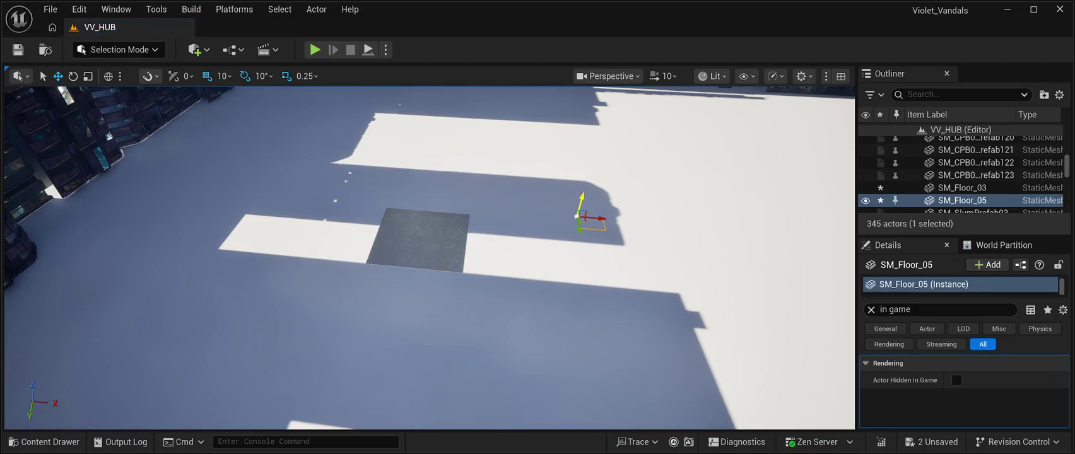
{"action": "mouse_move", "coordinate": [592, 175]}
{"action": "left_mouse_down"}
{"action": "mouse_move", "coordinate": [604, 128]}
{"action": "mouse_move", "coordinate": [634, 255]}
{"action": "left_mouse_up"}
{"action": "mouse_move", "coordinate": [638, 220]}
{"action": "left_mouse_down"}
{"action": "mouse_move", "coordinate": [667, 152]}
{"action": "mouse_move", "coordinate": [454, 187]}
{"action": "left_mouse_up"}
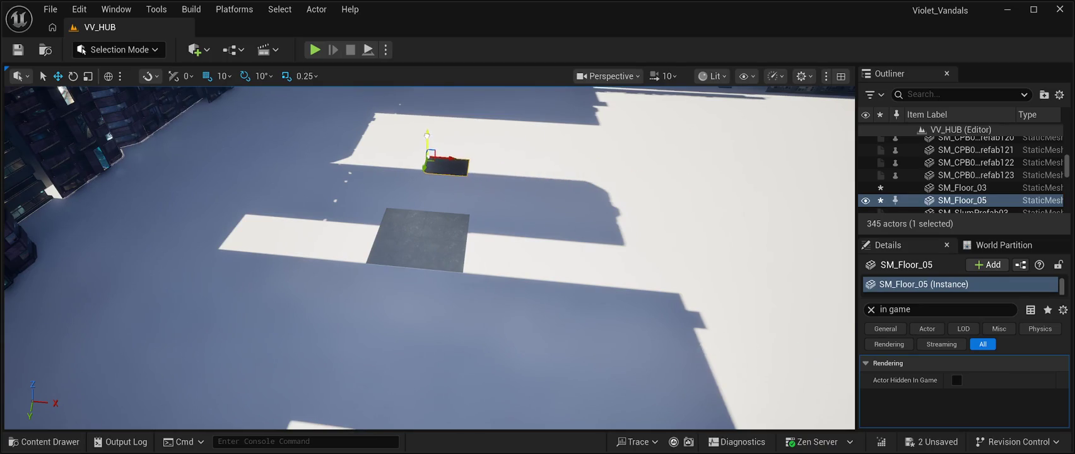
{"action": "left_click_drag", "start_coordinate": [427, 135], "coordinate": [428, 107]}
{"action": "mouse_move", "coordinate": [424, 139]}
{"action": "left_mouse_down"}
{"action": "mouse_move", "coordinate": [388, 202]}
{"action": "mouse_move", "coordinate": [331, 392]}
{"action": "mouse_move", "coordinate": [293, 398]}
{"action": "left_mouse_up"}
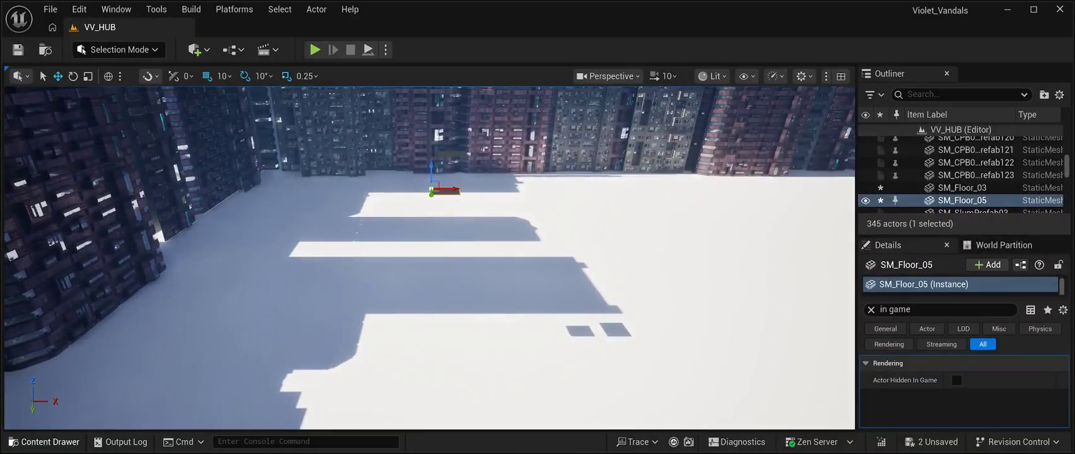
{"action": "left_click", "coordinate": [44, 442]}
{"action": "scroll", "coordinate": [780, 315], "scroll_direction": "up", "scroll_amount": 1}
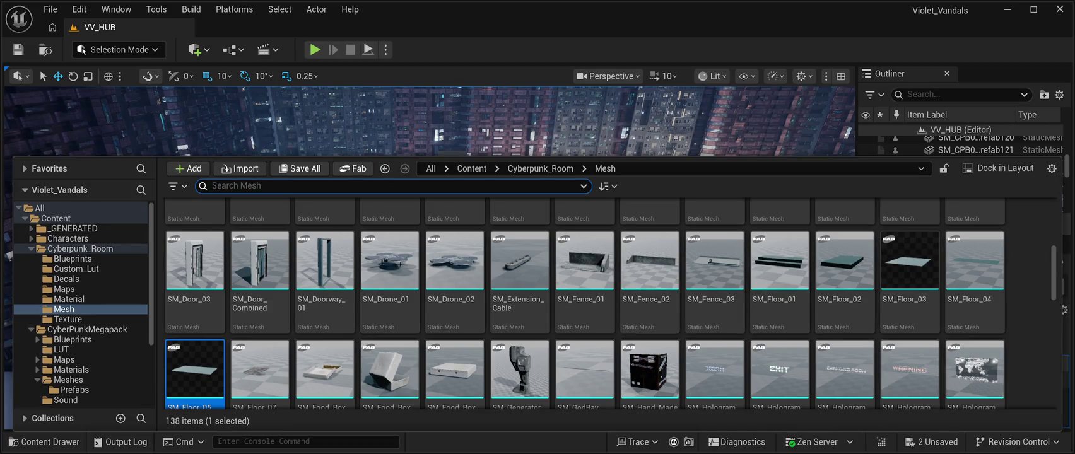
Scroll down through the Cyberpunk_Room Mesh assets.
{"action": "scroll", "coordinate": [584, 303], "scroll_direction": "down", "scroll_amount": 1}
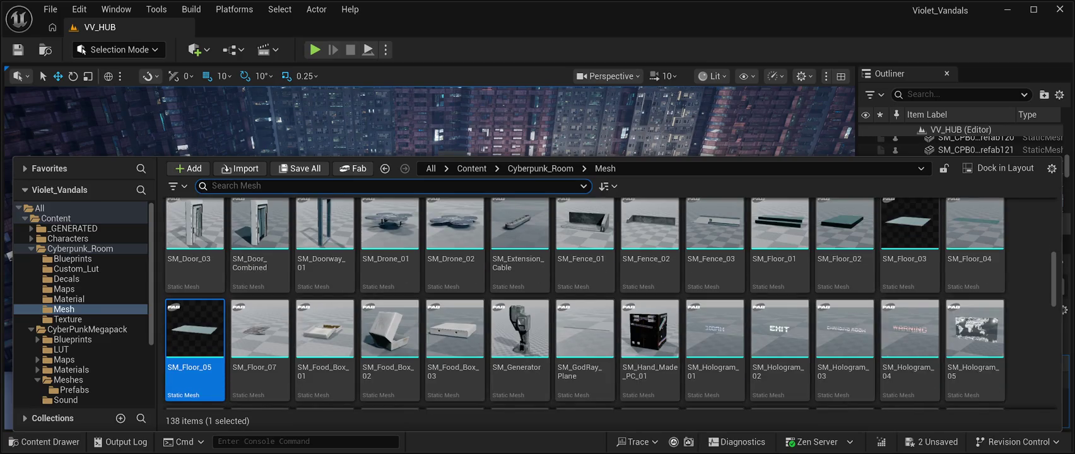
{"action": "scroll", "coordinate": [908, 354], "scroll_direction": "down", "scroll_amount": 2}
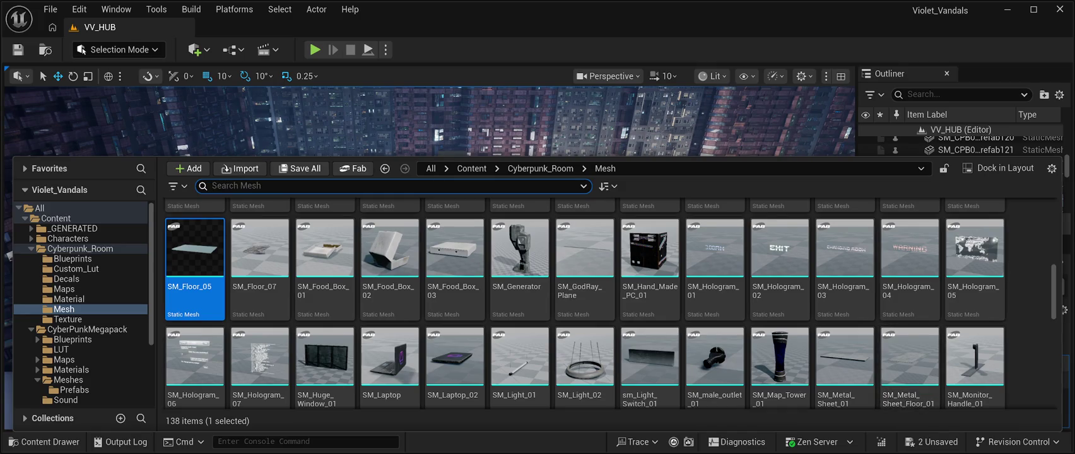
{"action": "scroll", "coordinate": [780, 372], "scroll_direction": "down", "scroll_amount": 1}
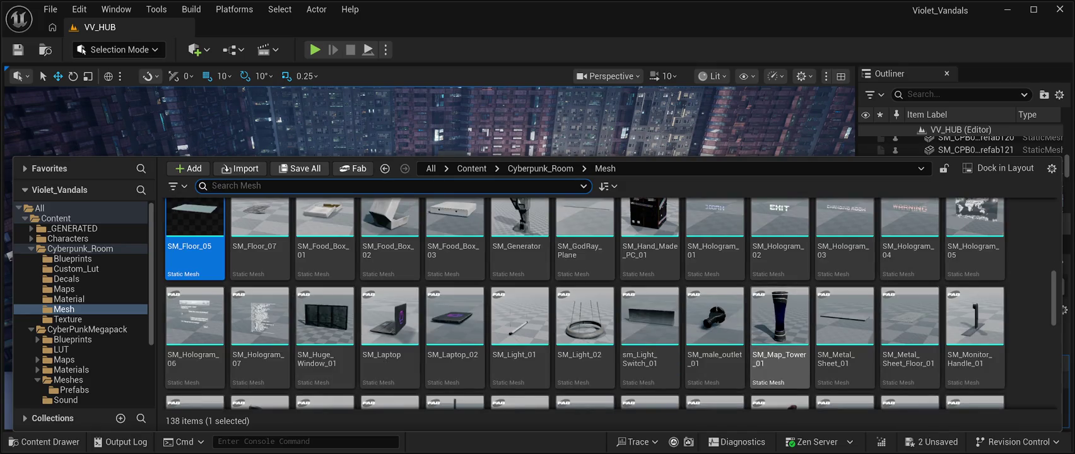
{"action": "scroll", "coordinate": [780, 372], "scroll_direction": "down", "scroll_amount": 1}
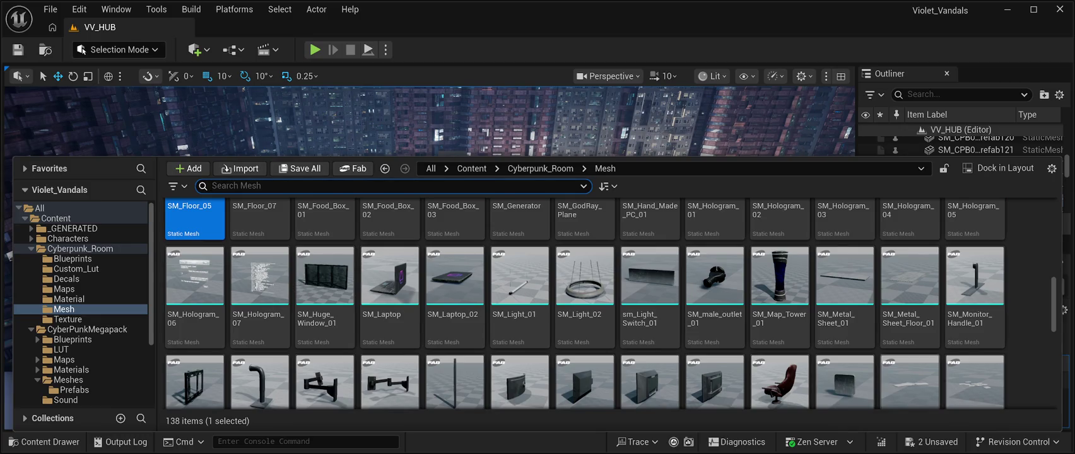
{"action": "scroll", "coordinate": [586, 306], "scroll_direction": "down", "scroll_amount": 3}
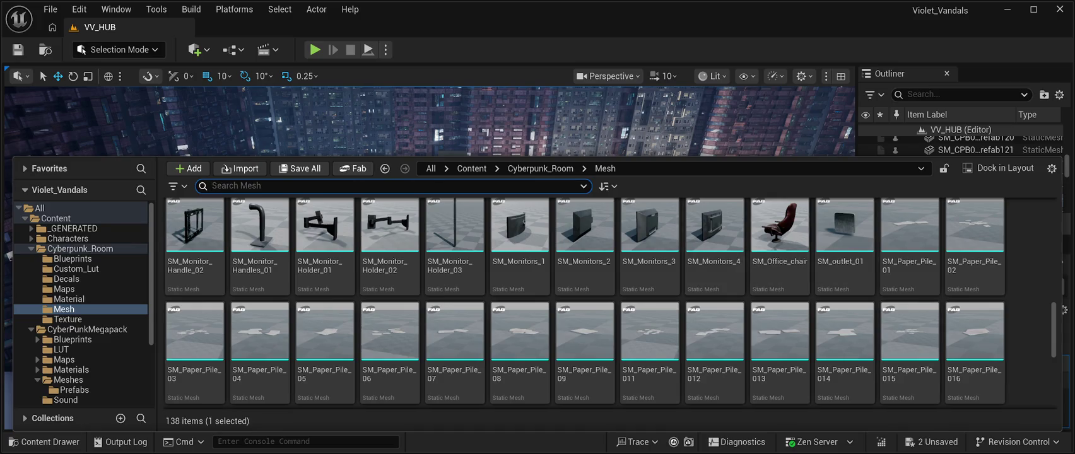
{"action": "scroll", "coordinate": [780, 366], "scroll_direction": "down", "scroll_amount": 2}
{"action": "scroll", "coordinate": [909, 365], "scroll_direction": "down", "scroll_amount": 2}
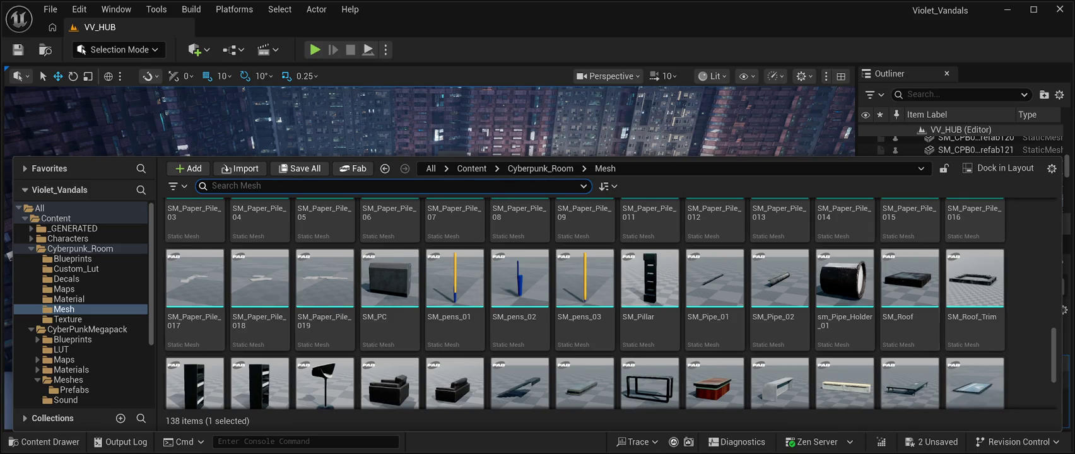
{"action": "scroll", "coordinate": [910, 340], "scroll_direction": "down", "scroll_amount": 2}
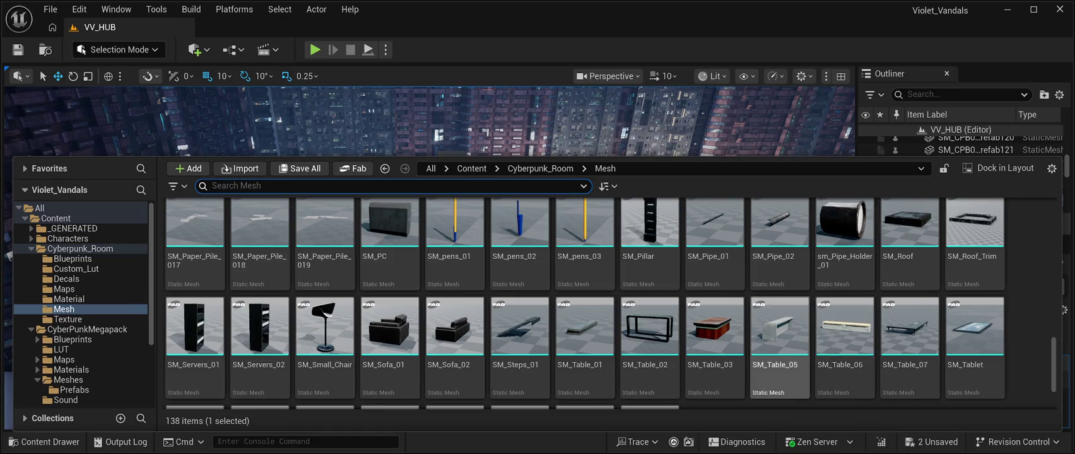
{"action": "scroll", "coordinate": [780, 341], "scroll_direction": "down", "scroll_amount": 2}
{"action": "scroll", "coordinate": [584, 301], "scroll_direction": "down", "scroll_amount": 1}
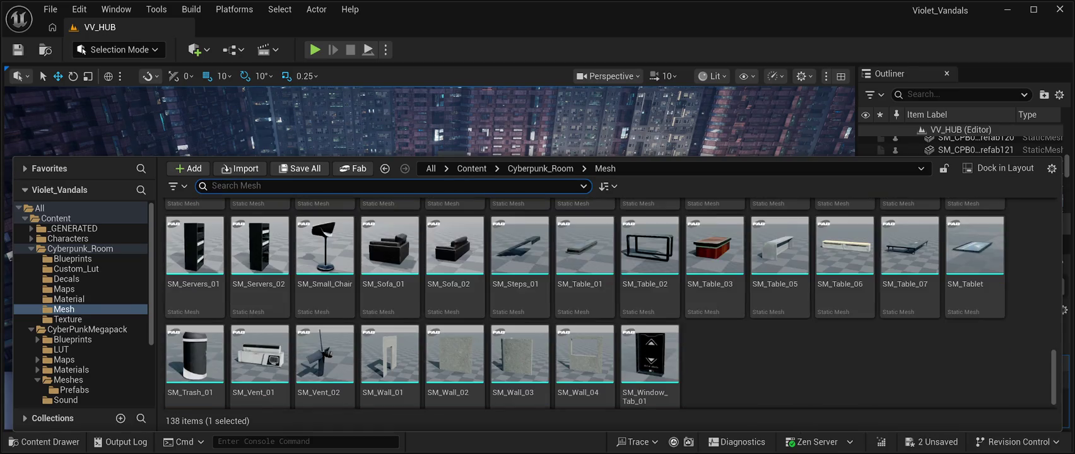
{"action": "scroll", "coordinate": [609, 302], "scroll_direction": "down", "scroll_amount": 1}
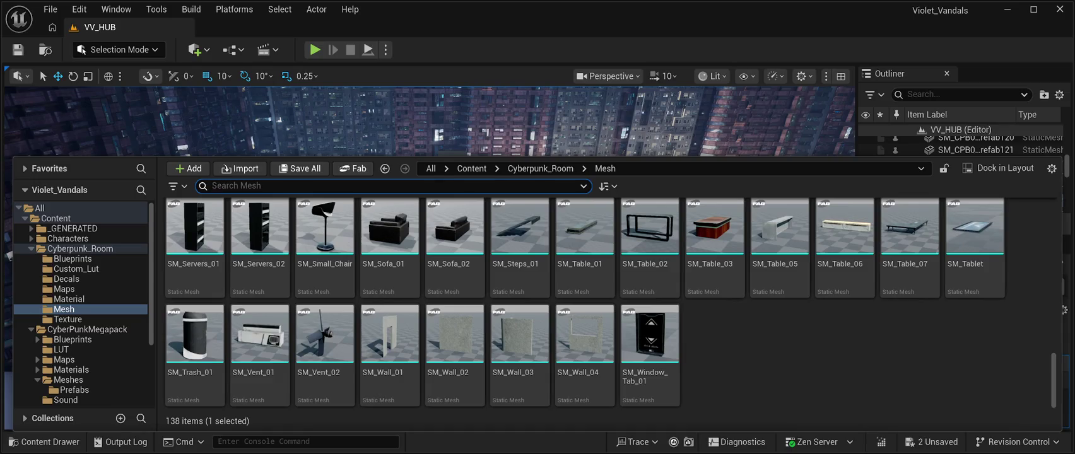
Scroll back up to the SM_Door, SM_Fence and SM_Floor meshes, then close the drawer.
{"action": "scroll", "coordinate": [609, 303], "scroll_direction": "up", "scroll_amount": 6}
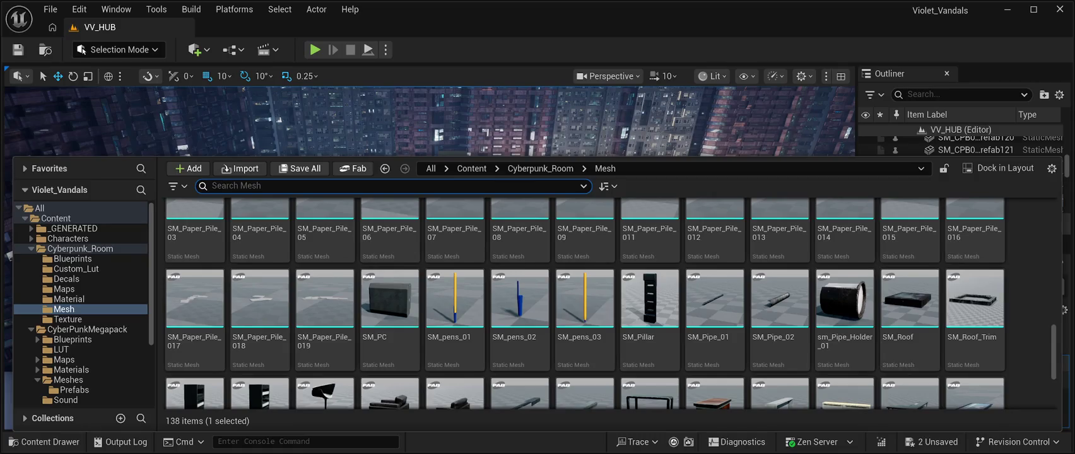
{"action": "scroll", "coordinate": [845, 315], "scroll_direction": "up", "scroll_amount": 3}
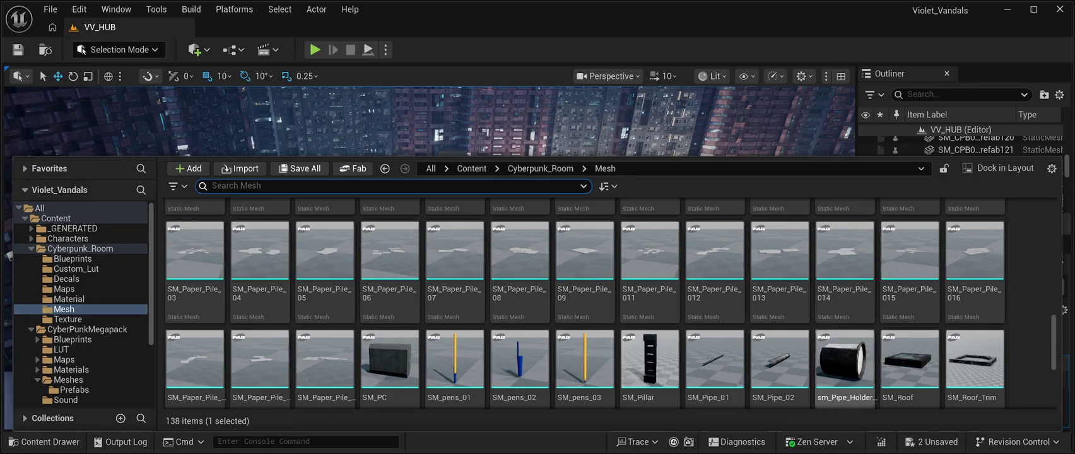
{"action": "scroll", "coordinate": [845, 366], "scroll_direction": "up", "scroll_amount": 1}
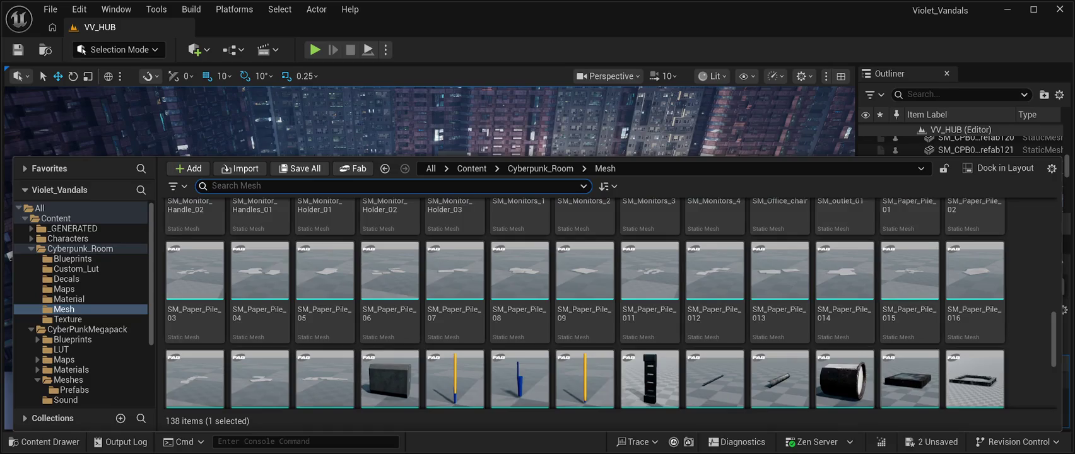
{"action": "scroll", "coordinate": [908, 353], "scroll_direction": "up", "scroll_amount": 1}
{"action": "scroll", "coordinate": [846, 316], "scroll_direction": "up", "scroll_amount": 15}
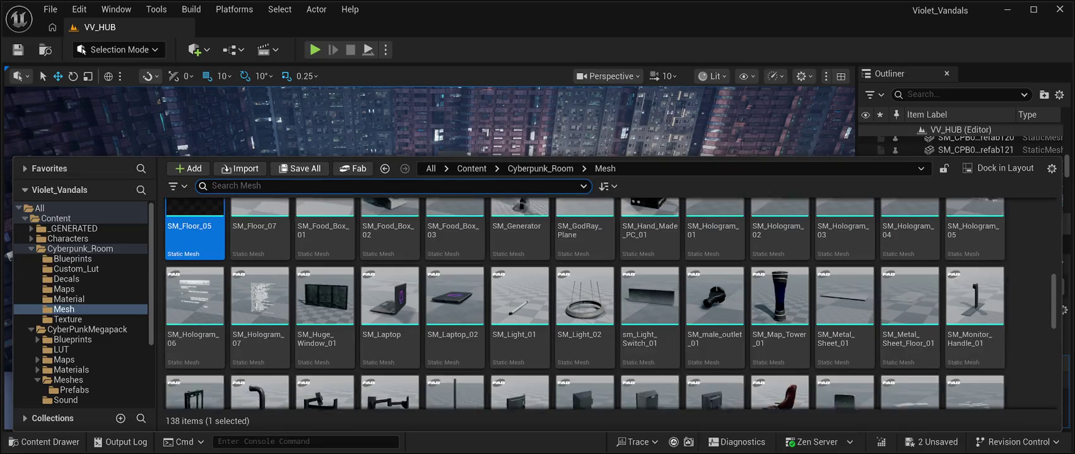
{"action": "scroll", "coordinate": [846, 341], "scroll_direction": "up", "scroll_amount": 1}
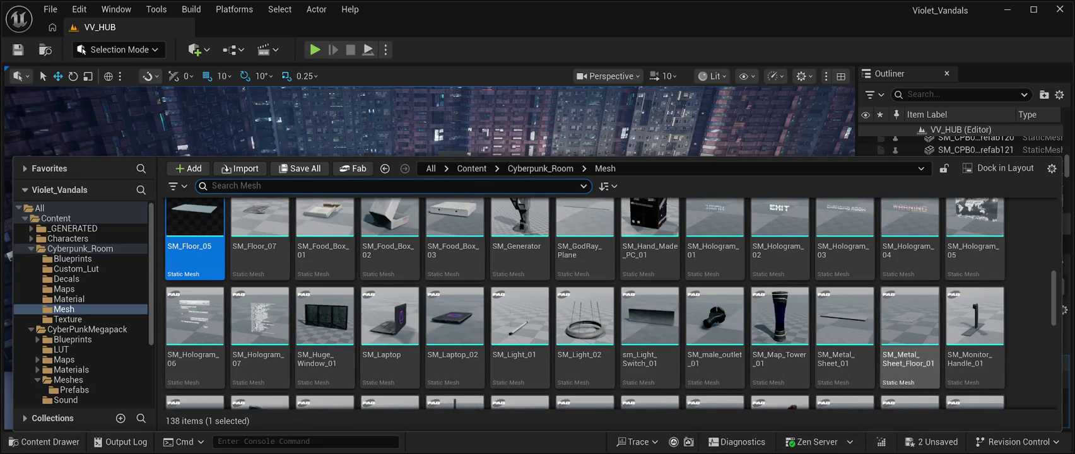
{"action": "scroll", "coordinate": [909, 341], "scroll_direction": "up", "scroll_amount": 6}
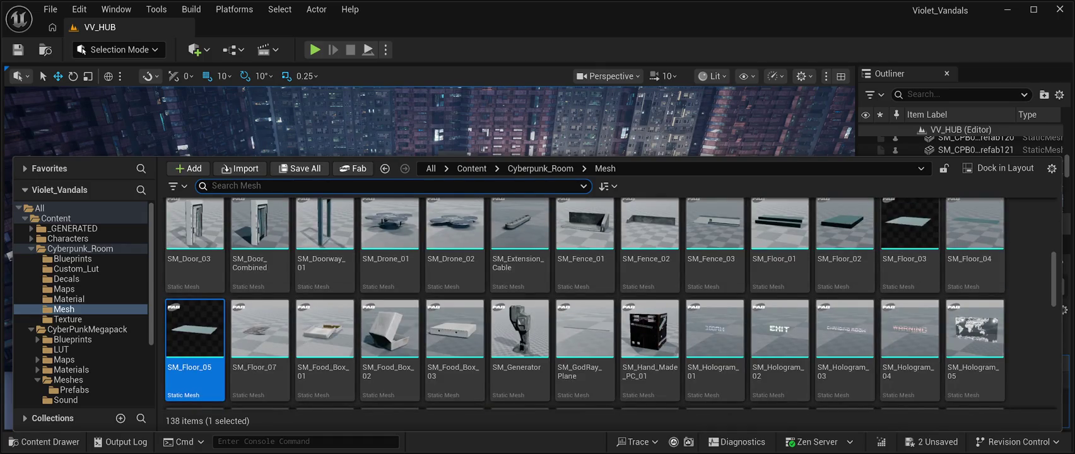
{"action": "scroll", "coordinate": [909, 284], "scroll_direction": "up", "scroll_amount": 2}
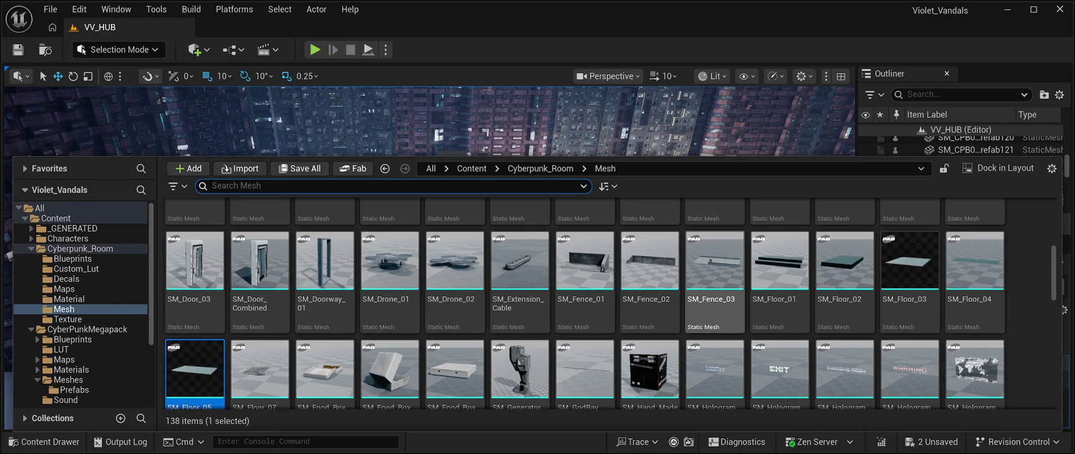
{"action": "scroll", "coordinate": [649, 265], "scroll_direction": "down", "scroll_amount": 1}
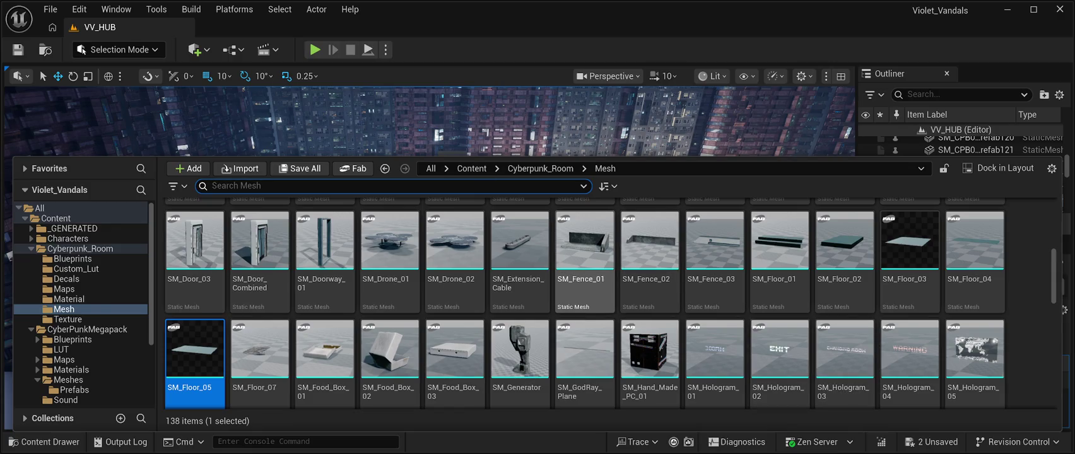
{"action": "left_click", "coordinate": [629, 134]}
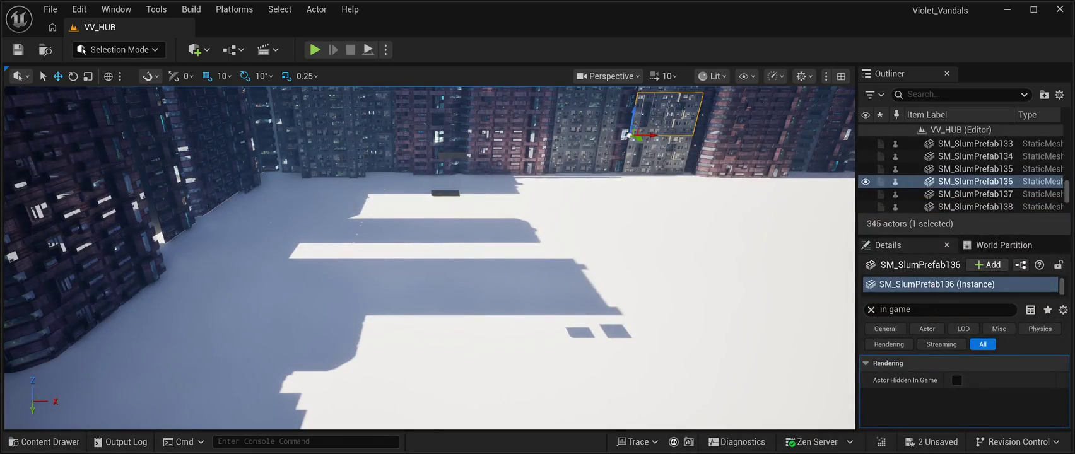
Delete the SM_Floor_05 and SM_Floor_03 floor pieces, then bring up the CyberPunkMegapack folder.
{"action": "left_click", "coordinate": [446, 192]}
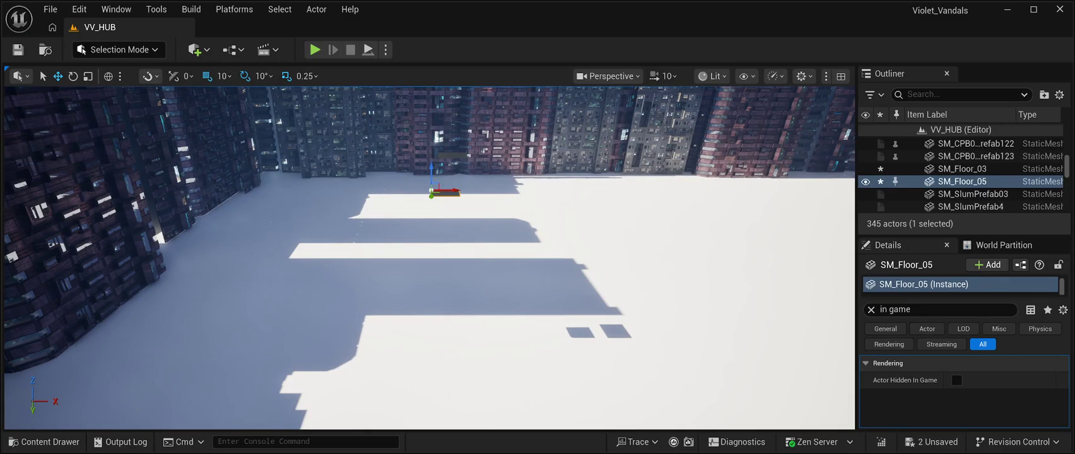
{"action": "key", "text": "Delete"}
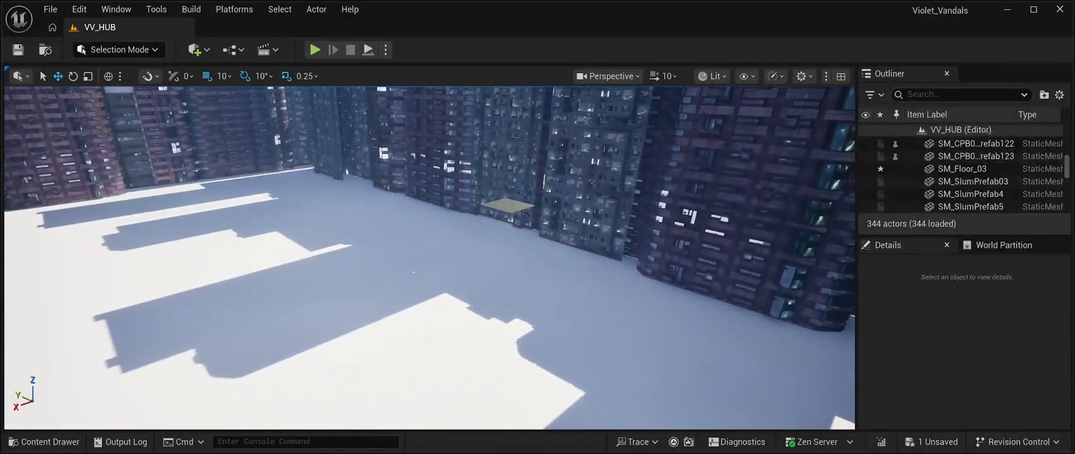
{"action": "left_click", "coordinate": [508, 205]}
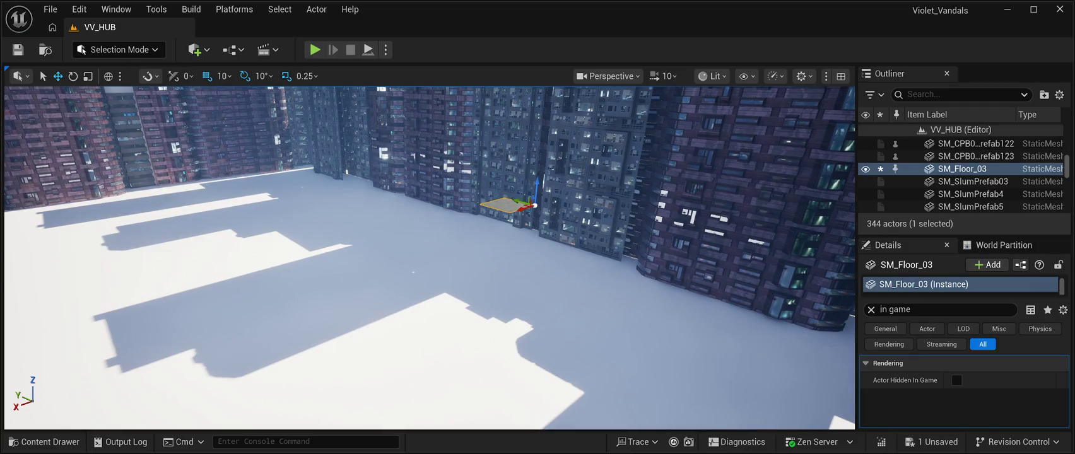
{"action": "key", "text": "Delete"}
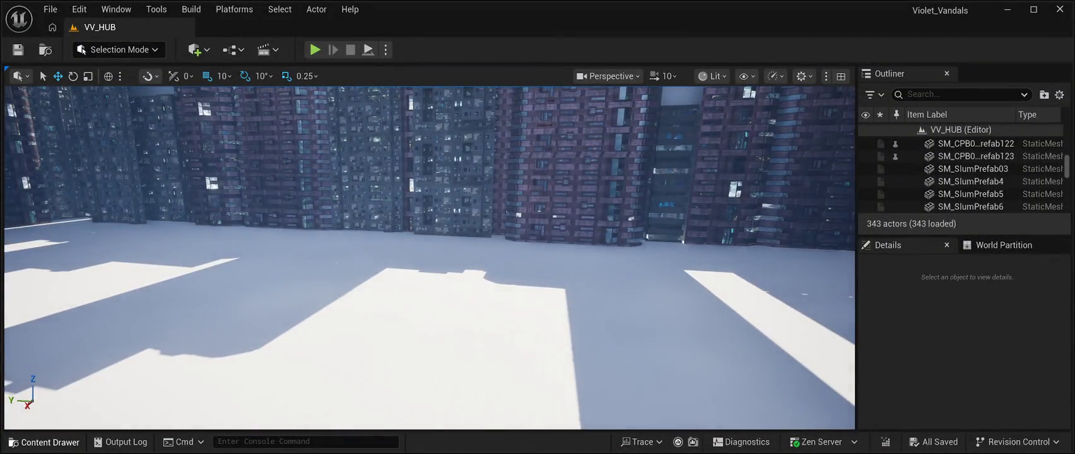
{"action": "key", "text": "ctrl+space"}
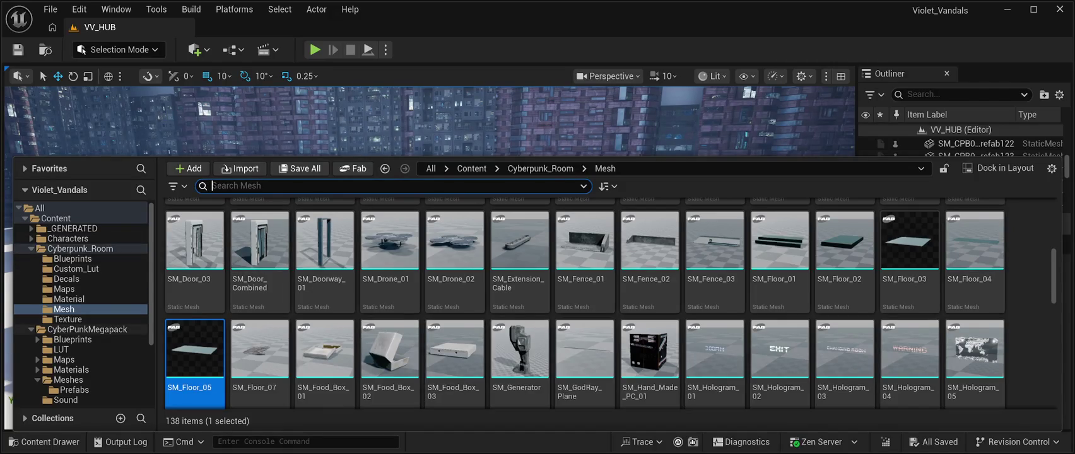
{"action": "left_click", "coordinate": [87, 330]}
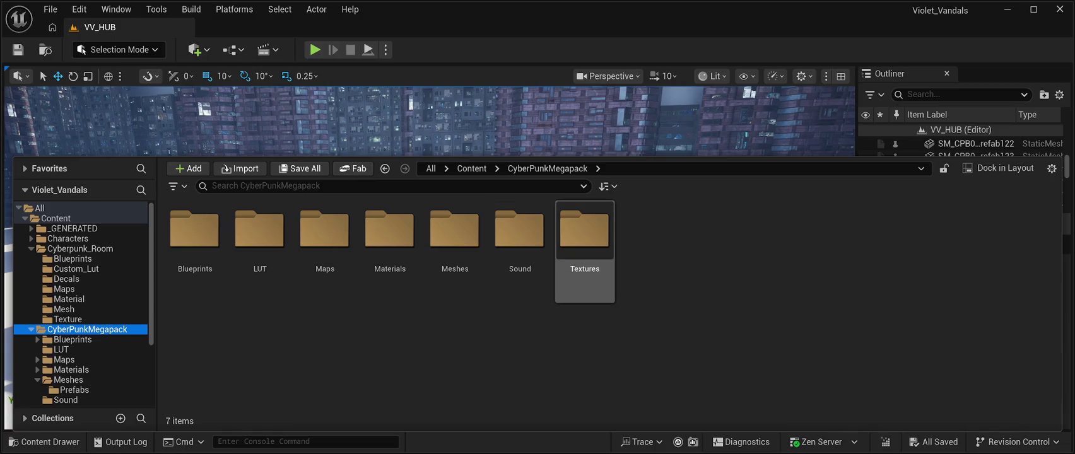
Open the CyberPunkMegapack Meshes folder in the Content Drawer.
{"action": "double_click", "coordinate": [585, 234]}
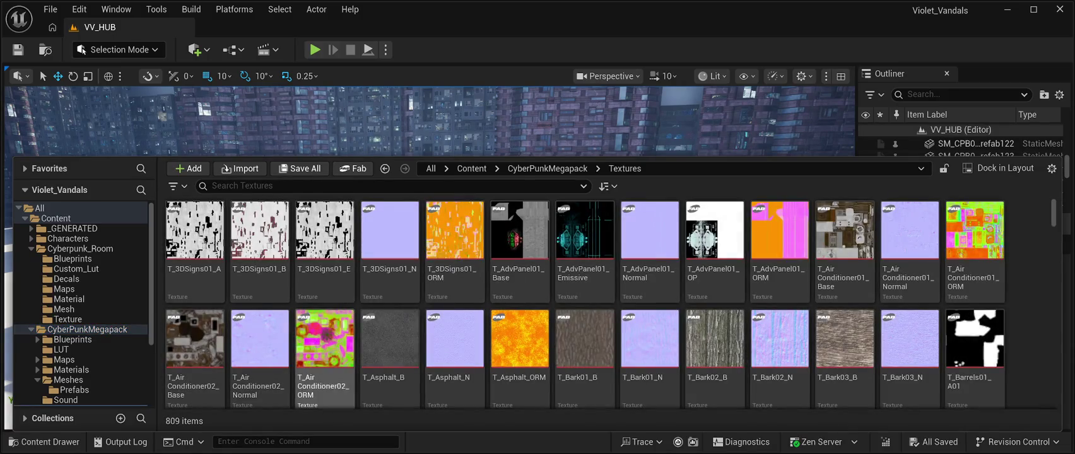
{"action": "left_click", "coordinate": [59, 319]}
{"action": "left_click", "coordinate": [63, 309]}
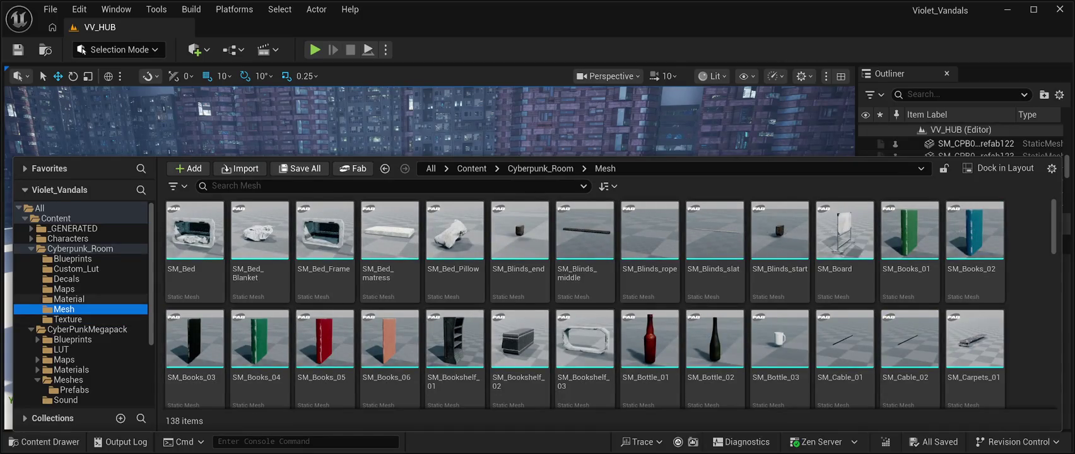
{"action": "left_click", "coordinate": [87, 330]}
{"action": "left_click", "coordinate": [454, 234]}
{"action": "double_click", "coordinate": [454, 234]}
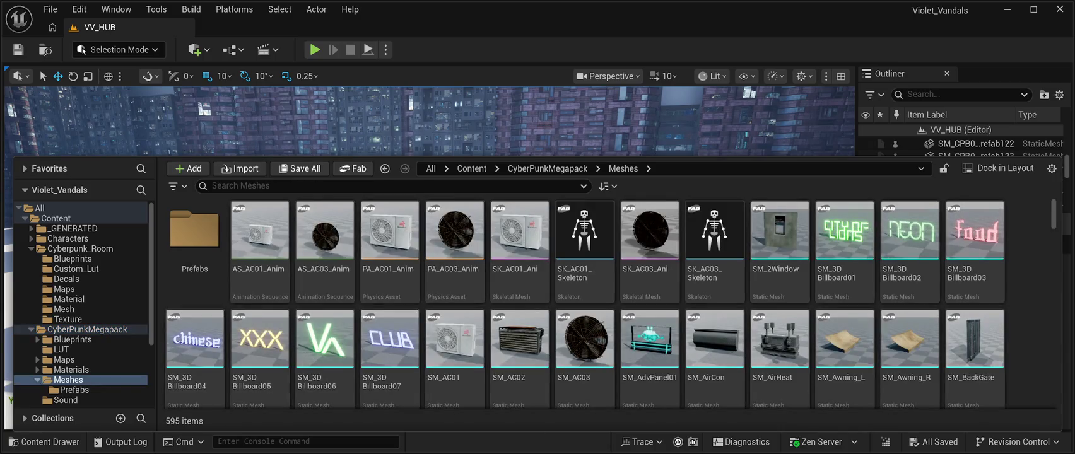
Scroll the 595 megapack meshes down to the SM_C_ gate pieces.
{"action": "scroll", "coordinate": [846, 303], "scroll_direction": "down", "scroll_amount": 5}
{"action": "scroll", "coordinate": [845, 303], "scroll_direction": "down", "scroll_amount": 3}
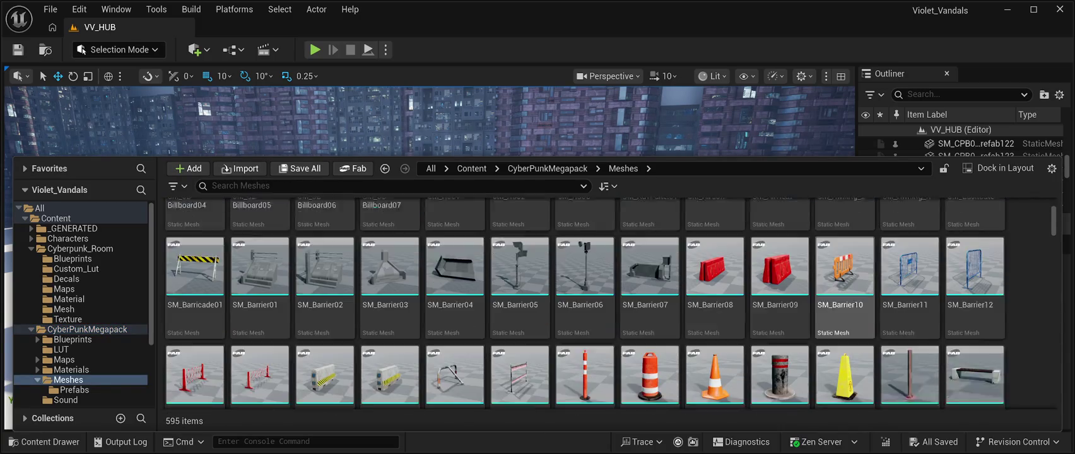
{"action": "scroll", "coordinate": [845, 303], "scroll_direction": "up", "scroll_amount": 2}
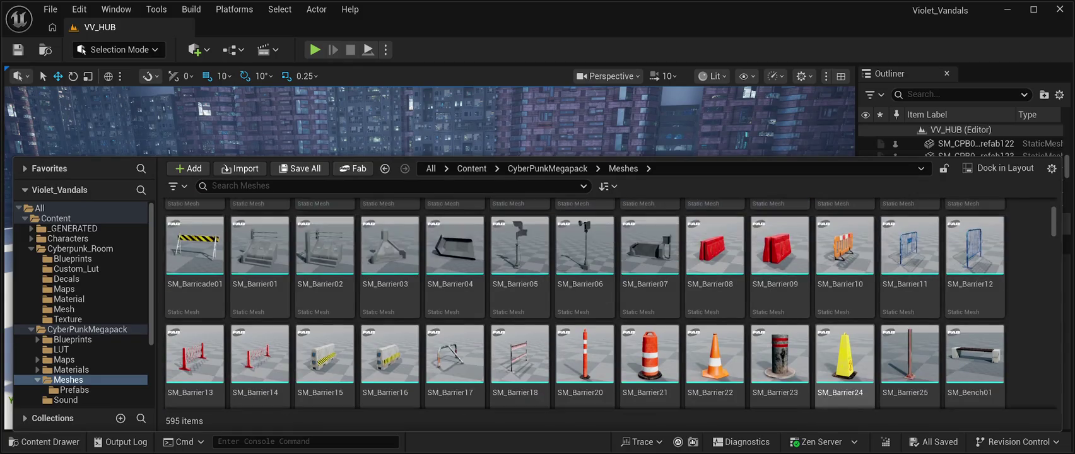
{"action": "scroll", "coordinate": [780, 265], "scroll_direction": "down", "scroll_amount": 1}
{"action": "scroll", "coordinate": [779, 265], "scroll_direction": "up", "scroll_amount": 1}
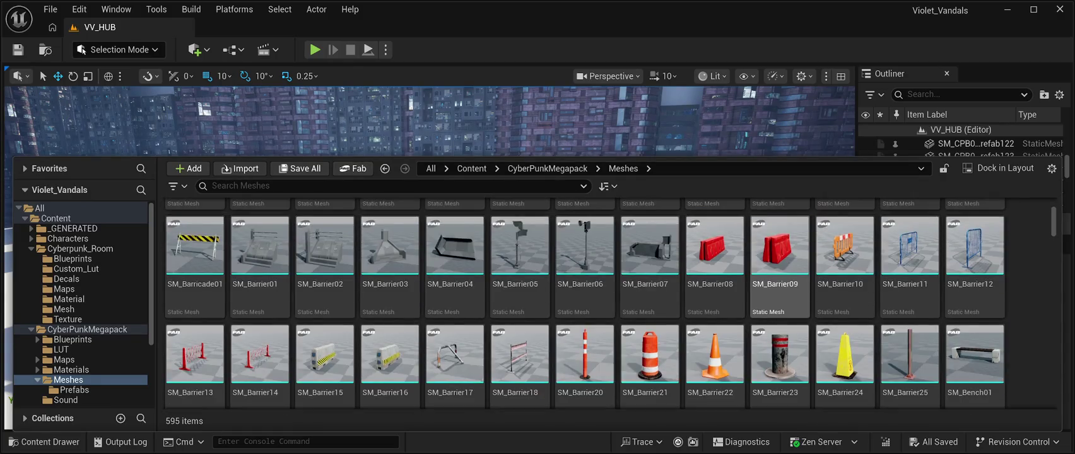
{"action": "scroll", "coordinate": [845, 278], "scroll_direction": "down", "scroll_amount": 5}
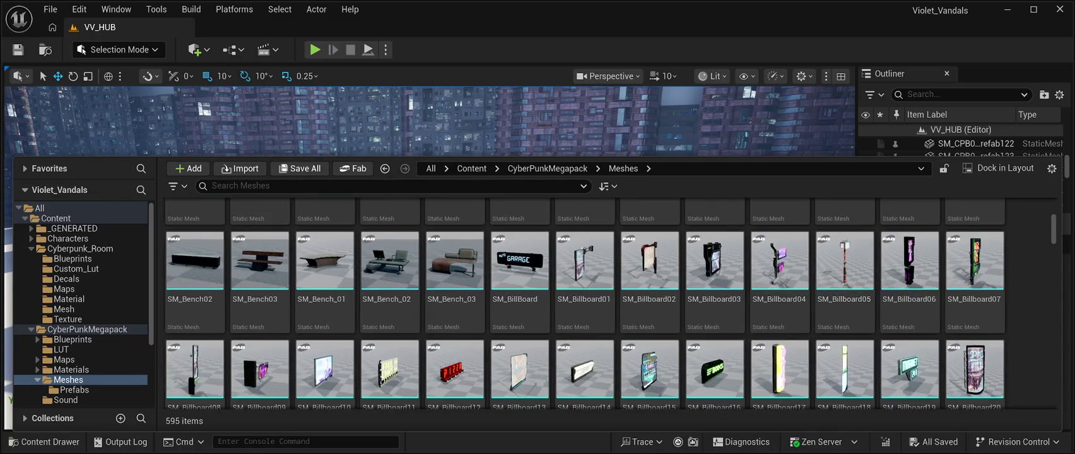
{"action": "scroll", "coordinate": [975, 272], "scroll_direction": "down", "scroll_amount": 1}
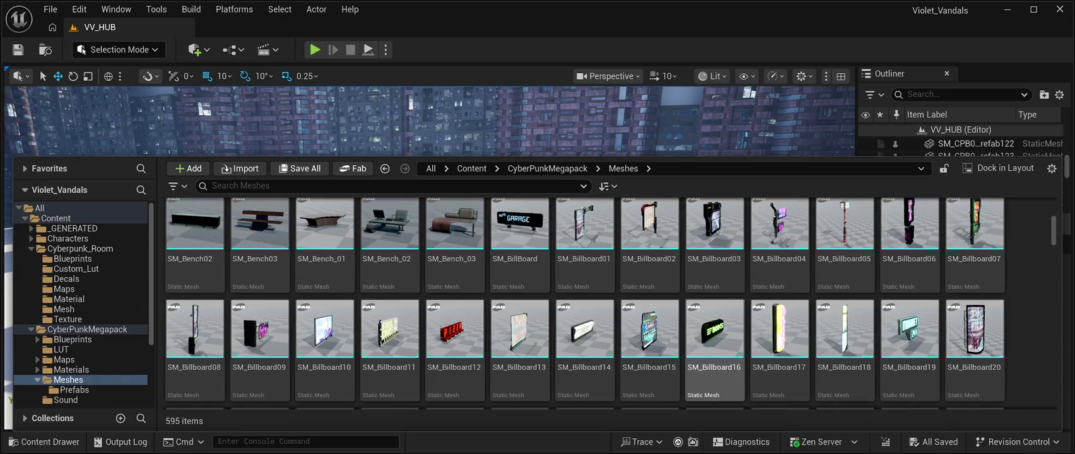
{"action": "scroll", "coordinate": [780, 340], "scroll_direction": "down", "scroll_amount": 5}
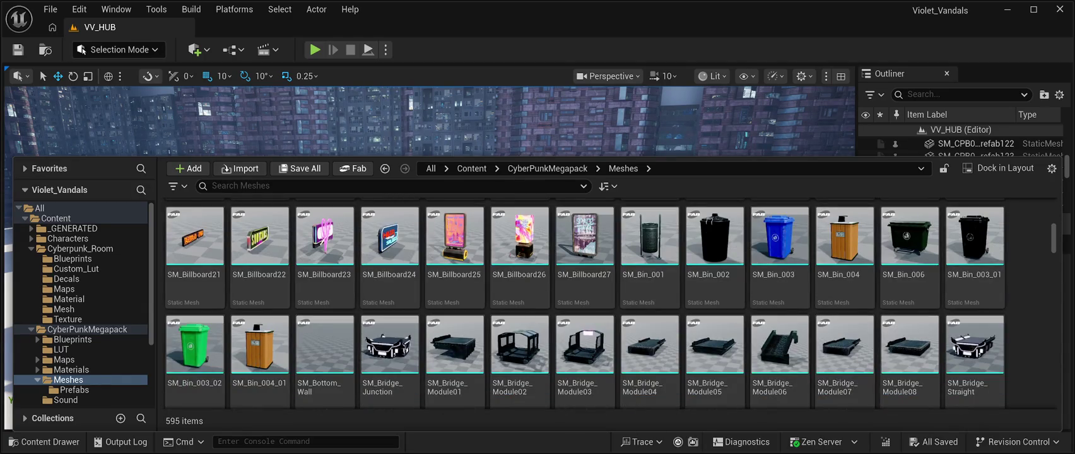
{"action": "scroll", "coordinate": [908, 316], "scroll_direction": "down", "scroll_amount": 1}
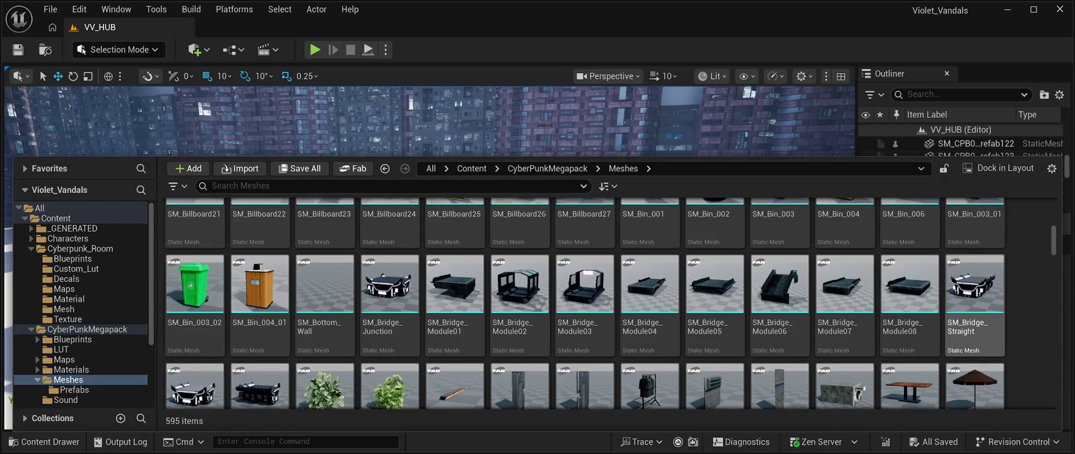
{"action": "scroll", "coordinate": [780, 303], "scroll_direction": "down", "scroll_amount": 3}
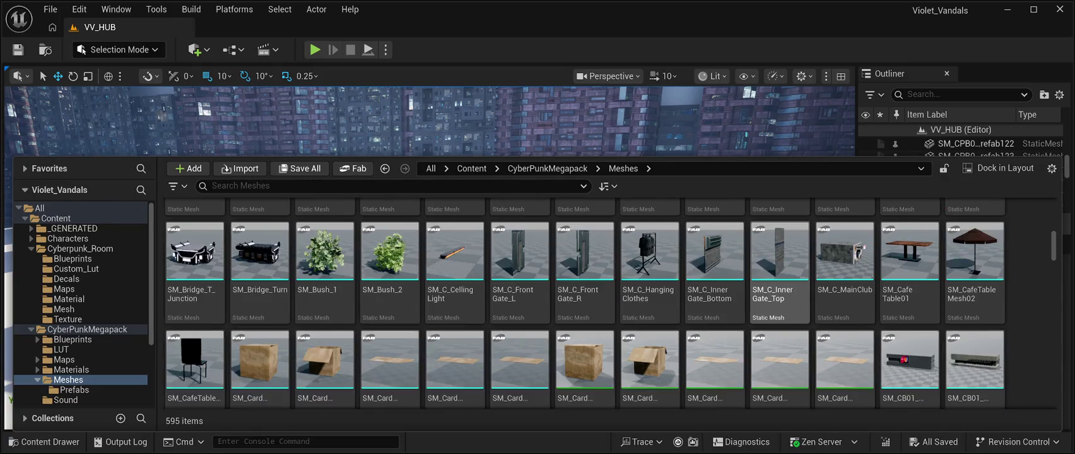
{"action": "scroll", "coordinate": [780, 303], "scroll_direction": "down", "scroll_amount": 1}
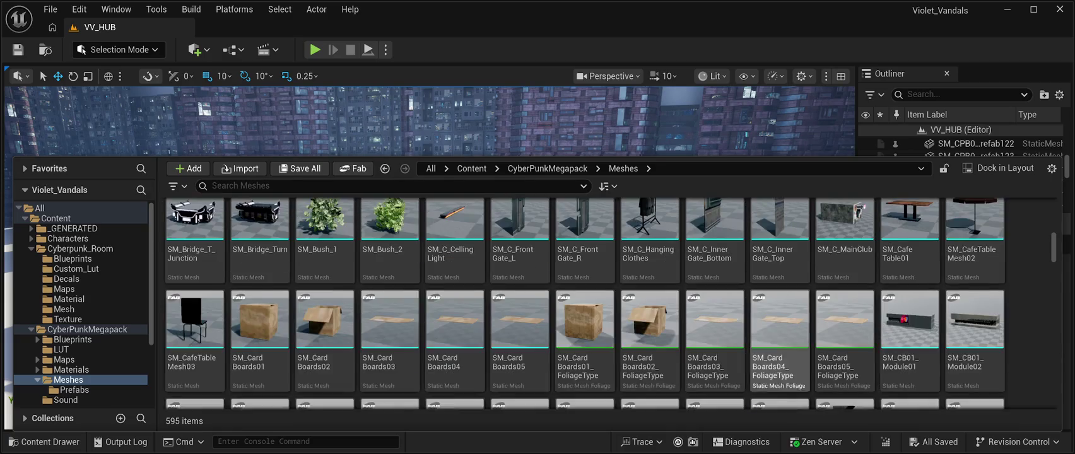
{"action": "scroll", "coordinate": [779, 303], "scroll_direction": "up", "scroll_amount": 1}
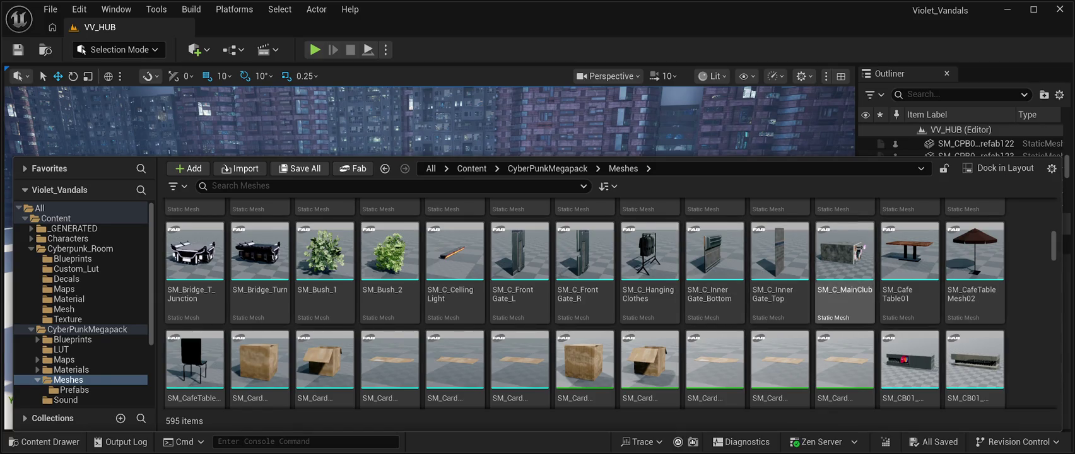
{"action": "scroll", "coordinate": [908, 265], "scroll_direction": "down", "scroll_amount": 1}
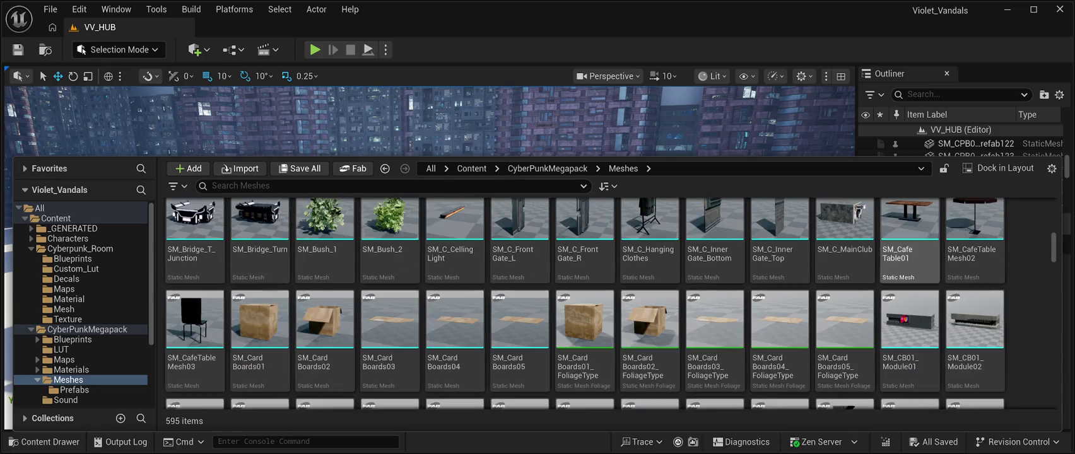
{"action": "scroll", "coordinate": [908, 265], "scroll_direction": "up", "scroll_amount": 2}
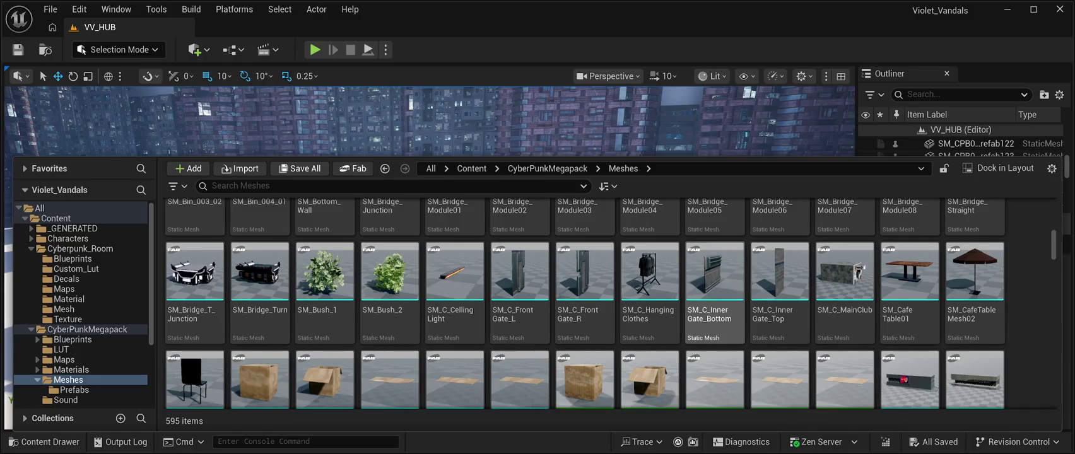
Drop SM_C_InnerGate_Bottom onto the VV_HUB floor and frame it in the viewport.
{"action": "left_click", "coordinate": [715, 271]}
{"action": "left_click_drag", "start_coordinate": [715, 317], "coordinate": [491, 273]}
{"action": "mouse_move", "coordinate": [491, 214]}
{"action": "left_mouse_down"}
{"action": "mouse_move", "coordinate": [490, 171]}
{"action": "mouse_move", "coordinate": [498, 202]}
{"action": "mouse_move", "coordinate": [517, 214]}
{"action": "mouse_move", "coordinate": [524, 265]}
{"action": "mouse_move", "coordinate": [525, 238]}
{"action": "mouse_move", "coordinate": [480, 239]}
{"action": "mouse_move", "coordinate": [524, 252]}
{"action": "mouse_move", "coordinate": [495, 254]}
{"action": "left_mouse_up"}
{"action": "scroll", "coordinate": [505, 250], "scroll_direction": "down", "scroll_amount": 1}
{"action": "scroll", "coordinate": [505, 252], "scroll_direction": "down", "scroll_amount": 5}
{"action": "scroll", "coordinate": [470, 258], "scroll_direction": "down", "scroll_amount": 5}
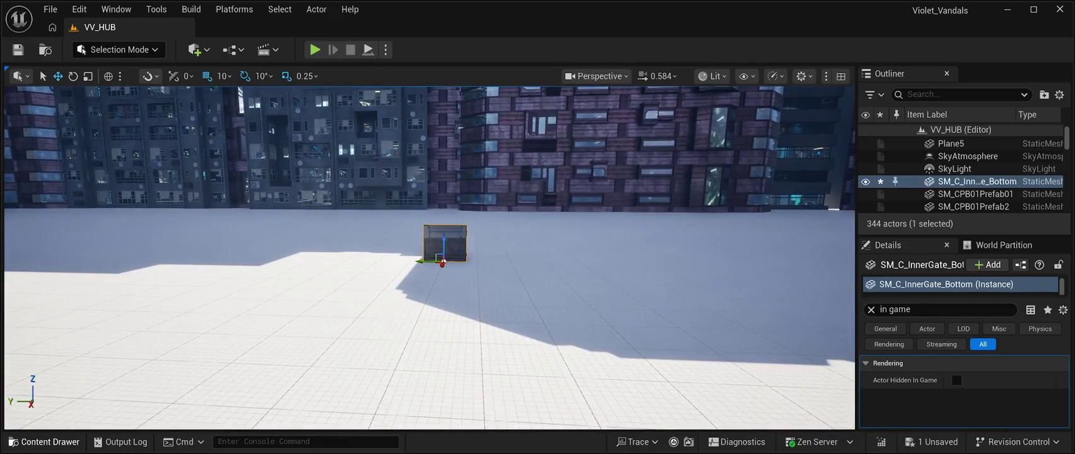
{"action": "left_click", "coordinate": [44, 442]}
{"action": "scroll", "coordinate": [608, 303], "scroll_direction": "down", "scroll_amount": 10}
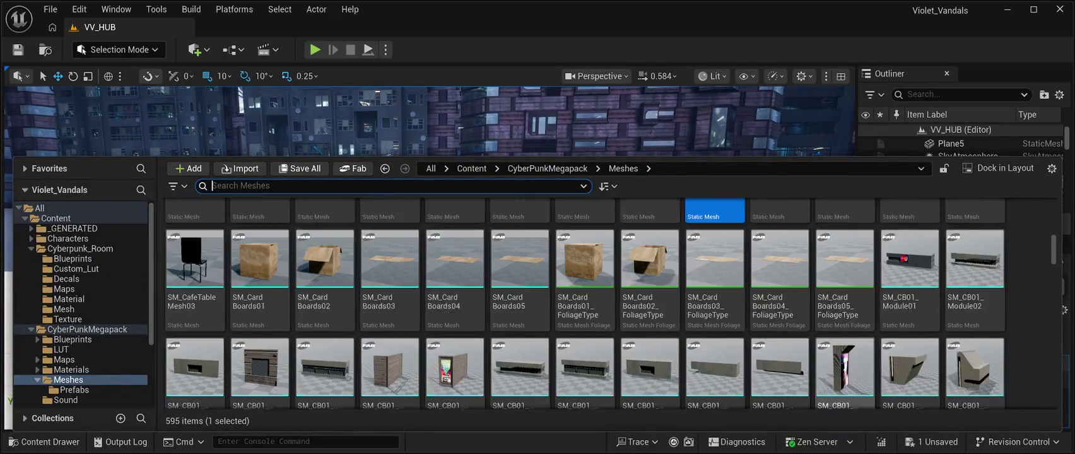
Scroll the Meshes grid down to the SM_Road and SM_RoadModule meshes.
{"action": "scroll", "coordinate": [780, 329], "scroll_direction": "down", "scroll_amount": 5}
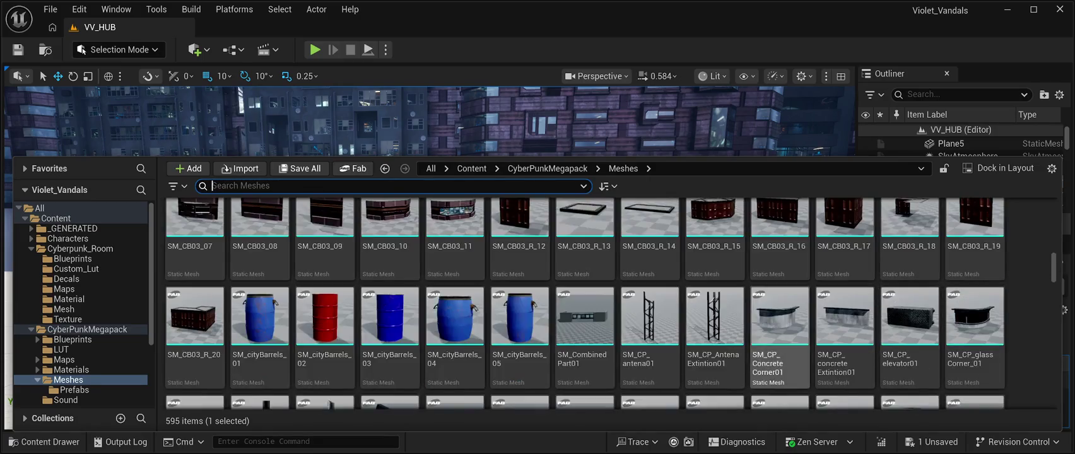
{"action": "scroll", "coordinate": [780, 329], "scroll_direction": "down", "scroll_amount": 2}
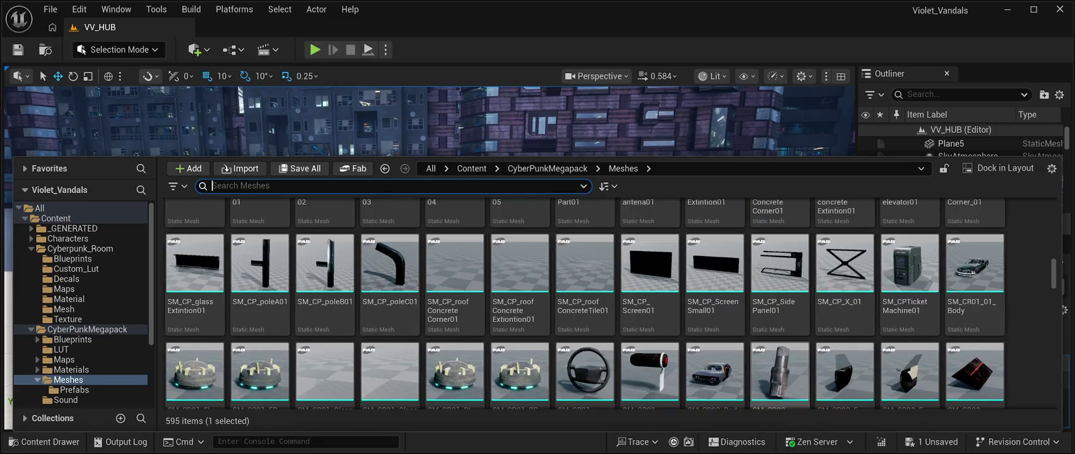
{"action": "scroll", "coordinate": [715, 366], "scroll_direction": "down", "scroll_amount": 10}
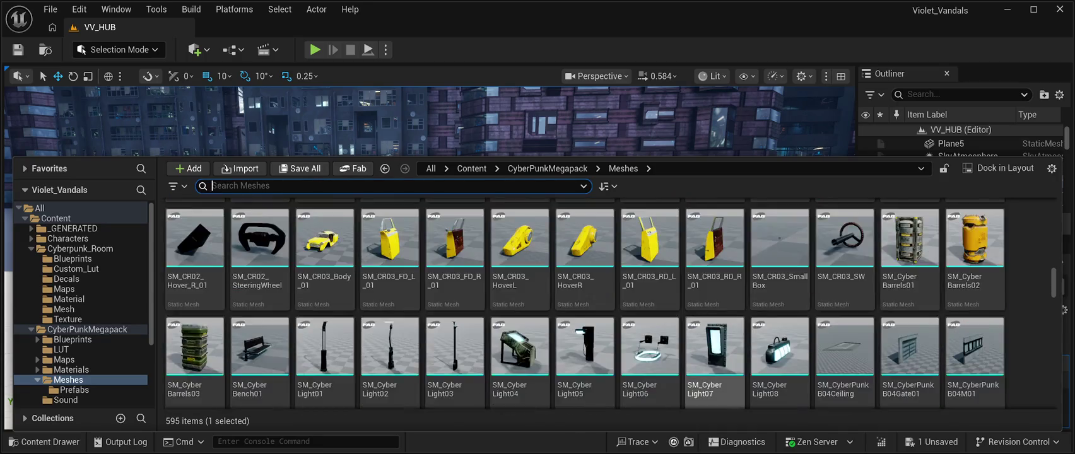
{"action": "scroll", "coordinate": [714, 366], "scroll_direction": "down", "scroll_amount": 10}
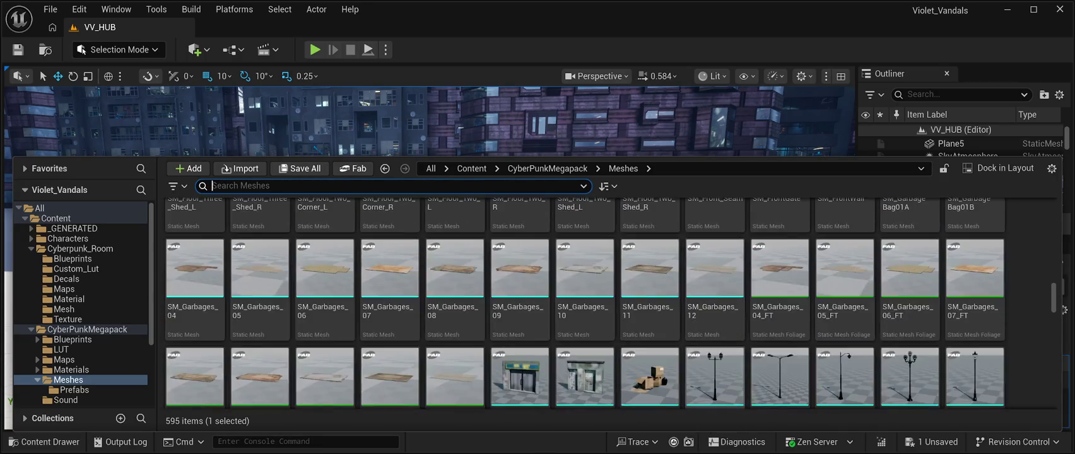
{"action": "scroll", "coordinate": [715, 366], "scroll_direction": "down", "scroll_amount": 2}
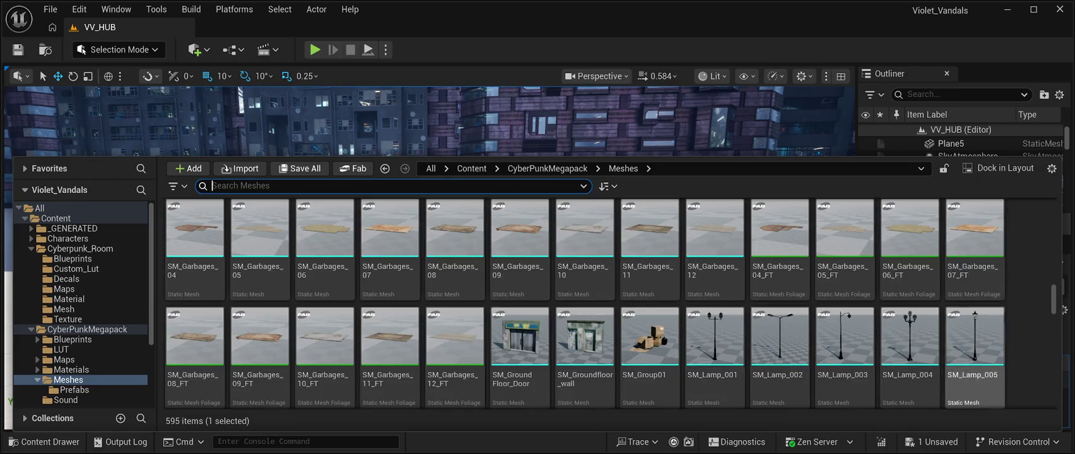
{"action": "scroll", "coordinate": [908, 353], "scroll_direction": "down", "scroll_amount": 5}
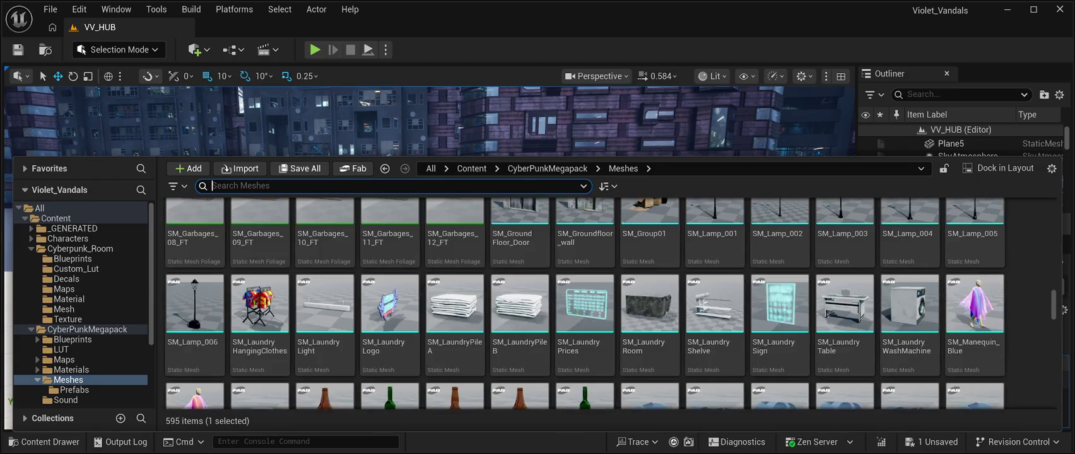
{"action": "scroll", "coordinate": [909, 354], "scroll_direction": "down", "scroll_amount": 5}
{"action": "scroll", "coordinate": [909, 354], "scroll_direction": "down", "scroll_amount": 10}
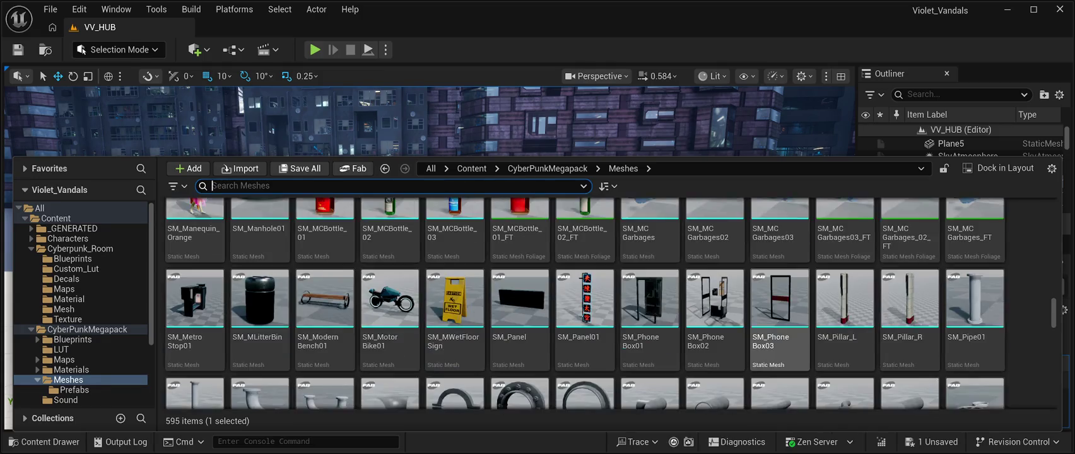
{"action": "scroll", "coordinate": [908, 353], "scroll_direction": "down", "scroll_amount": 10}
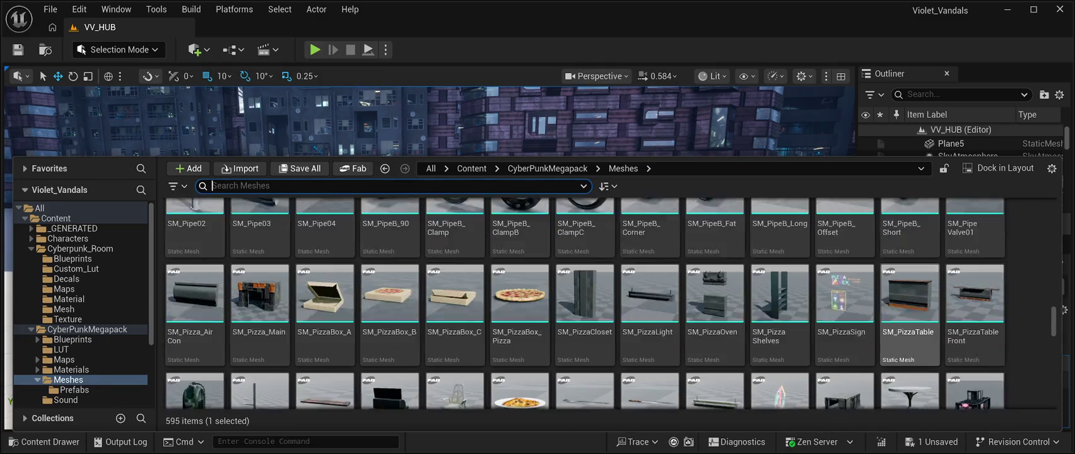
{"action": "scroll", "coordinate": [909, 354], "scroll_direction": "down", "scroll_amount": 10}
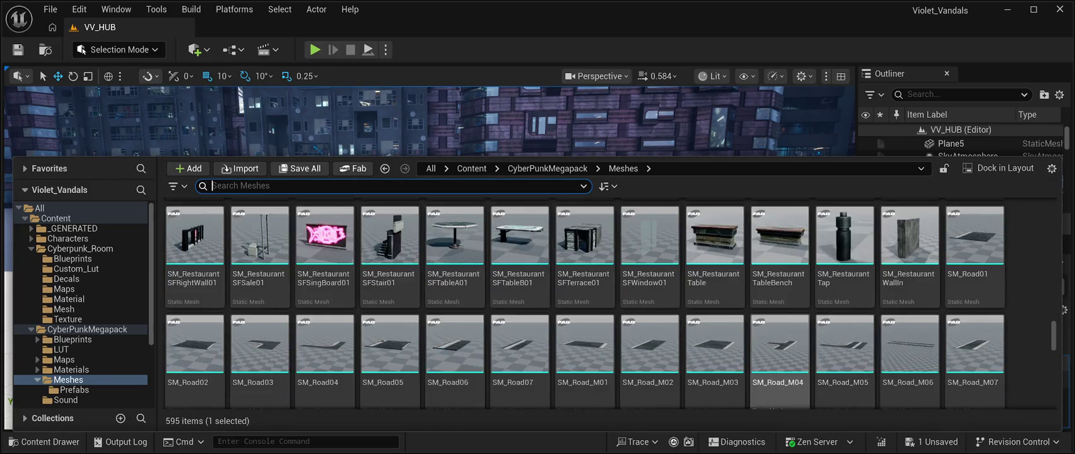
{"action": "scroll", "coordinate": [780, 329], "scroll_direction": "down", "scroll_amount": 5}
{"action": "scroll", "coordinate": [780, 328], "scroll_direction": "down", "scroll_amount": 1}
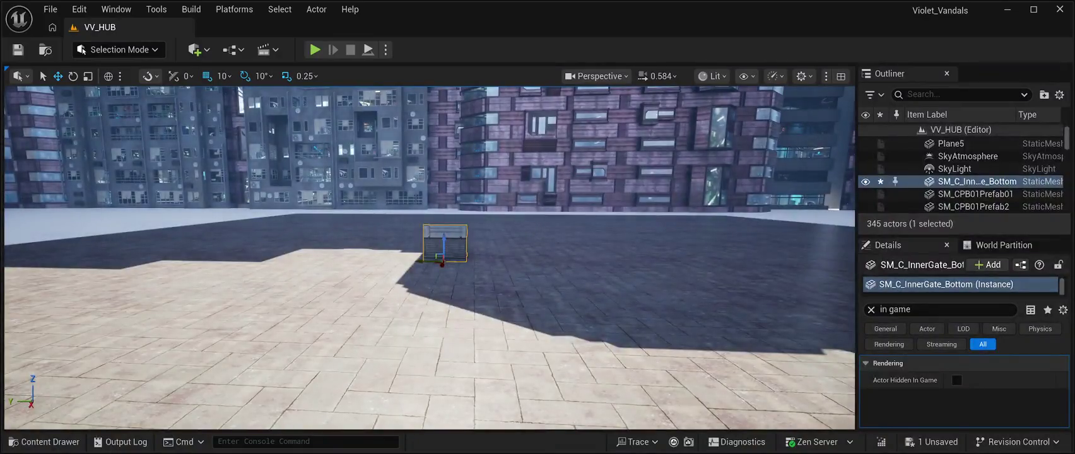
Select the placed SM_RoadModuleVP16x_01 road module, view it, and save the level.
{"action": "left_click", "coordinate": [442, 316]}
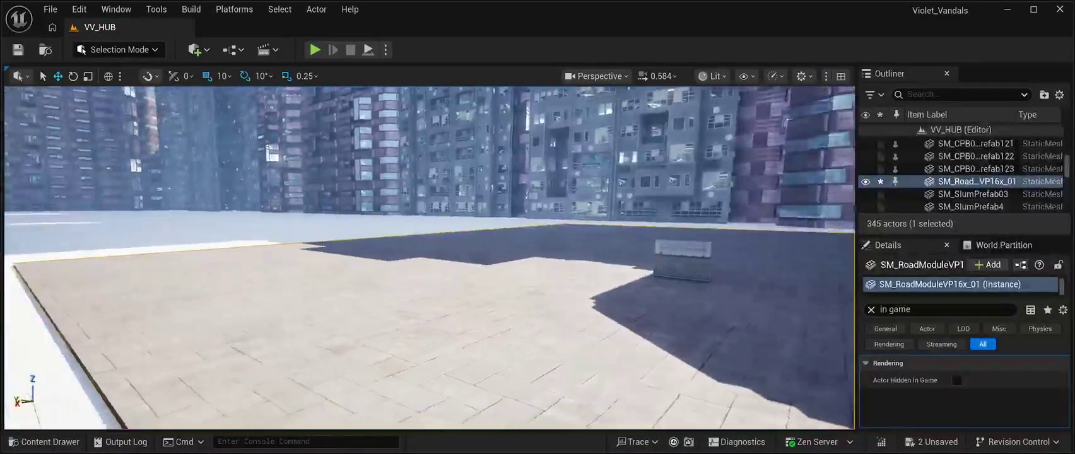
{"action": "mouse_move", "coordinate": [429, 259]}
{"action": "left_mouse_down"}
{"action": "mouse_move", "coordinate": [468, 249]}
{"action": "mouse_move", "coordinate": [470, 271]}
{"action": "mouse_move", "coordinate": [467, 239]}
{"action": "mouse_move", "coordinate": [464, 277]}
{"action": "mouse_move", "coordinate": [460, 255]}
{"action": "mouse_move", "coordinate": [441, 246]}
{"action": "left_mouse_up"}
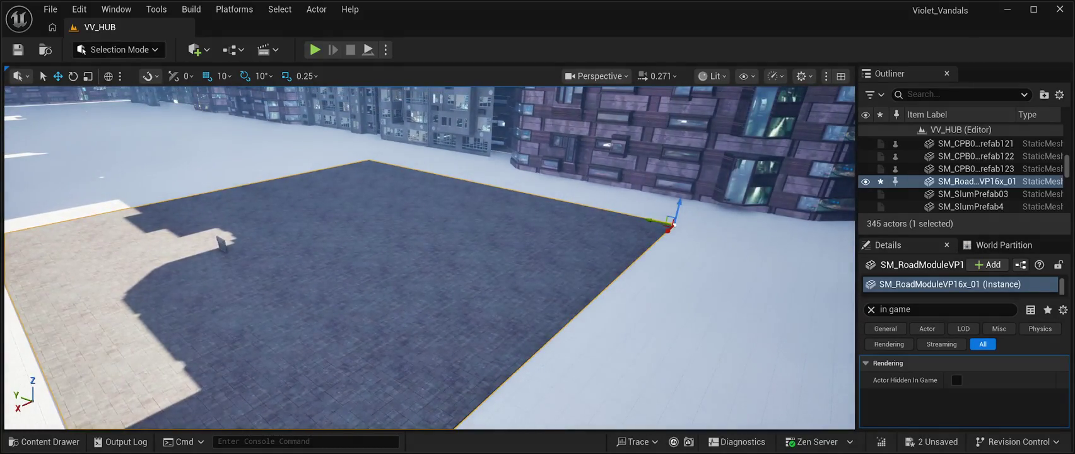
{"action": "key", "text": "ctrl+s"}
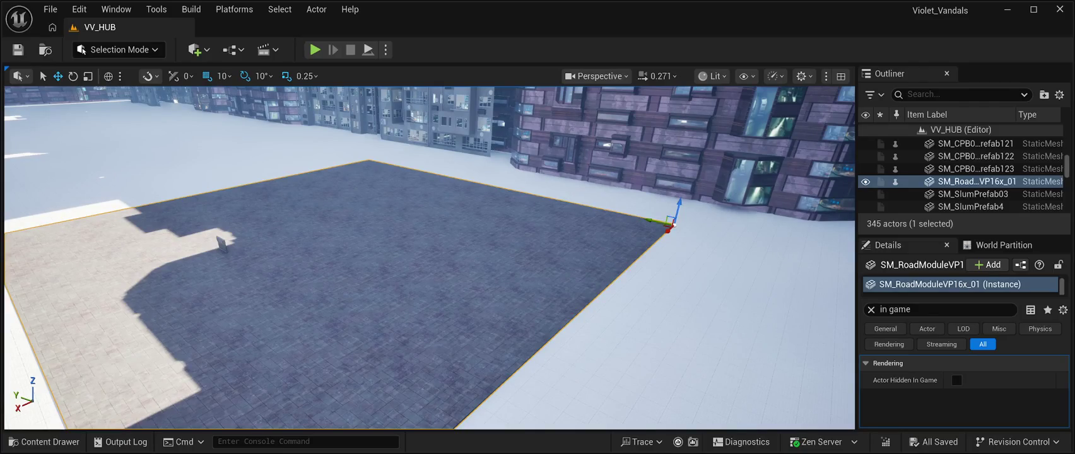
{"action": "key", "text": "ctrl+b"}
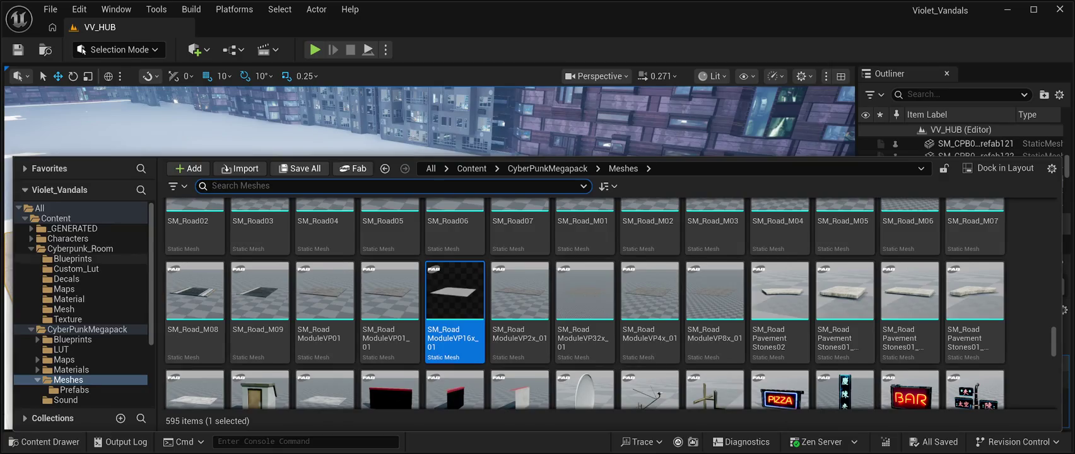
Browse the Manny and Quinn textures under Characters > Mannequins, then return to Content.
{"action": "left_click", "coordinate": [68, 239]}
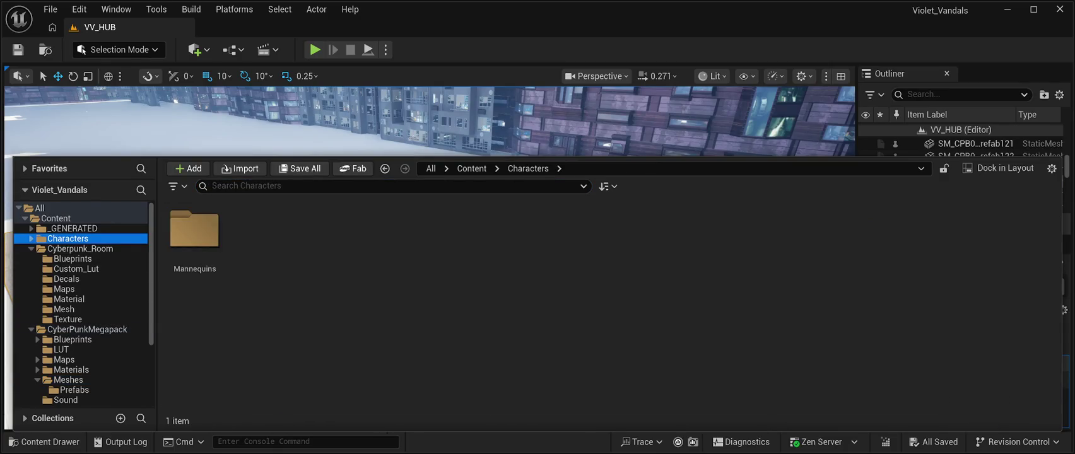
{"action": "double_click", "coordinate": [194, 231]}
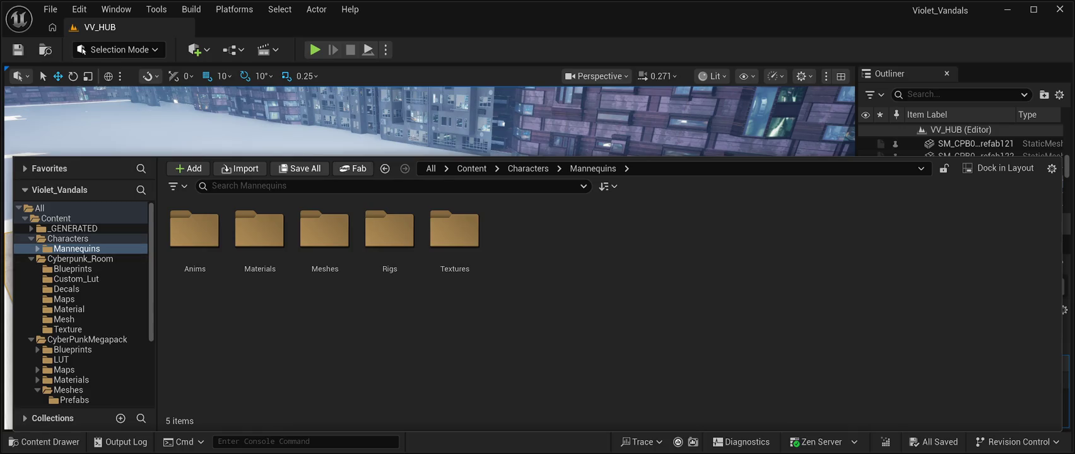
{"action": "double_click", "coordinate": [455, 237]}
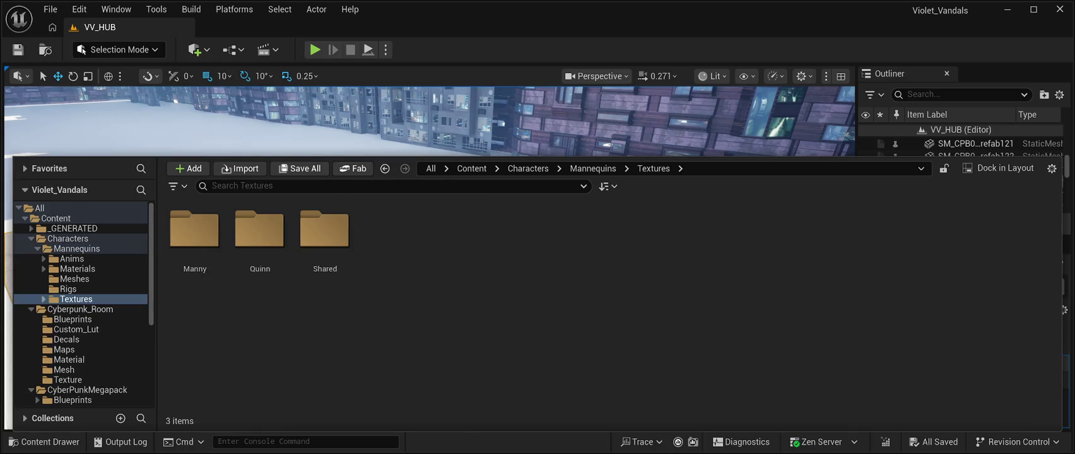
{"action": "double_click", "coordinate": [194, 234]}
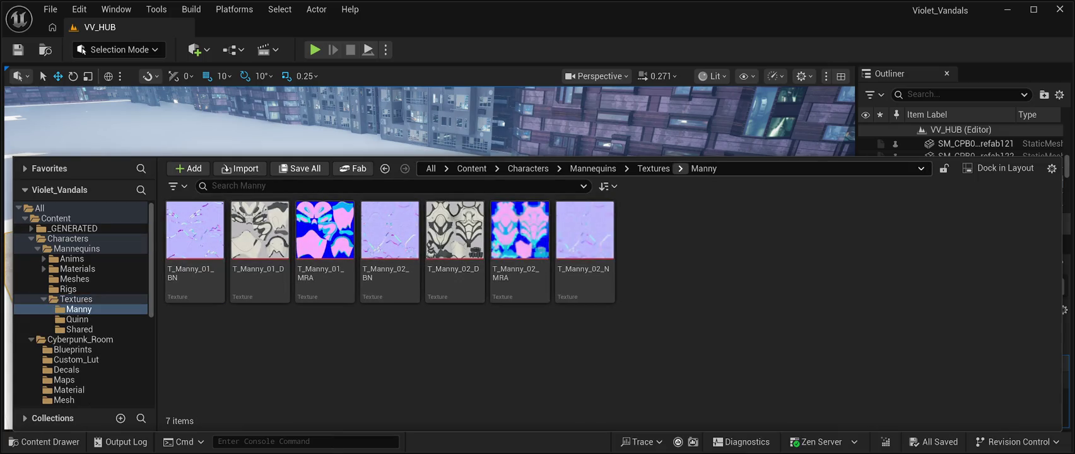
{"action": "left_click", "coordinate": [654, 168]}
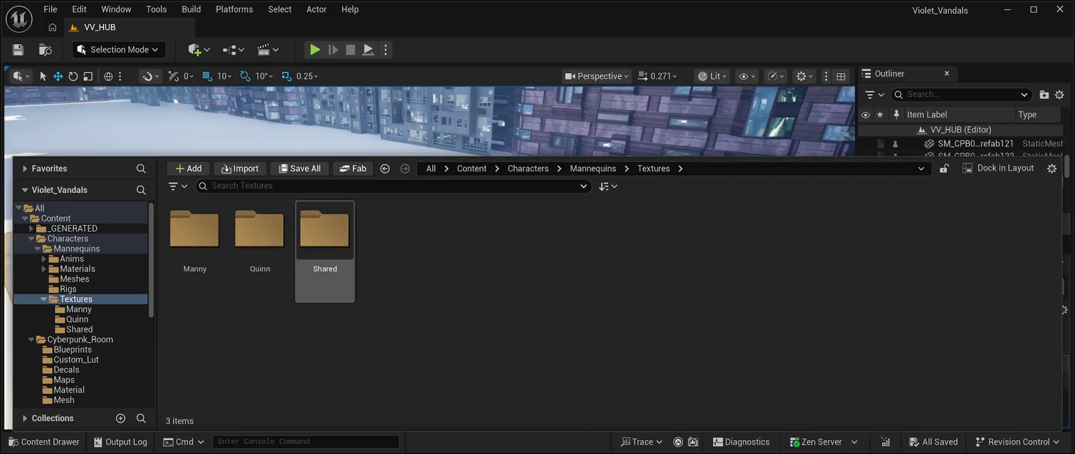
{"action": "double_click", "coordinate": [259, 240]}
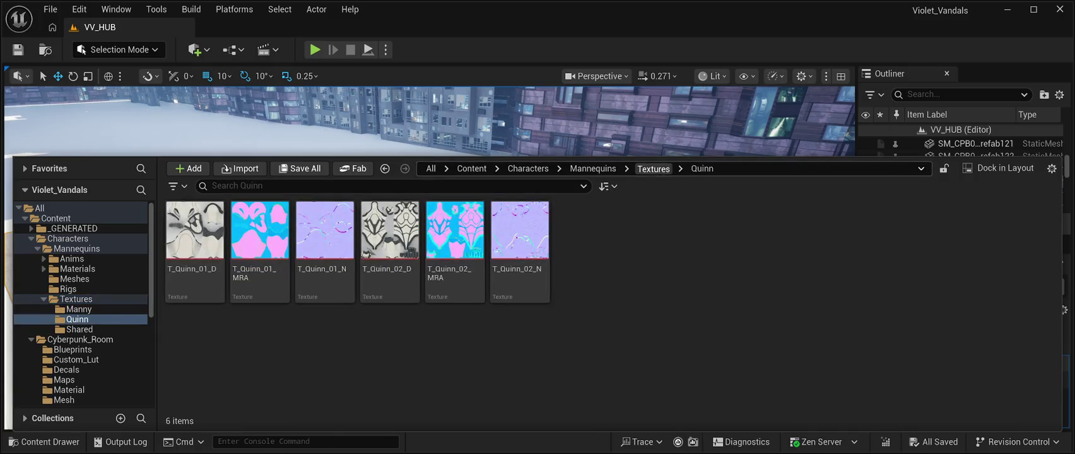
{"action": "left_click", "coordinate": [654, 169]}
{"action": "left_click", "coordinate": [529, 168]}
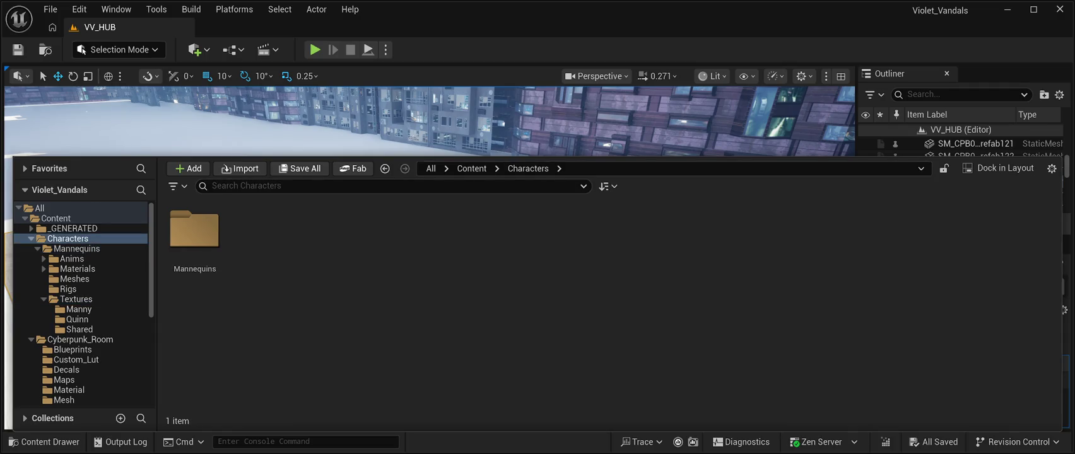
{"action": "left_click", "coordinate": [472, 169]}
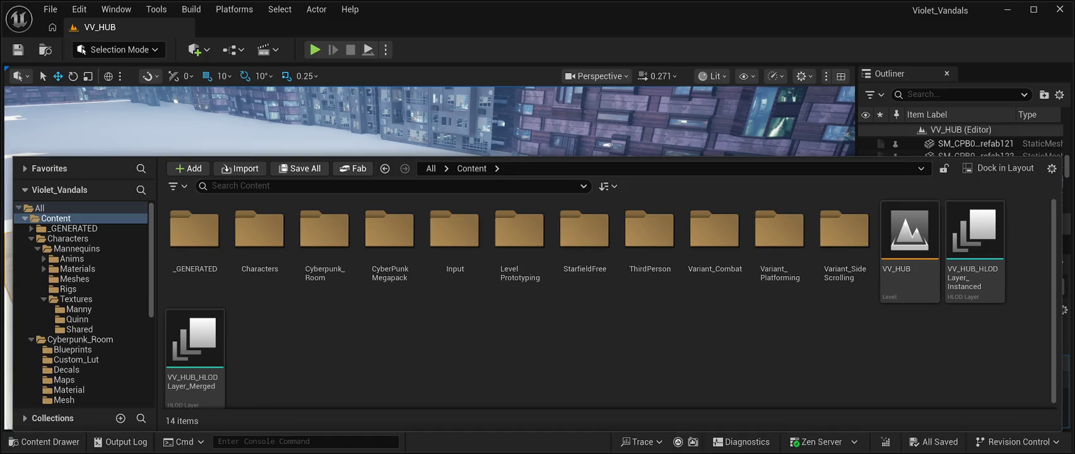
Open ThirdPerson > Blueprints to show the character, game mode and player controller blueprints.
{"action": "left_click", "coordinate": [19, 76]}
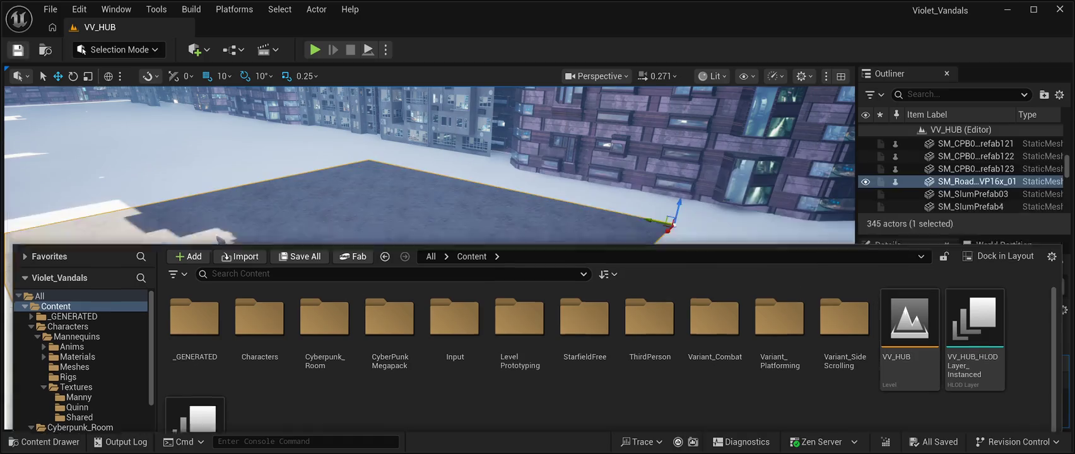
{"action": "left_click", "coordinate": [45, 442]}
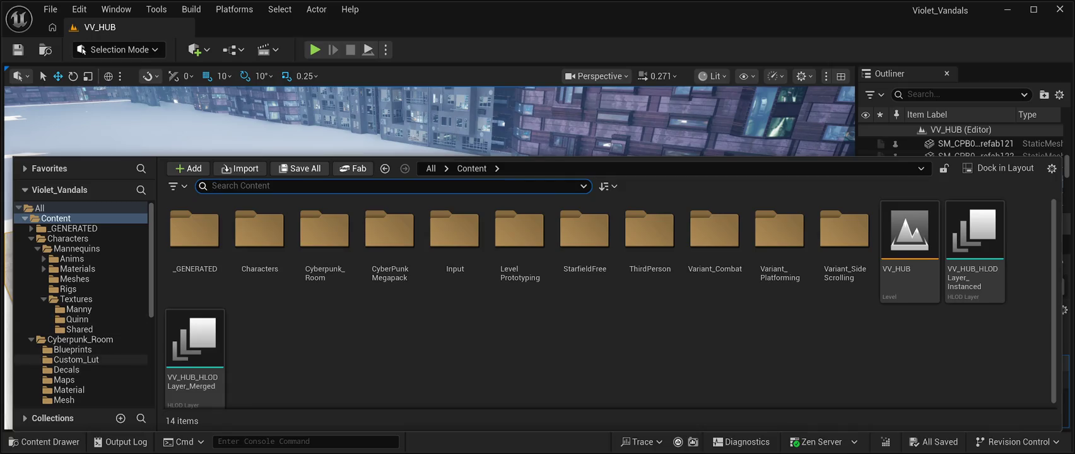
{"action": "scroll", "coordinate": [82, 360], "scroll_direction": "down", "scroll_amount": 5}
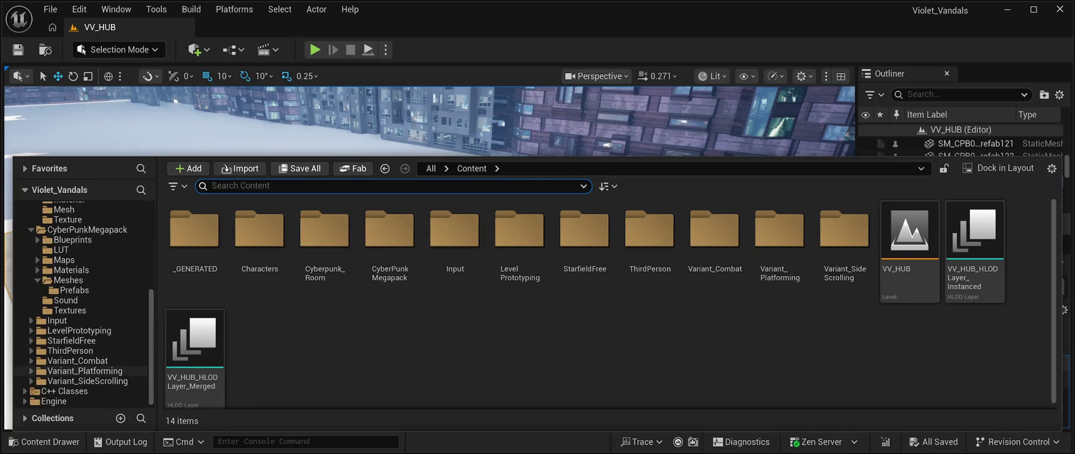
{"action": "left_click", "coordinate": [82, 351]}
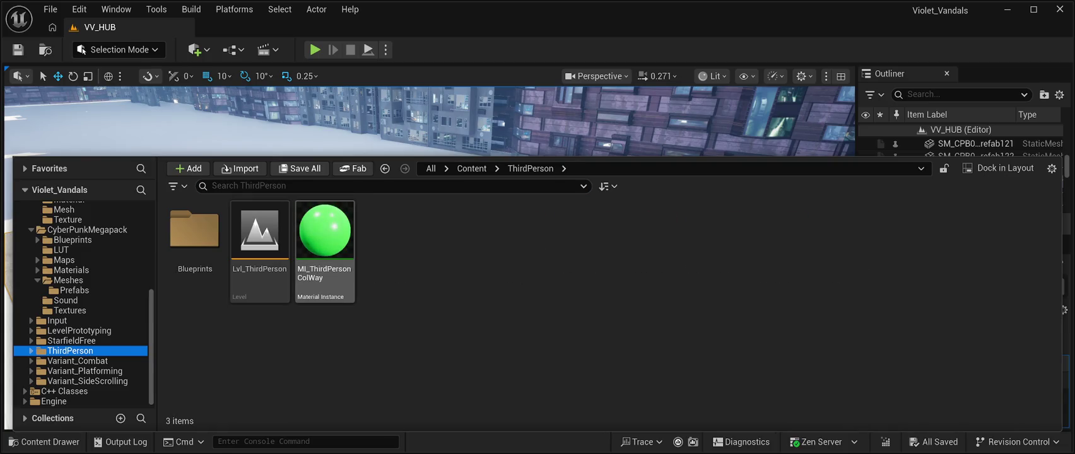
{"action": "double_click", "coordinate": [194, 230]}
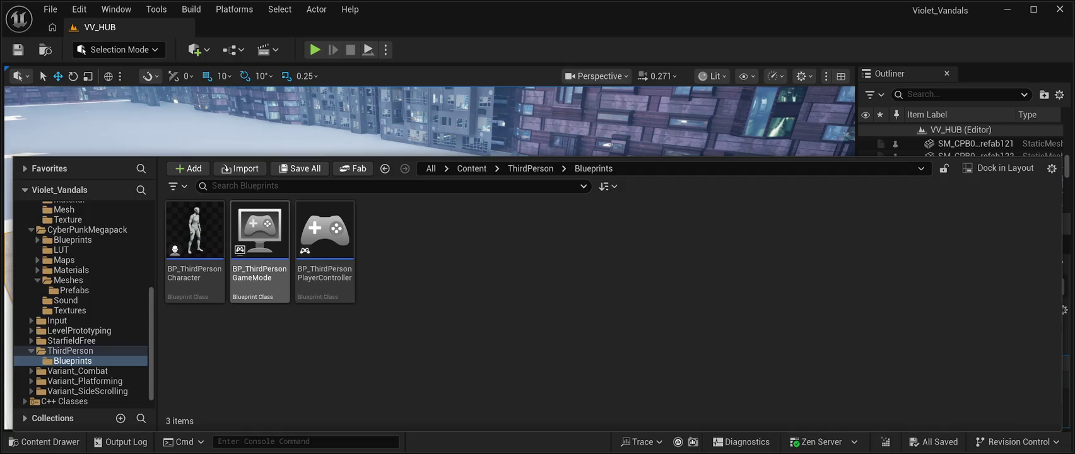